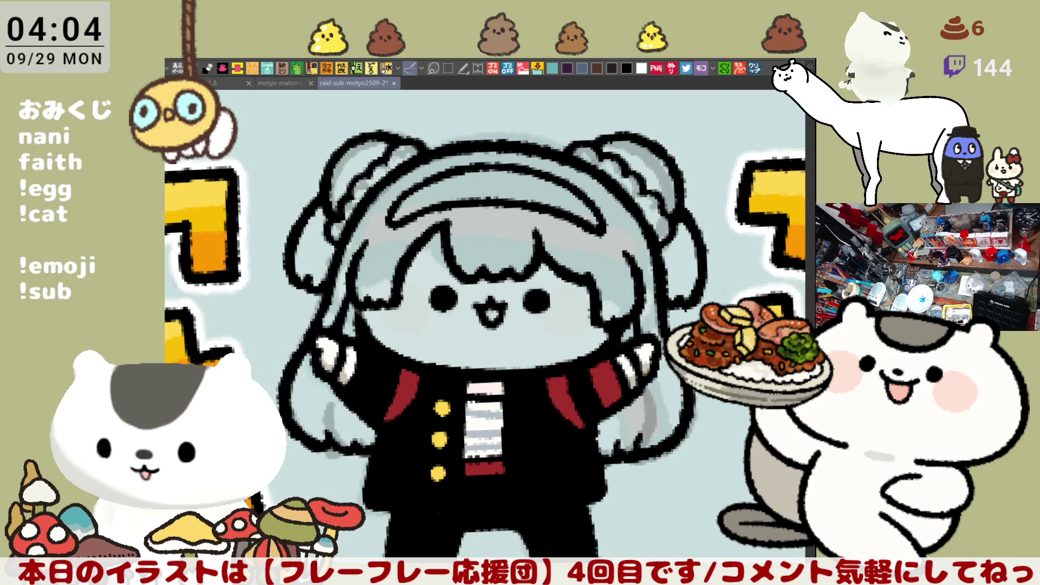
- View the Twitch Turbo page image, reading through its benefits text, then close it
{"action": "left_click", "coordinate": [754, 69]}
{"action": "scroll", "coordinate": [394, 411], "scroll_direction": "up", "scroll_amount": 3}
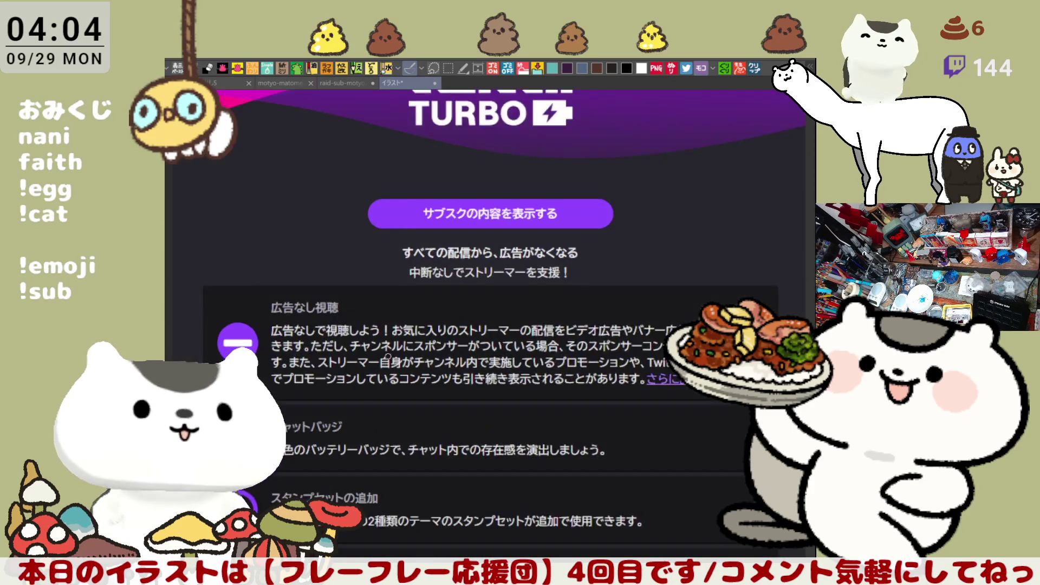
{"action": "scroll", "coordinate": [393, 411], "scroll_direction": "up", "scroll_amount": 5}
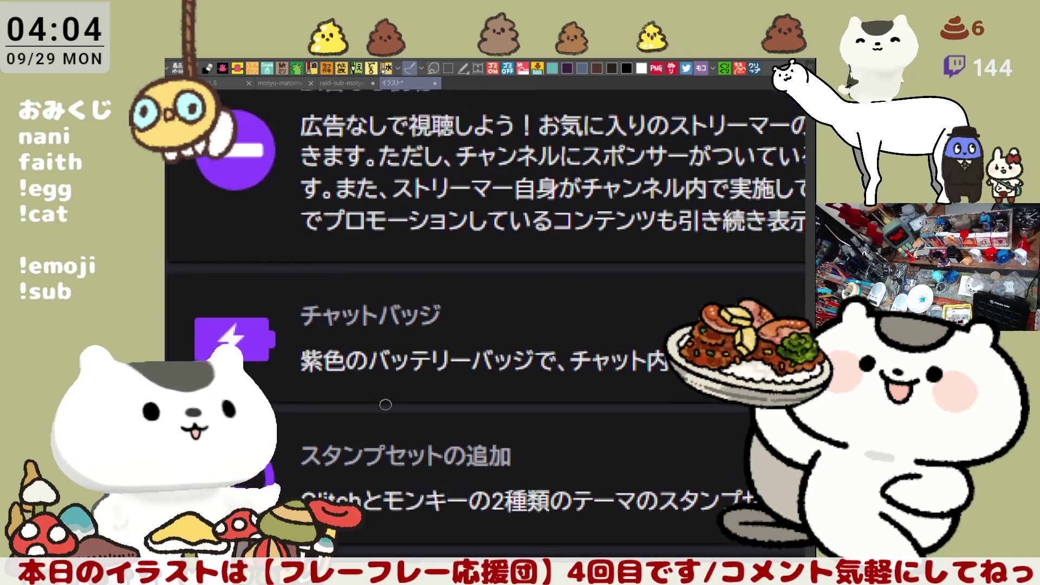
{"action": "scroll", "coordinate": [488, 346], "scroll_direction": "right", "scroll_amount": 2}
{"action": "scroll", "coordinate": [630, 380], "scroll_direction": "right", "scroll_amount": 1}
{"action": "scroll", "coordinate": [626, 407], "scroll_direction": "right", "scroll_amount": 3}
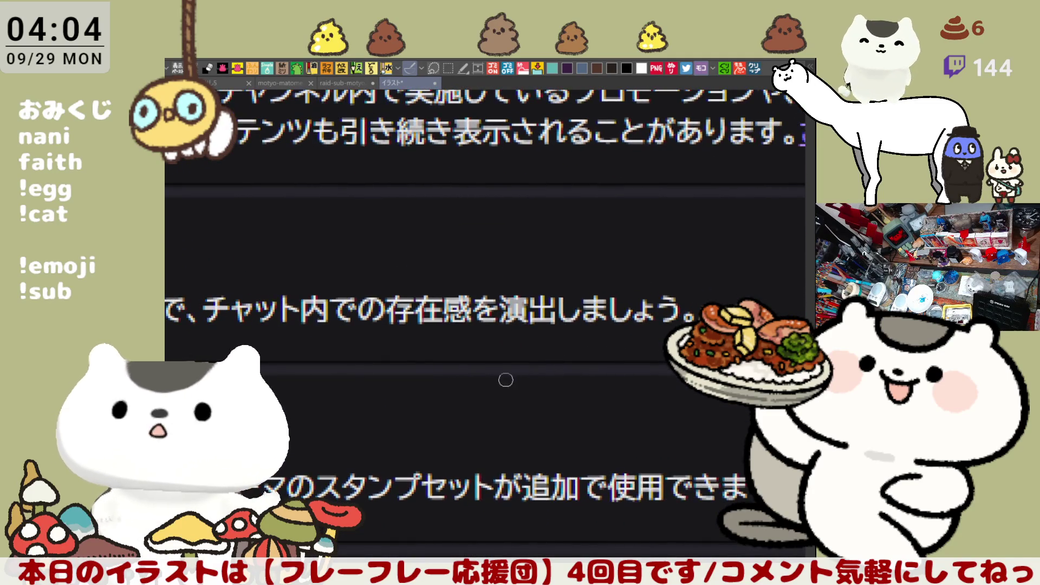
{"action": "scroll", "coordinate": [403, 319], "scroll_direction": "down", "scroll_amount": 2}
{"action": "scroll", "coordinate": [409, 332], "scroll_direction": "left", "scroll_amount": 1}
{"action": "scroll", "coordinate": [558, 323], "scroll_direction": "up", "scroll_amount": 2}
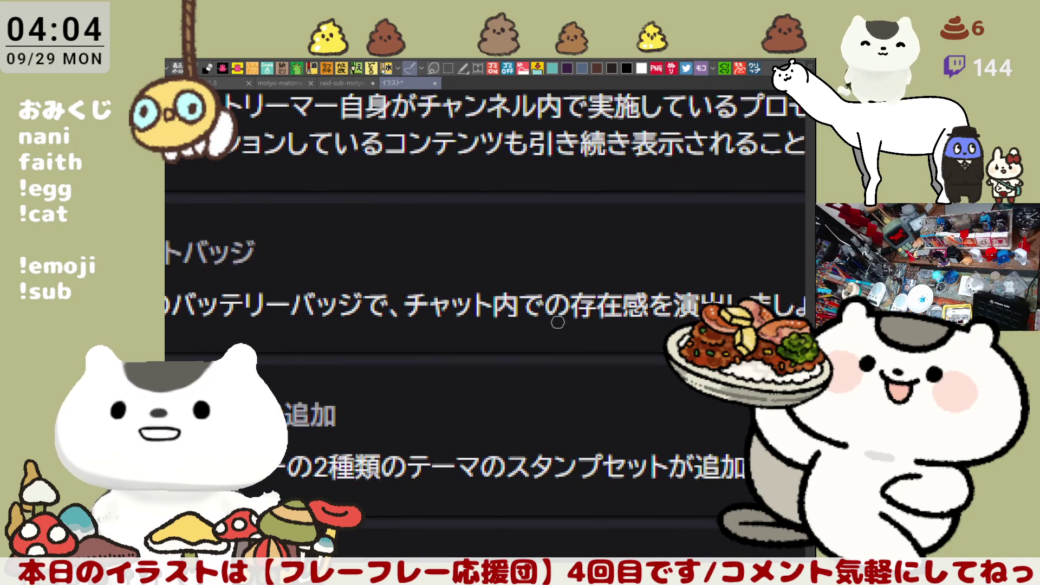
{"action": "scroll", "coordinate": [539, 319], "scroll_direction": "down", "scroll_amount": 2}
{"action": "scroll", "coordinate": [455, 311], "scroll_direction": "up", "scroll_amount": 1}
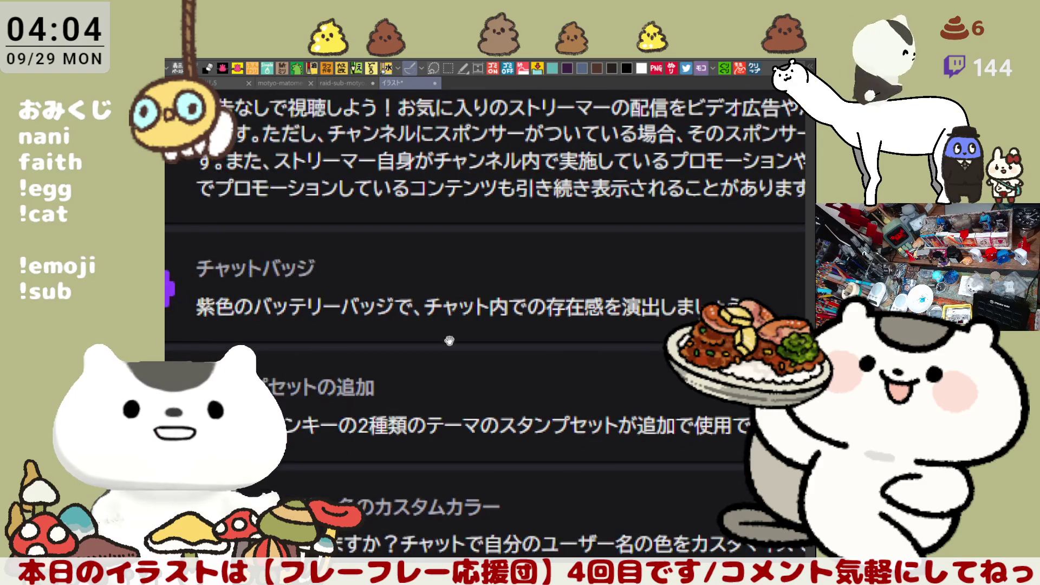
{"action": "scroll", "coordinate": [409, 332], "scroll_direction": "left", "scroll_amount": 3}
{"action": "scroll", "coordinate": [236, 340], "scroll_direction": "down", "scroll_amount": 1}
{"action": "scroll", "coordinate": [238, 309], "scroll_direction": "left", "scroll_amount": 1}
{"action": "scroll", "coordinate": [217, 272], "scroll_direction": "up", "scroll_amount": 3}
{"action": "scroll", "coordinate": [276, 279], "scroll_direction": "up", "scroll_amount": 1}
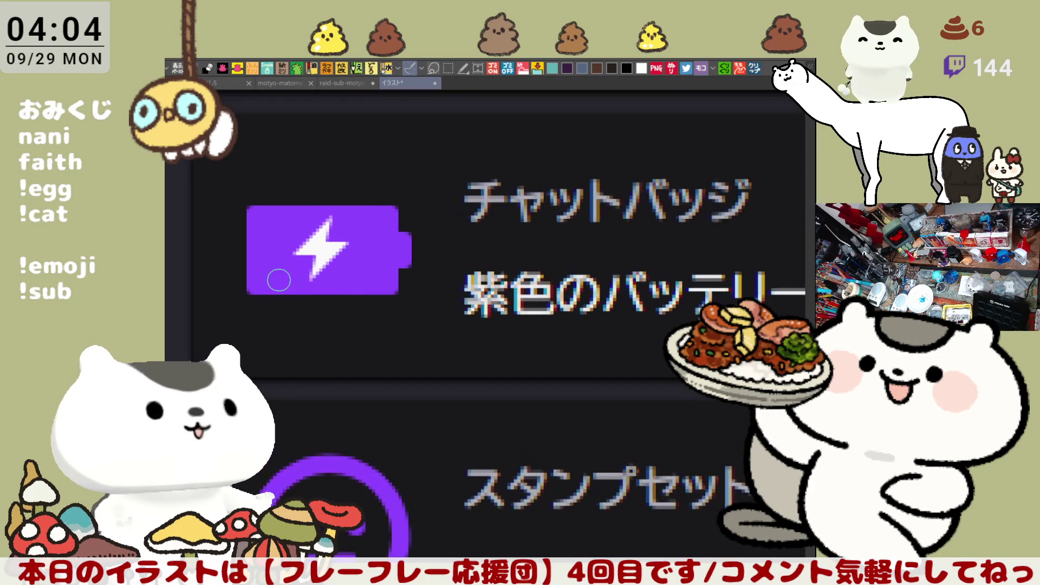
{"action": "scroll", "coordinate": [274, 278], "scroll_direction": "down", "scroll_amount": 1}
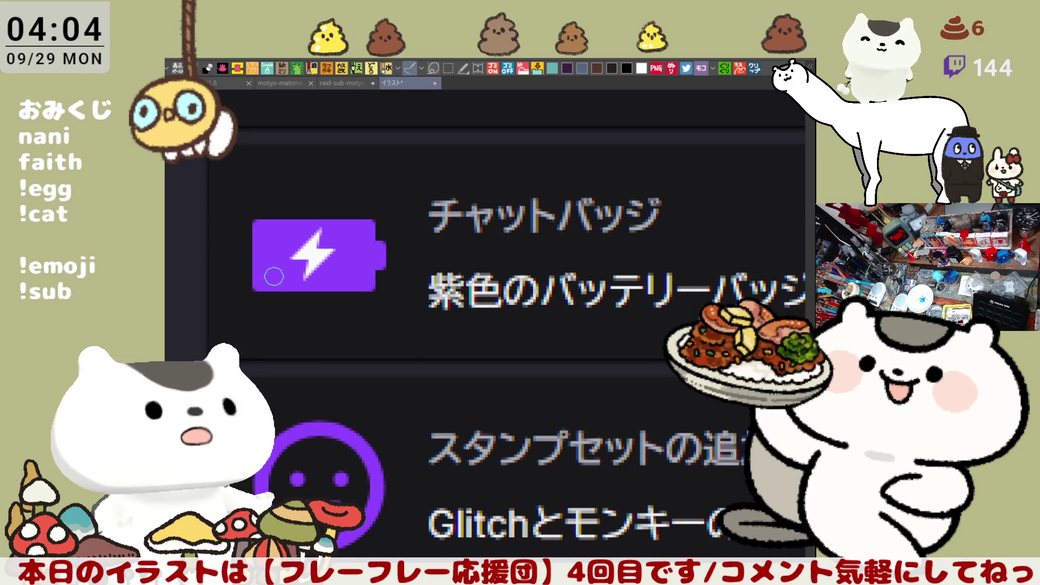
{"action": "scroll", "coordinate": [274, 274], "scroll_direction": "down", "scroll_amount": 2}
{"action": "scroll", "coordinate": [273, 267], "scroll_direction": "down", "scroll_amount": 4}
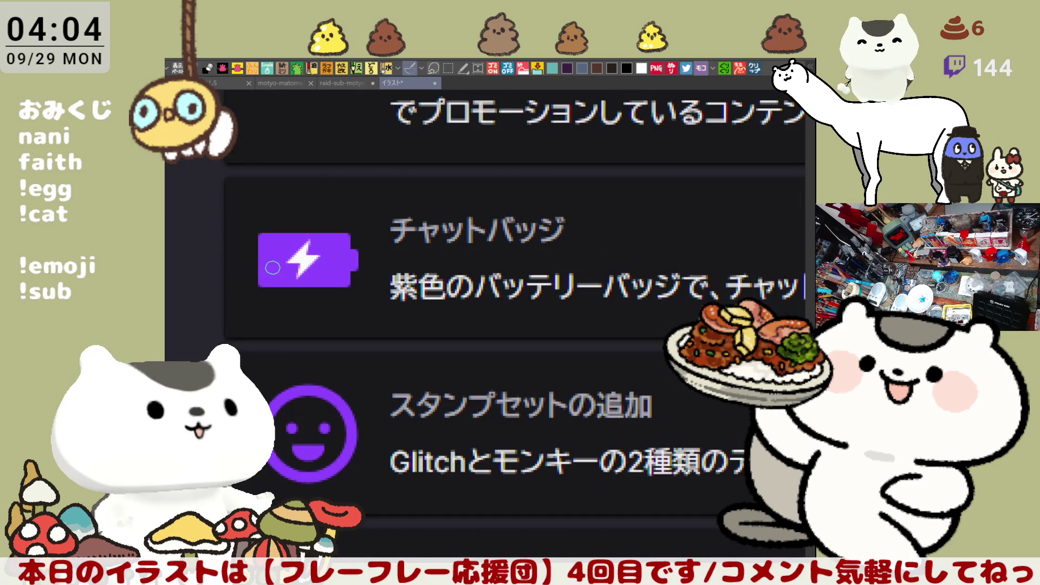
{"action": "left_click_drag", "start_coordinate": [506, 234], "coordinate": [446, 264]}
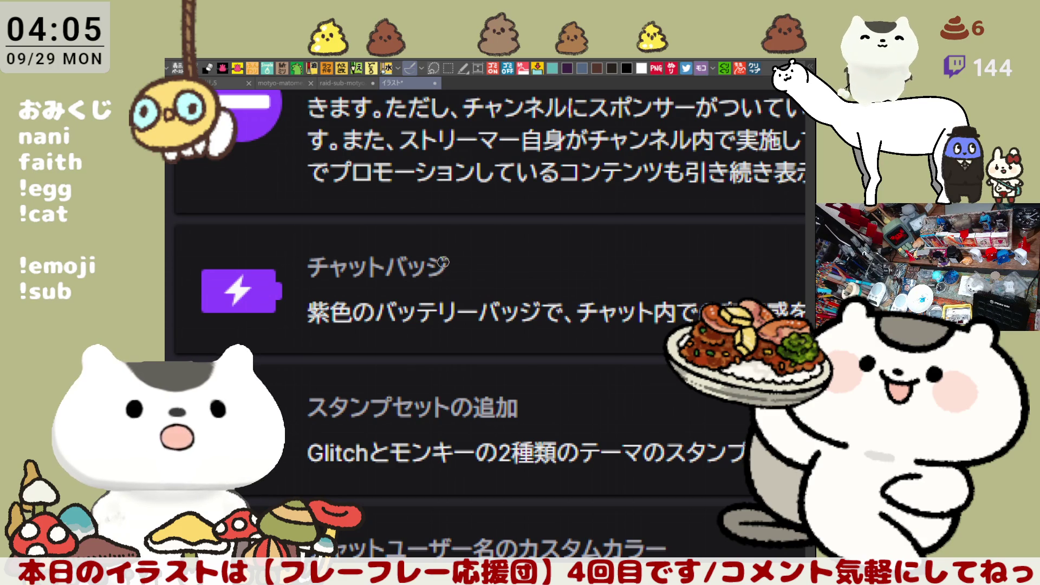
{"action": "scroll", "coordinate": [416, 242], "scroll_direction": "down", "scroll_amount": 1}
{"action": "scroll", "coordinate": [416, 242], "scroll_direction": "down", "scroll_amount": 1}
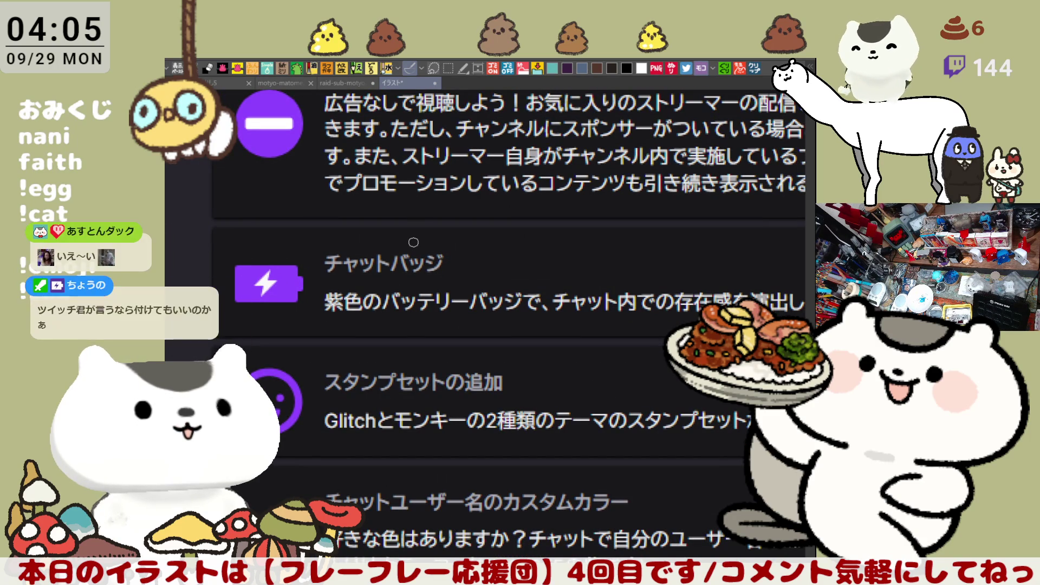
{"action": "scroll", "coordinate": [418, 238], "scroll_direction": "down", "scroll_amount": 3}
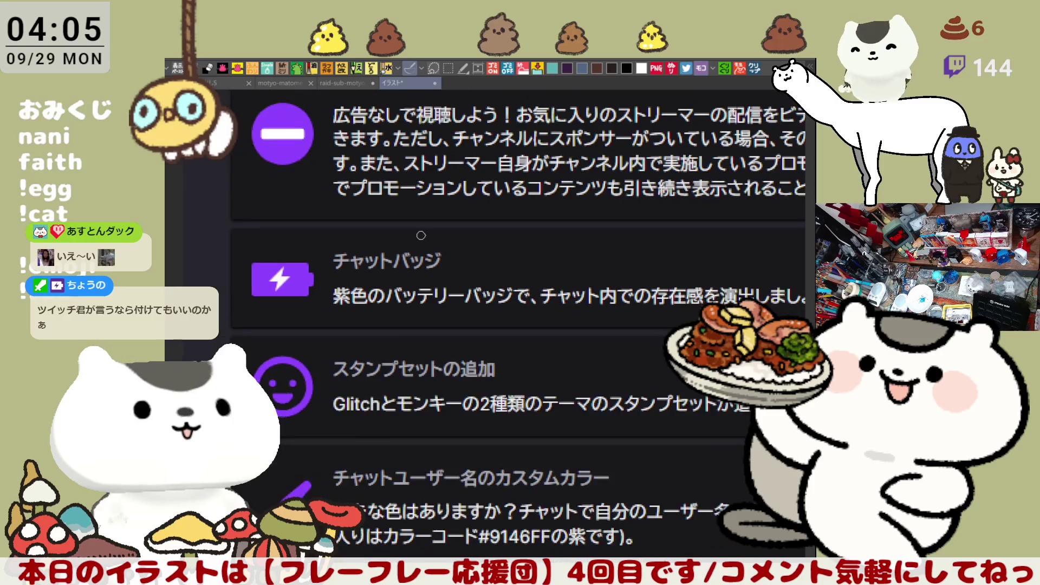
{"action": "scroll", "coordinate": [420, 235], "scroll_direction": "down", "scroll_amount": 1}
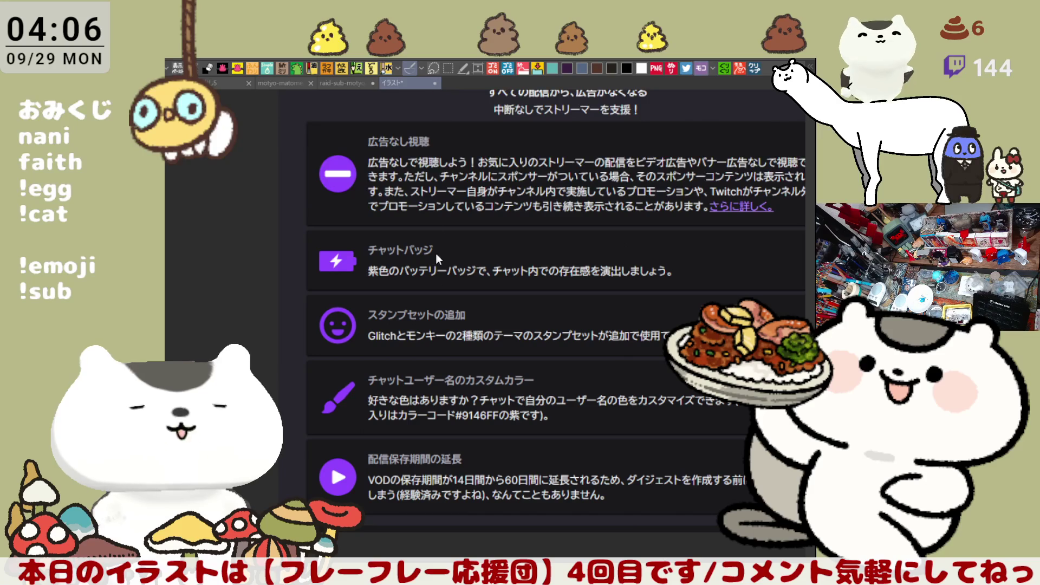
{"action": "key", "text": "ctrl+w"}
{"action": "scroll", "coordinate": [496, 420], "scroll_direction": "up", "scroll_amount": 4}
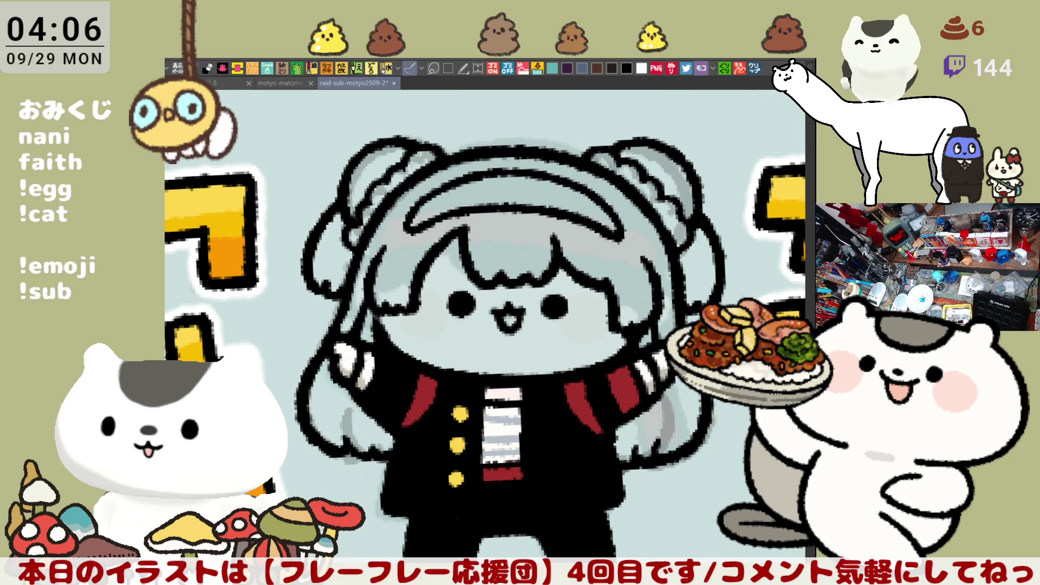
{"action": "scroll", "coordinate": [533, 360], "scroll_direction": "up", "scroll_amount": 1}
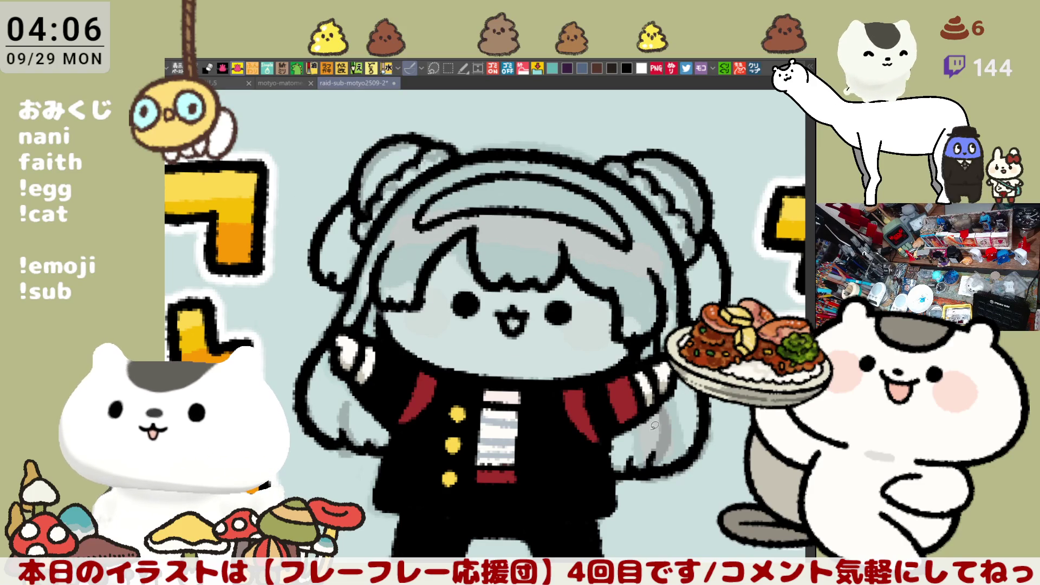
- Lasso-fill the girl's main hair mass, including around the raised hand, with flat pink
{"action": "mouse_move", "coordinate": [616, 433]}
{"action": "left_mouse_down"}
{"action": "mouse_move", "coordinate": [618, 474]}
{"action": "mouse_move", "coordinate": [718, 452]}
{"action": "mouse_move", "coordinate": [720, 412]}
{"action": "left_mouse_up"}
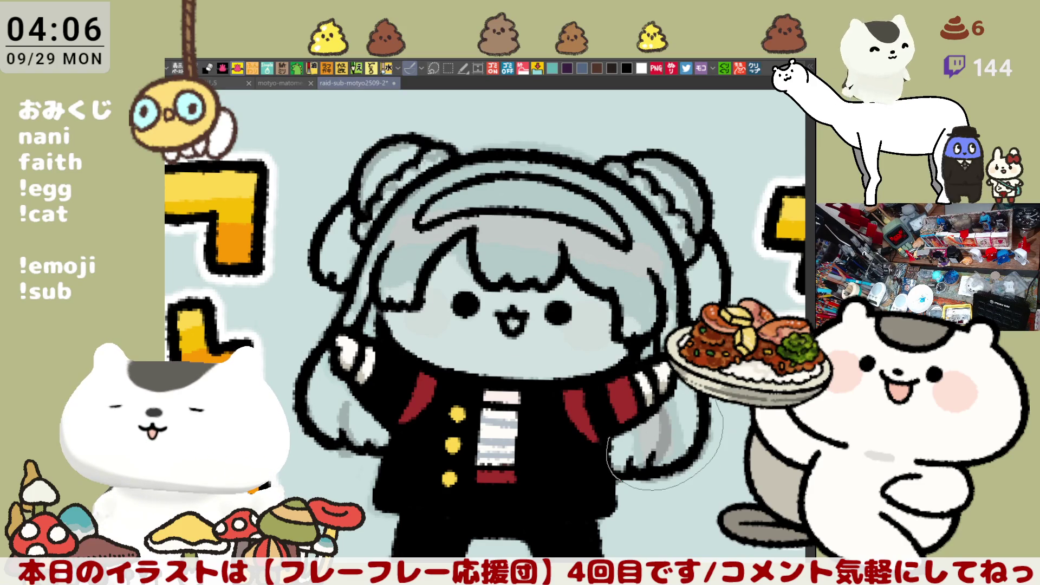
{"action": "mouse_move", "coordinate": [744, 254]}
{"action": "left_mouse_down"}
{"action": "mouse_move", "coordinate": [683, 128]}
{"action": "mouse_move", "coordinate": [529, 110]}
{"action": "mouse_move", "coordinate": [373, 118]}
{"action": "mouse_move", "coordinate": [298, 266]}
{"action": "mouse_move", "coordinate": [288, 365]}
{"action": "mouse_move", "coordinate": [381, 467]}
{"action": "mouse_move", "coordinate": [388, 417]}
{"action": "mouse_move", "coordinate": [341, 370]}
{"action": "mouse_move", "coordinate": [330, 347]}
{"action": "mouse_move", "coordinate": [339, 328]}
{"action": "mouse_move", "coordinate": [411, 342]}
{"action": "mouse_move", "coordinate": [451, 366]}
{"action": "mouse_move", "coordinate": [567, 366]}
{"action": "mouse_move", "coordinate": [645, 348]}
{"action": "left_mouse_up"}
{"action": "left_click_drag", "start_coordinate": [671, 398], "coordinate": [606, 445]}
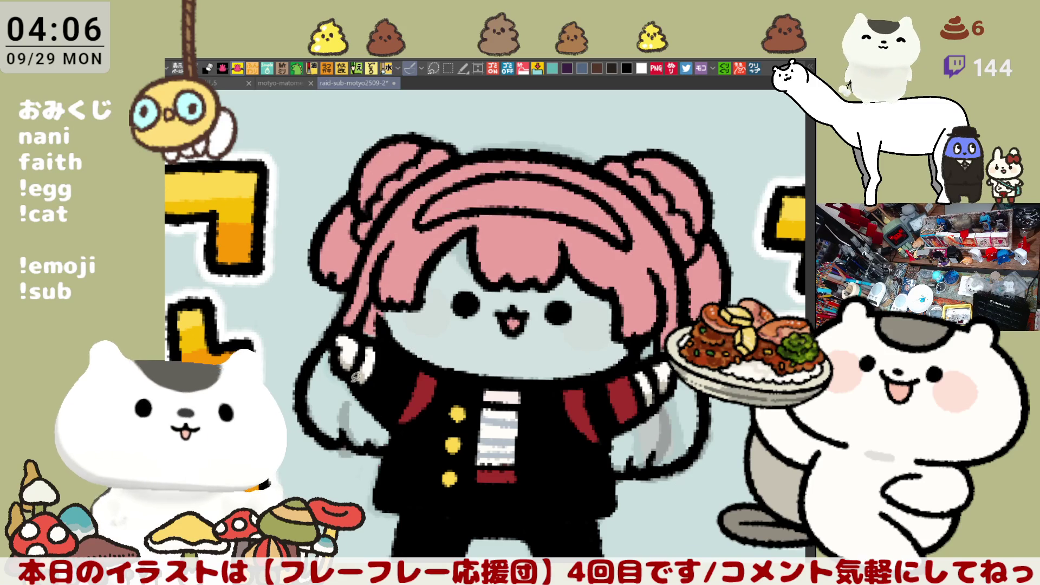
{"action": "mouse_move", "coordinate": [324, 314]}
{"action": "left_mouse_down"}
{"action": "mouse_move", "coordinate": [373, 340]}
{"action": "mouse_move", "coordinate": [397, 325]}
{"action": "mouse_move", "coordinate": [323, 313]}
{"action": "left_mouse_up"}
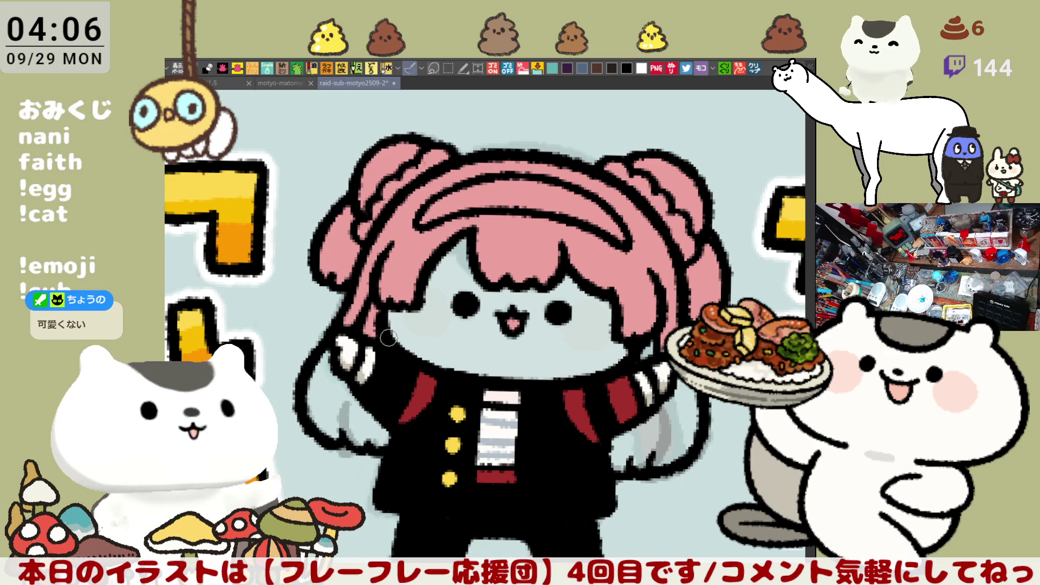
- With the canvas tilted, lasso-fill the face and area under the chin pink
{"action": "mouse_move", "coordinate": [577, 233]}
{"action": "left_mouse_down"}
{"action": "mouse_move", "coordinate": [686, 239]}
{"action": "mouse_move", "coordinate": [708, 260]}
{"action": "left_mouse_up"}
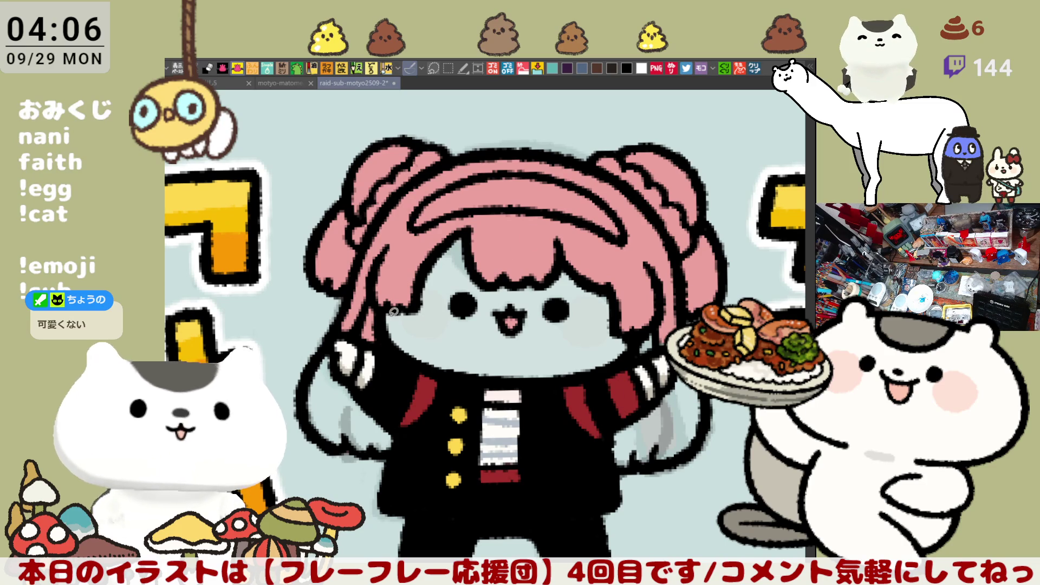
{"action": "mouse_move", "coordinate": [387, 292]}
{"action": "left_mouse_down"}
{"action": "mouse_move", "coordinate": [417, 362]}
{"action": "mouse_move", "coordinate": [473, 379]}
{"action": "mouse_move", "coordinate": [542, 381]}
{"action": "mouse_move", "coordinate": [651, 344]}
{"action": "mouse_move", "coordinate": [537, 221]}
{"action": "mouse_move", "coordinate": [407, 232]}
{"action": "mouse_move", "coordinate": [385, 304]}
{"action": "left_mouse_up"}
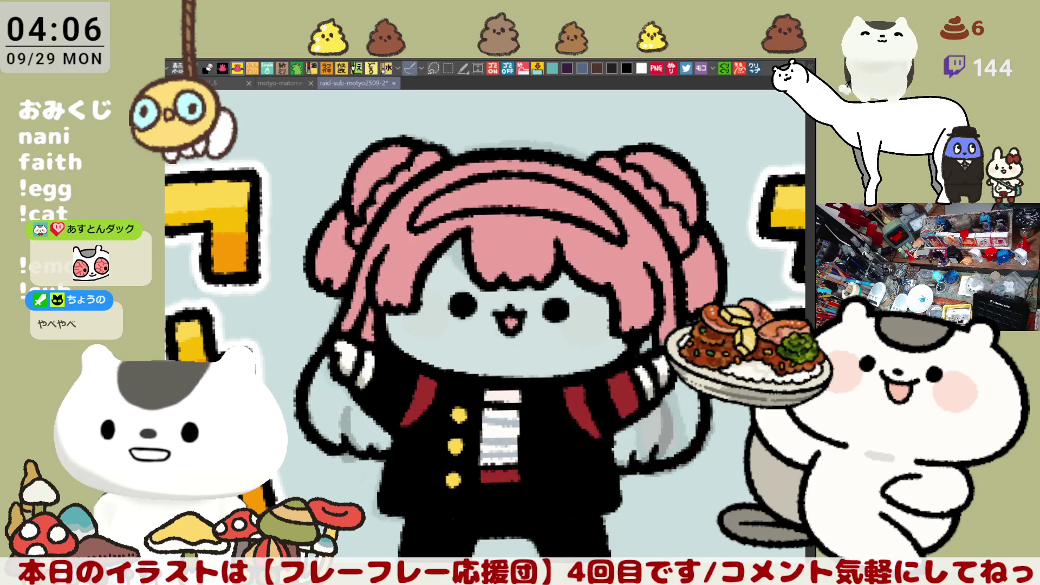
{"action": "mouse_move", "coordinate": [374, 304]}
{"action": "left_mouse_down"}
{"action": "mouse_move", "coordinate": [434, 376]}
{"action": "mouse_move", "coordinate": [504, 386]}
{"action": "mouse_move", "coordinate": [594, 371]}
{"action": "mouse_move", "coordinate": [670, 324]}
{"action": "mouse_move", "coordinate": [512, 198]}
{"action": "mouse_move", "coordinate": [365, 295]}
{"action": "mouse_move", "coordinate": [369, 325]}
{"action": "left_mouse_up"}
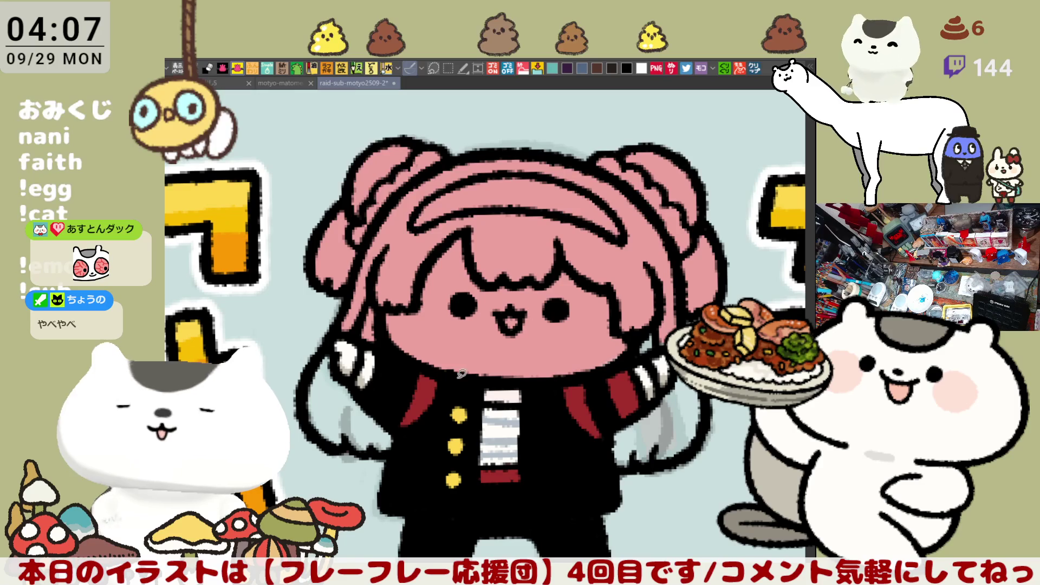
{"action": "mouse_move", "coordinate": [500, 375]}
{"action": "left_mouse_down"}
{"action": "mouse_move", "coordinate": [447, 368]}
{"action": "mouse_move", "coordinate": [680, 299]}
{"action": "left_mouse_up"}
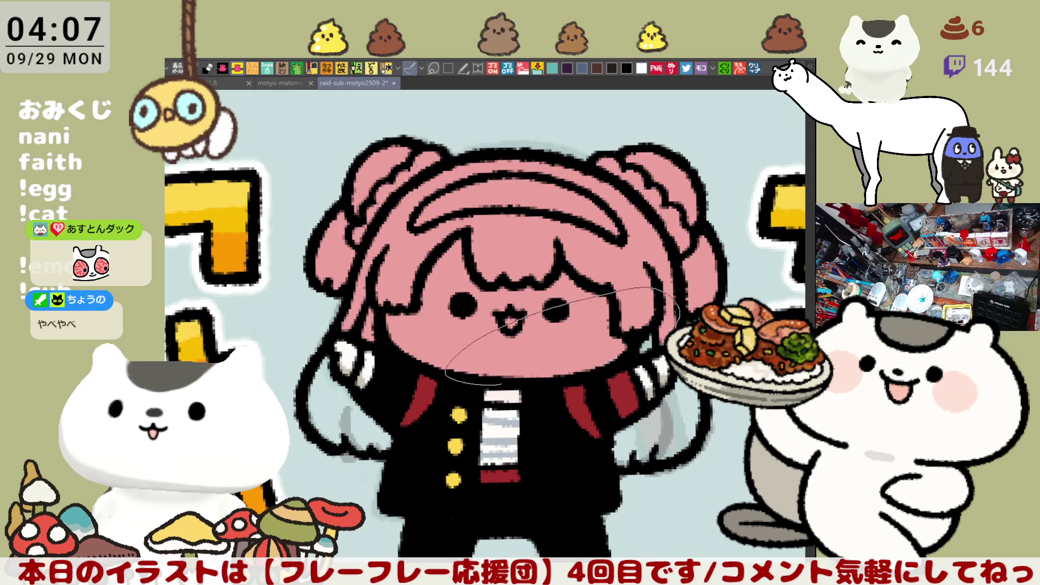
{"action": "mouse_move", "coordinate": [656, 355]}
{"action": "left_mouse_down"}
{"action": "mouse_move", "coordinate": [596, 381]}
{"action": "mouse_move", "coordinate": [520, 394]}
{"action": "mouse_move", "coordinate": [483, 381]}
{"action": "left_mouse_up"}
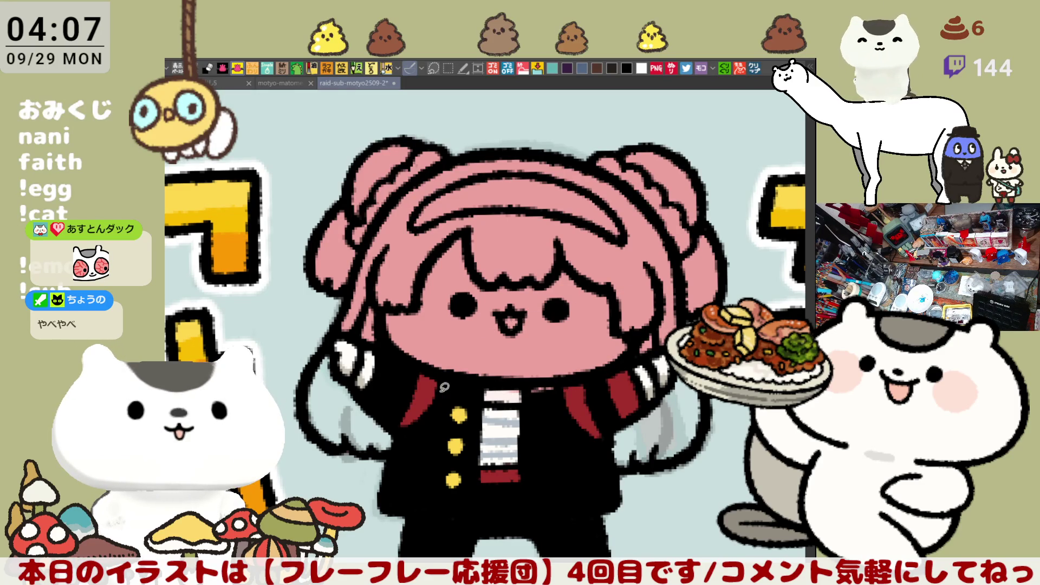
{"action": "mouse_move", "coordinate": [416, 344]}
{"action": "left_mouse_down"}
{"action": "mouse_move", "coordinate": [481, 378]}
{"action": "mouse_move", "coordinate": [532, 381]}
{"action": "mouse_move", "coordinate": [654, 354]}
{"action": "left_mouse_up"}
{"action": "mouse_move", "coordinate": [645, 301]}
{"action": "left_mouse_down"}
{"action": "mouse_move", "coordinate": [467, 354]}
{"action": "mouse_move", "coordinate": [417, 348]}
{"action": "left_mouse_up"}
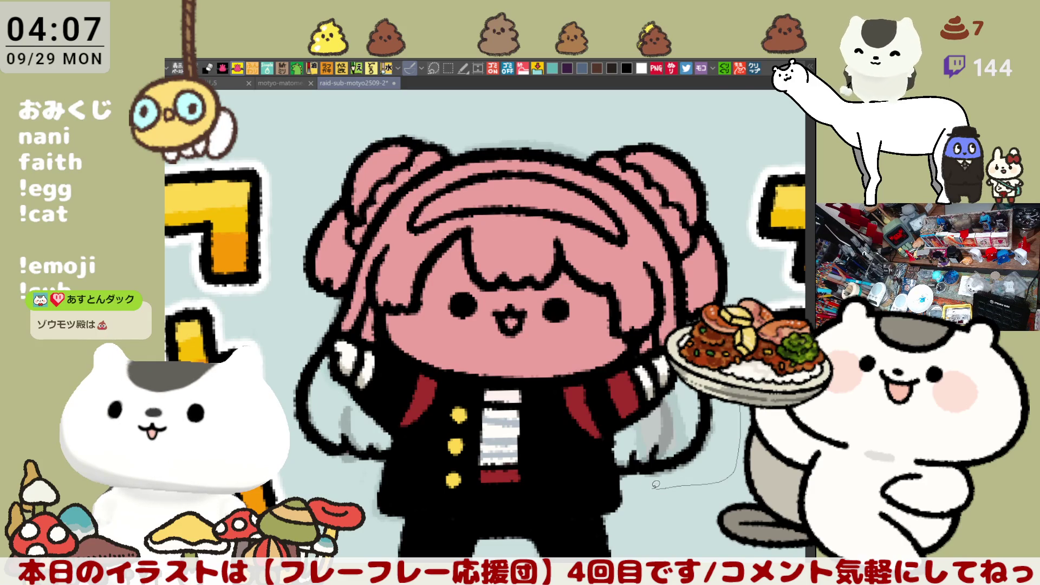
- Fill the long hair locks beside the right and left hands pink
{"action": "mouse_move", "coordinate": [618, 469]}
{"action": "left_mouse_down"}
{"action": "mouse_move", "coordinate": [609, 425]}
{"action": "mouse_move", "coordinate": [650, 404]}
{"action": "left_mouse_up"}
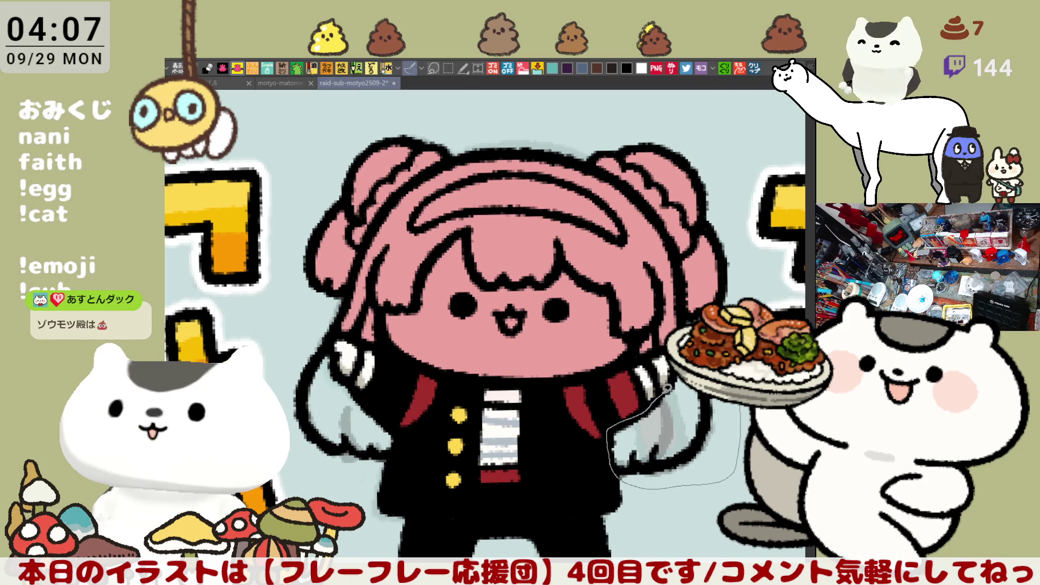
{"action": "left_click_drag", "start_coordinate": [739, 405], "coordinate": [673, 373]}
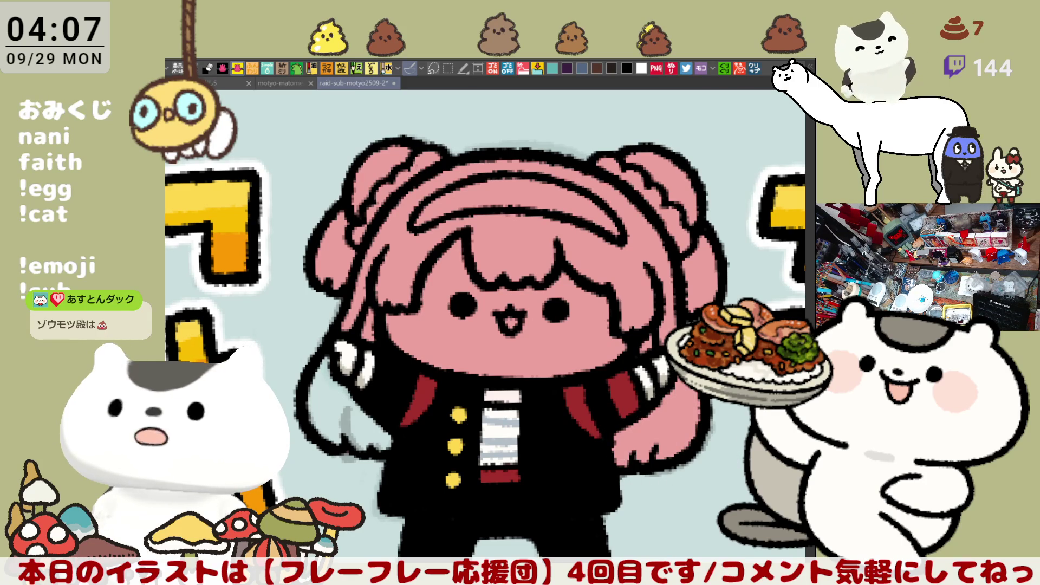
{"action": "mouse_move", "coordinate": [300, 352]}
{"action": "left_mouse_down"}
{"action": "mouse_move", "coordinate": [443, 265]}
{"action": "mouse_move", "coordinate": [479, 275]}
{"action": "mouse_move", "coordinate": [523, 320]}
{"action": "mouse_move", "coordinate": [545, 347]}
{"action": "mouse_move", "coordinate": [537, 374]}
{"action": "mouse_move", "coordinate": [421, 332]}
{"action": "mouse_move", "coordinate": [449, 260]}
{"action": "left_mouse_up"}
{"action": "mouse_move", "coordinate": [681, 165]}
{"action": "left_mouse_down"}
{"action": "mouse_move", "coordinate": [527, 245]}
{"action": "mouse_move", "coordinate": [529, 255]}
{"action": "left_mouse_up"}
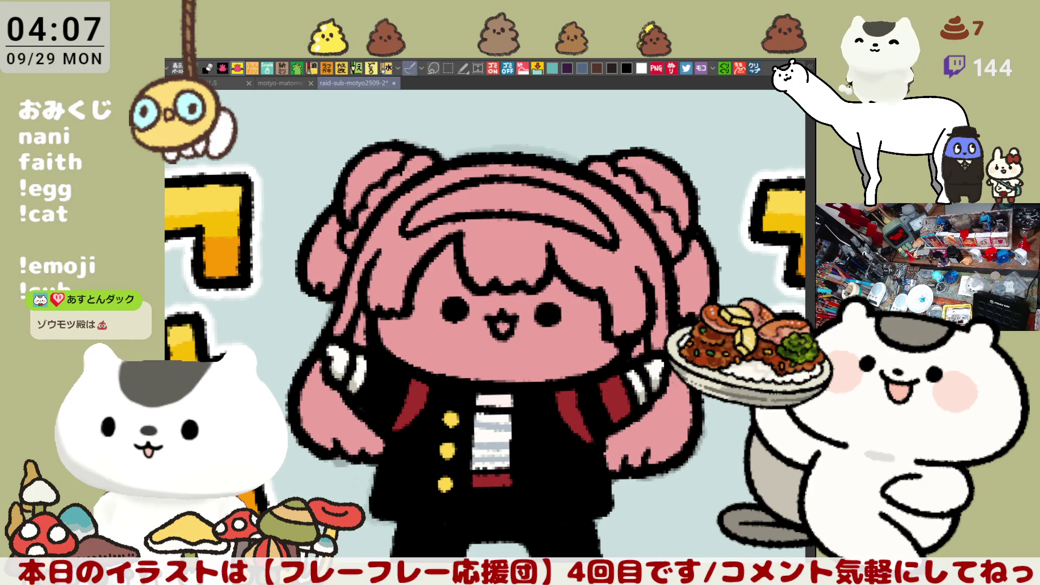
{"action": "left_click_drag", "start_coordinate": [487, 325], "coordinate": [445, 302]}
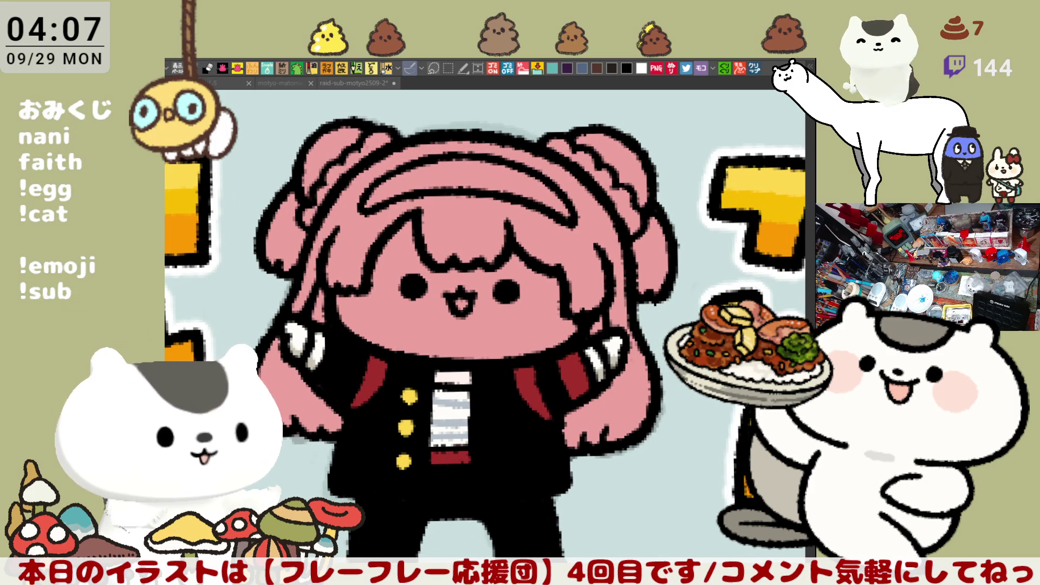
- Add a white stroke and frill along the pink hair's right side
{"action": "left_click_drag", "start_coordinate": [343, 150], "coordinate": [342, 166]}
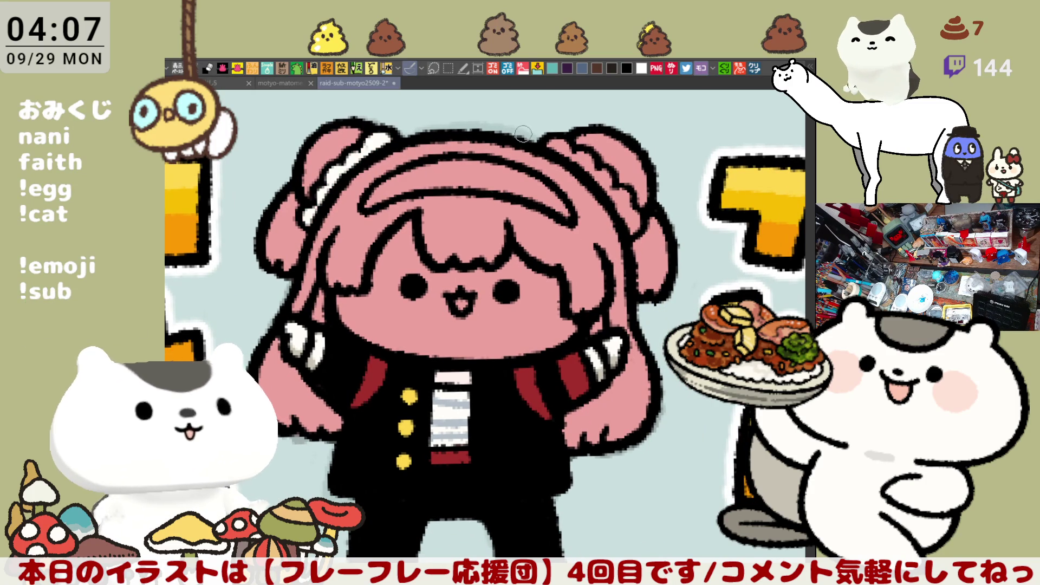
{"action": "left_click_drag", "start_coordinate": [550, 142], "coordinate": [634, 226]}
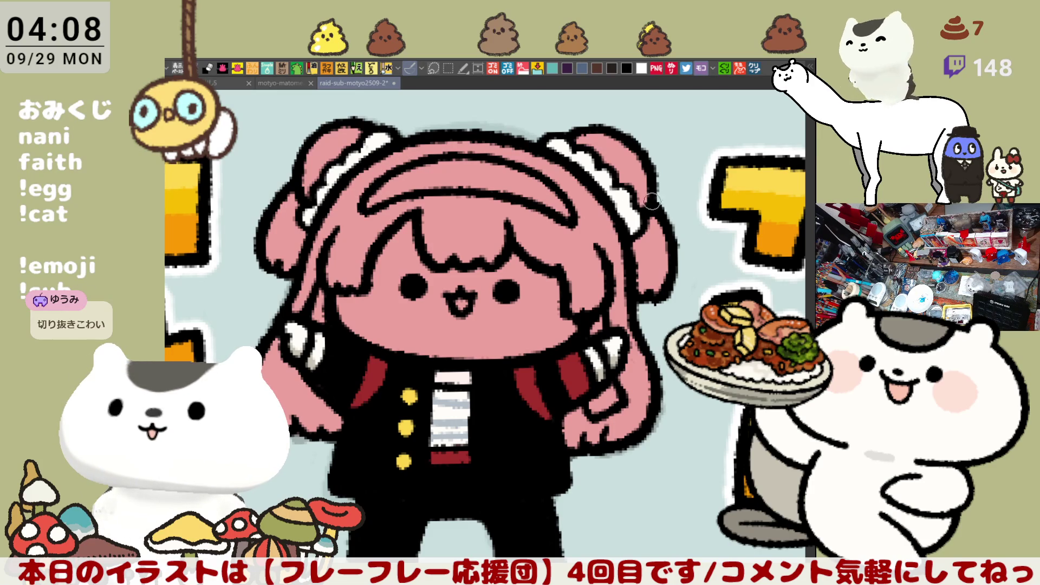
{"action": "mouse_move", "coordinate": [664, 203]}
{"action": "left_mouse_down"}
{"action": "mouse_move", "coordinate": [580, 130]}
{"action": "mouse_move", "coordinate": [381, 98]}
{"action": "left_mouse_up"}
{"action": "left_click_drag", "start_coordinate": [285, 302], "coordinate": [394, 223]}
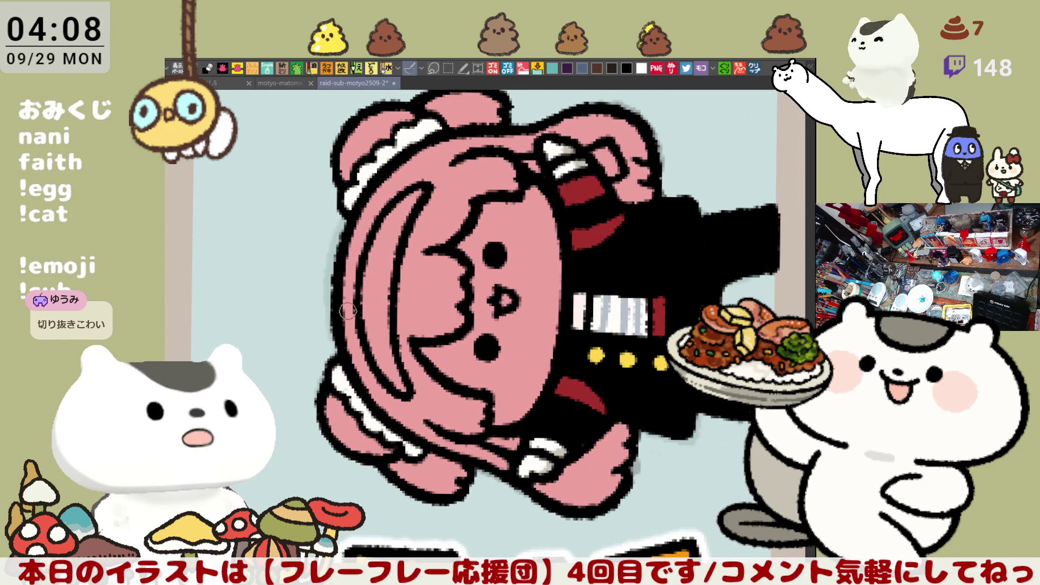
{"action": "mouse_move", "coordinate": [541, 161]}
{"action": "left_mouse_down"}
{"action": "mouse_move", "coordinate": [596, 179]}
{"action": "mouse_move", "coordinate": [664, 240]}
{"action": "left_mouse_up"}
- Reset the view upright and paint the sleeve below the right hand dark red
{"action": "key", "text": "ctrl+0"}
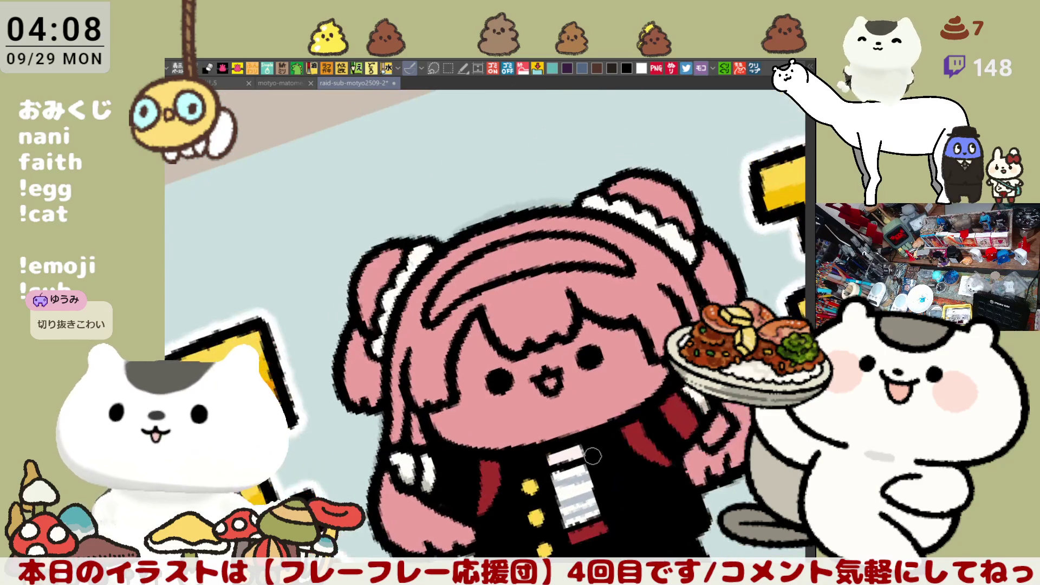
{"action": "scroll", "coordinate": [664, 240], "scroll_direction": "up", "scroll_amount": 2}
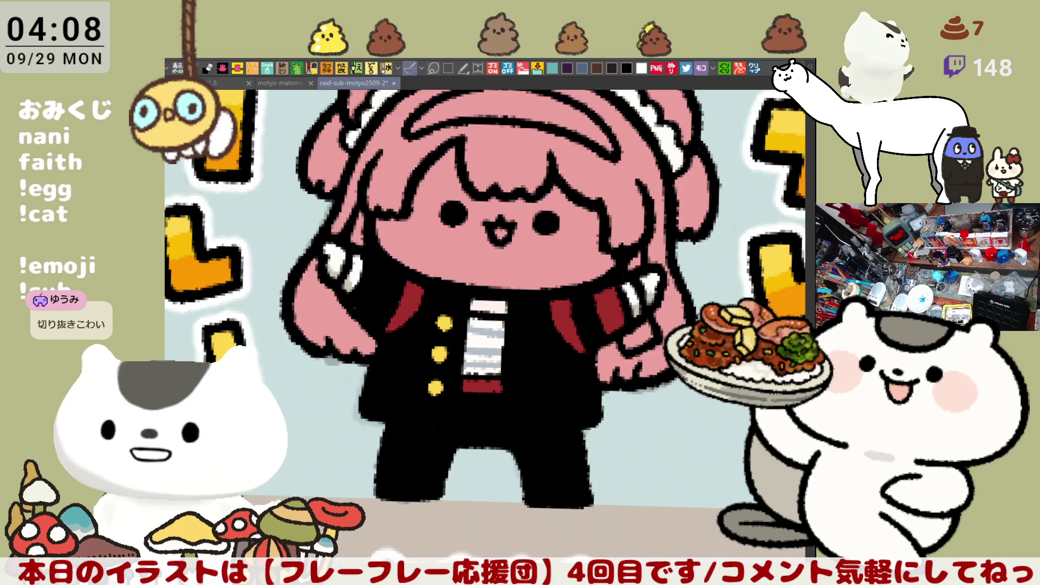
{"action": "left_click_drag", "start_coordinate": [725, 456], "coordinate": [717, 541]}
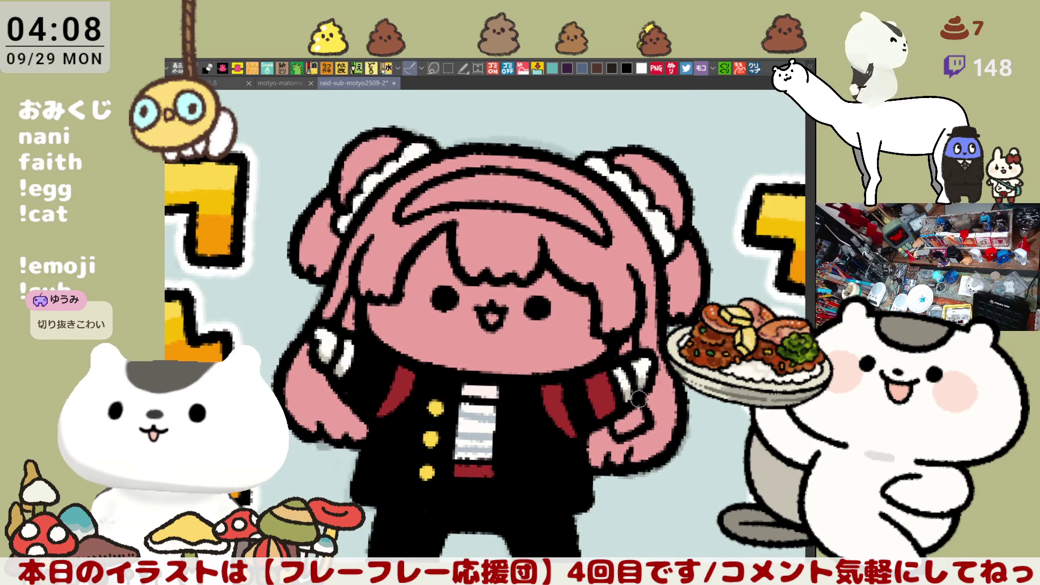
{"action": "left_click_drag", "start_coordinate": [635, 414], "coordinate": [629, 431]}
- Bucket-fill the headband dark red, the hair deeper pink, and the face pale skin tone
{"action": "left_click", "coordinate": [498, 190]}
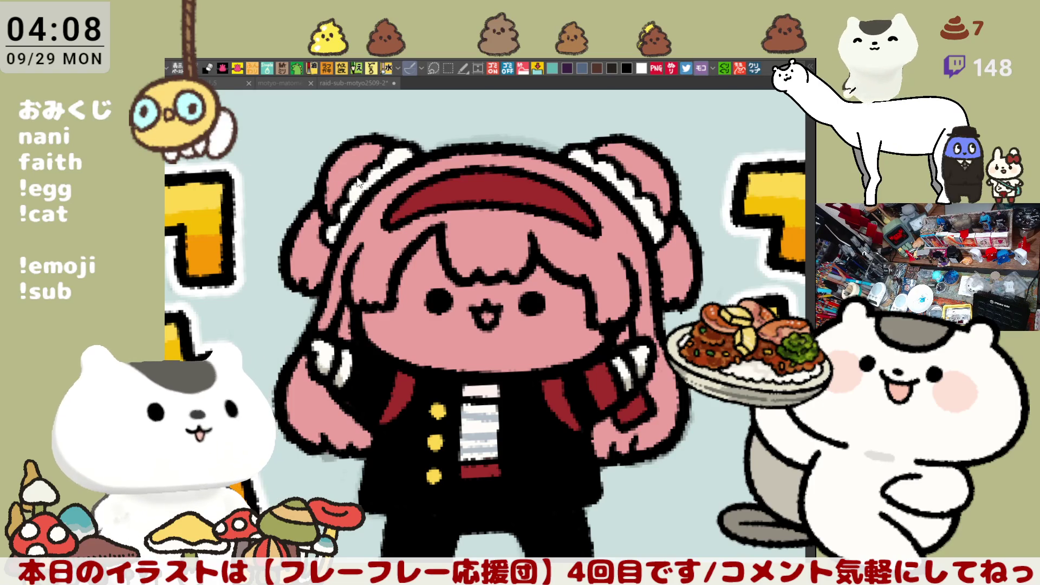
{"action": "left_click", "coordinate": [334, 176]}
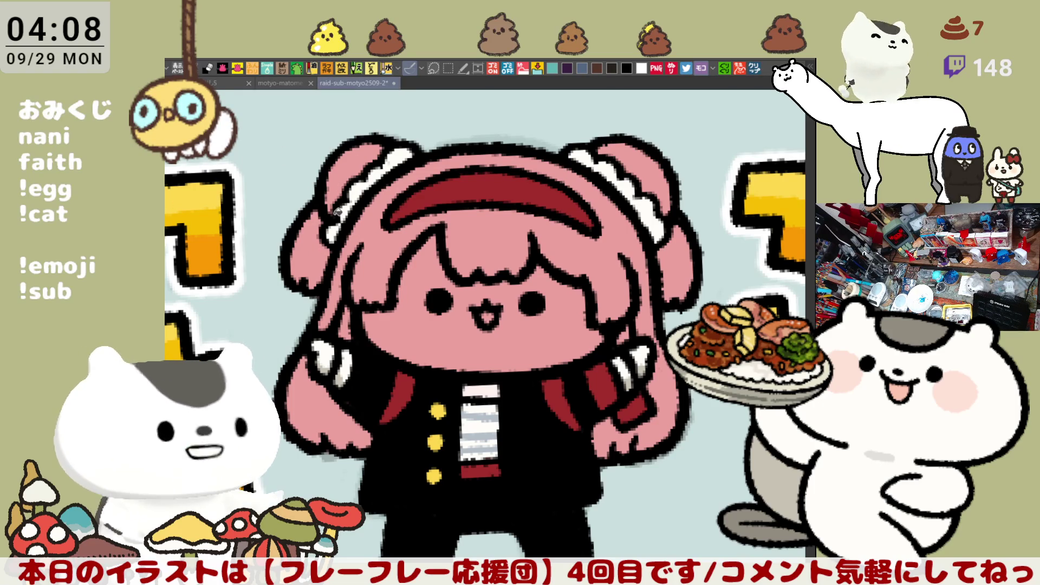
{"action": "left_click", "coordinate": [372, 241]}
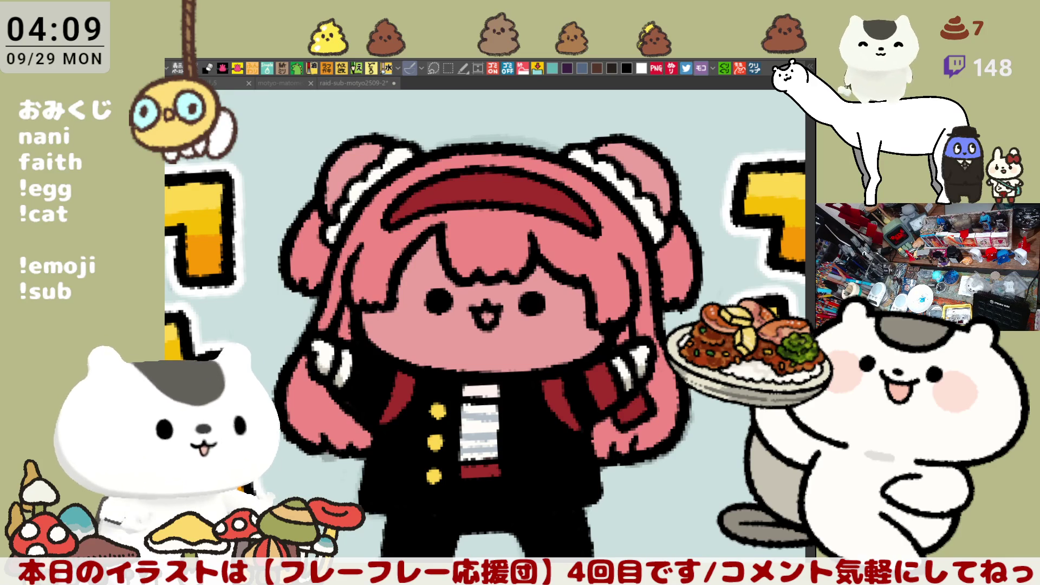
{"action": "left_click", "coordinate": [556, 327]}
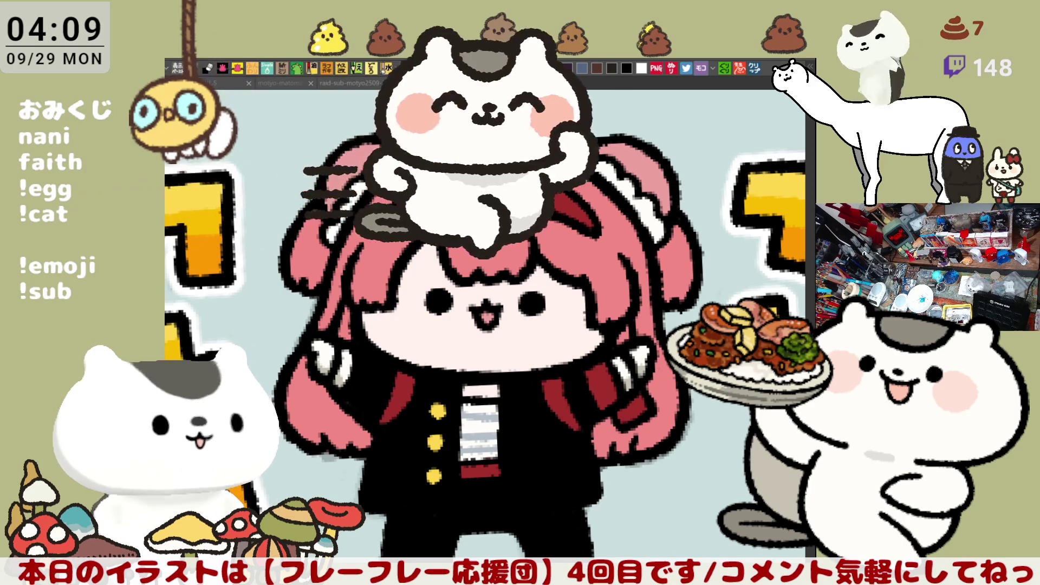
- Airbrush pink blush on the left and right cheeks, then dab two white dots on the bangs
{"action": "mouse_move", "coordinate": [407, 297]}
{"action": "left_mouse_down"}
{"action": "mouse_move", "coordinate": [390, 314]}
{"action": "mouse_move", "coordinate": [401, 293]}
{"action": "mouse_move", "coordinate": [434, 316]}
{"action": "mouse_move", "coordinate": [380, 325]}
{"action": "mouse_move", "coordinate": [396, 289]}
{"action": "mouse_move", "coordinate": [388, 336]}
{"action": "mouse_move", "coordinate": [388, 302]}
{"action": "mouse_move", "coordinate": [412, 320]}
{"action": "left_mouse_up"}
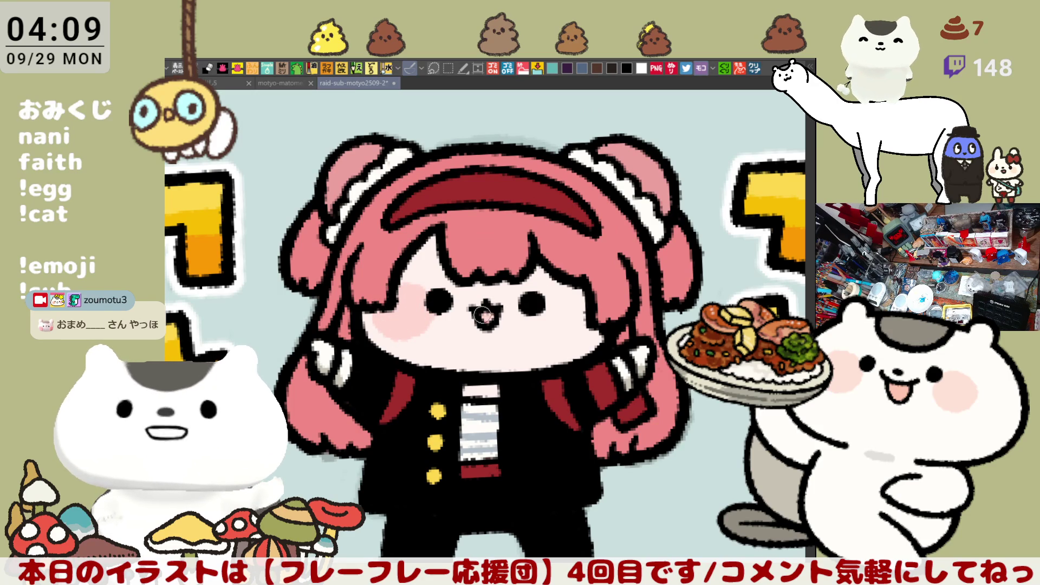
{"action": "mouse_move", "coordinate": [557, 339]}
{"action": "left_mouse_down"}
{"action": "mouse_move", "coordinate": [549, 328]}
{"action": "mouse_move", "coordinate": [580, 331]}
{"action": "mouse_move", "coordinate": [552, 347]}
{"action": "mouse_move", "coordinate": [550, 325]}
{"action": "mouse_move", "coordinate": [593, 338]}
{"action": "left_mouse_up"}
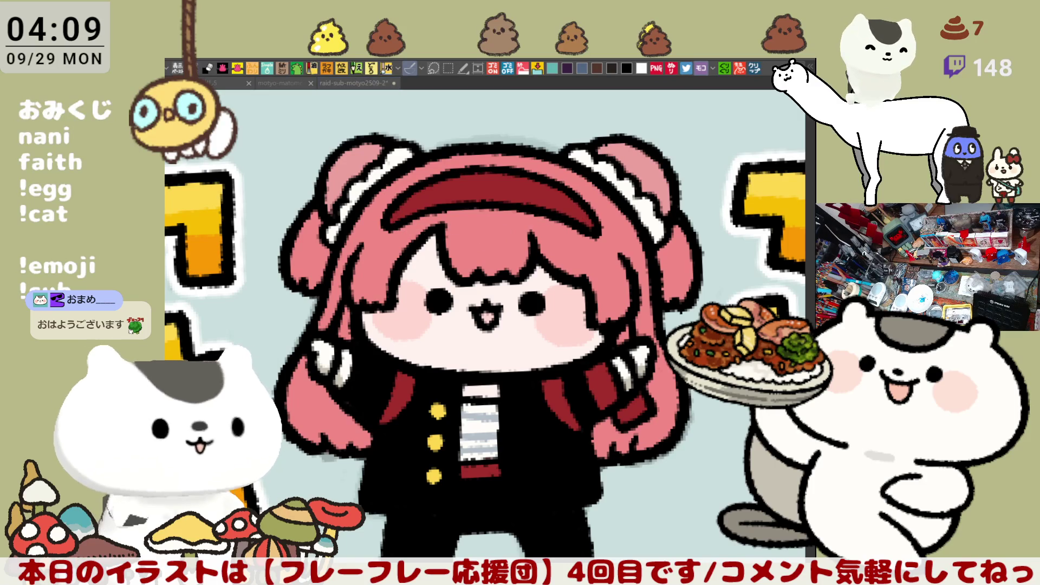
{"action": "left_click", "coordinate": [466, 247]}
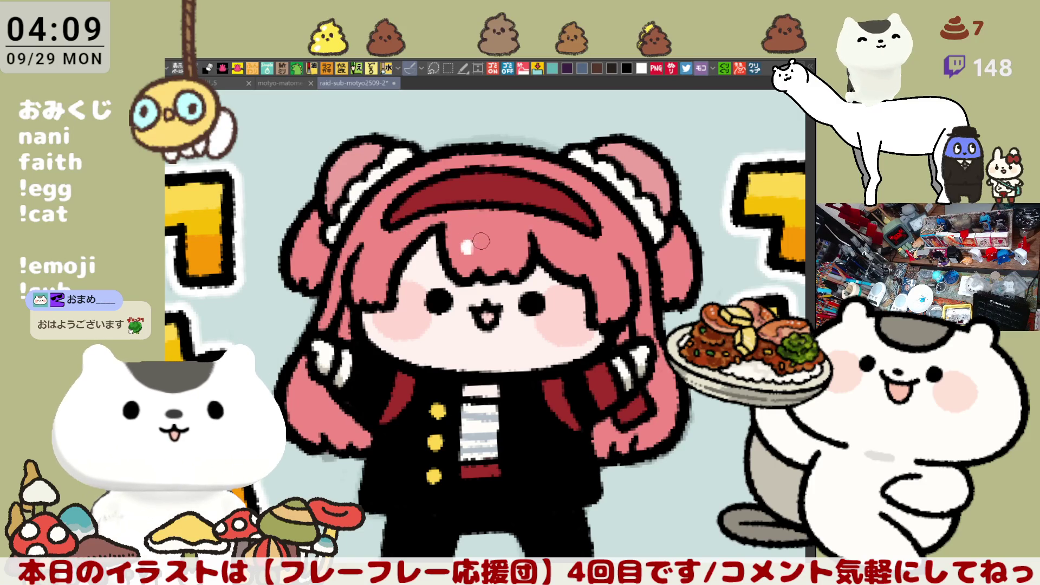
{"action": "left_click", "coordinate": [487, 246]}
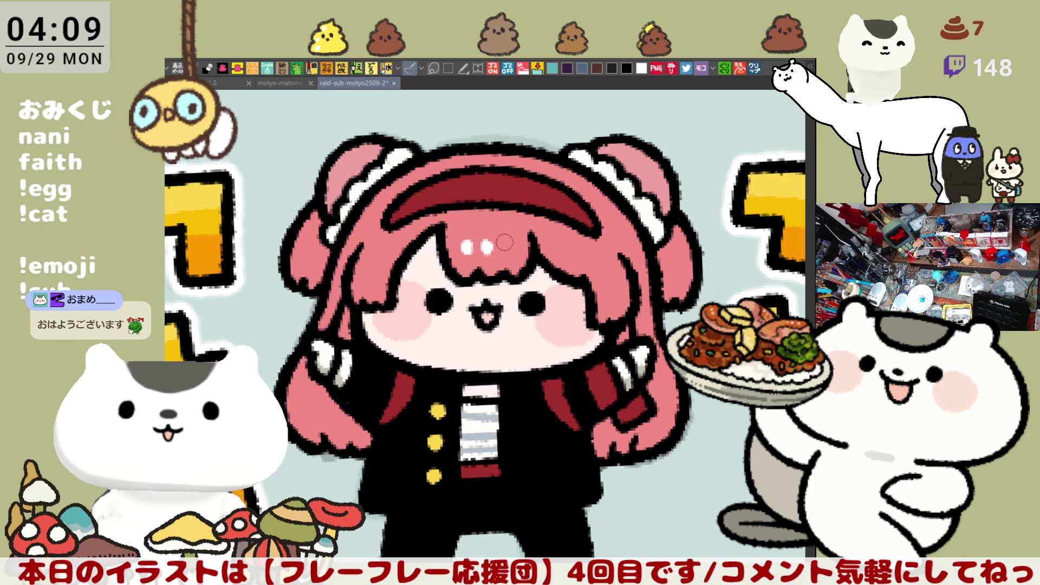
- Add a third white dot on the bangs and white polka dots on the hair buns
{"action": "left_click", "coordinate": [506, 247]}
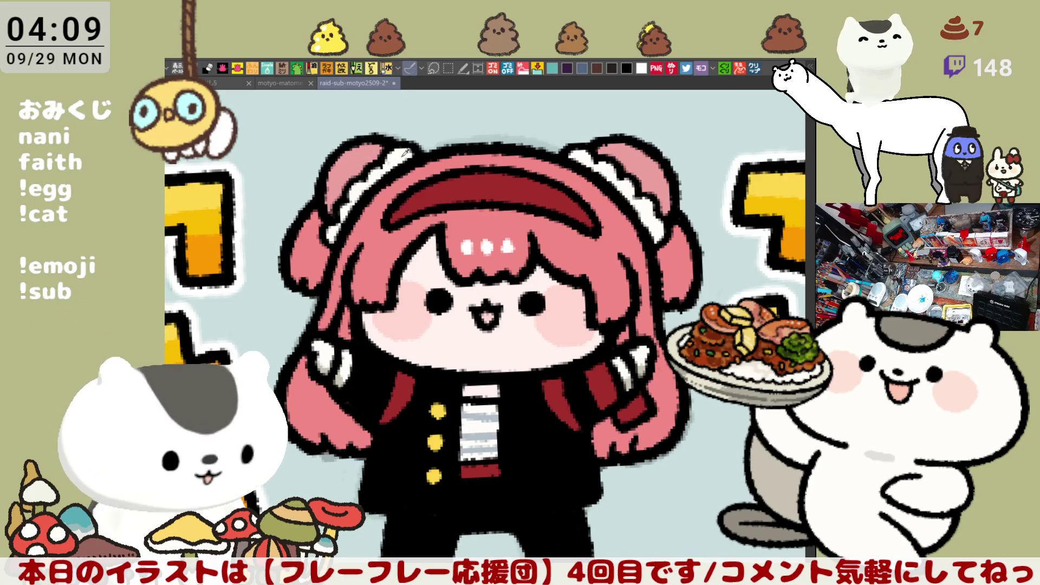
{"action": "left_click", "coordinate": [362, 157]}
{"action": "left_click", "coordinate": [349, 160]}
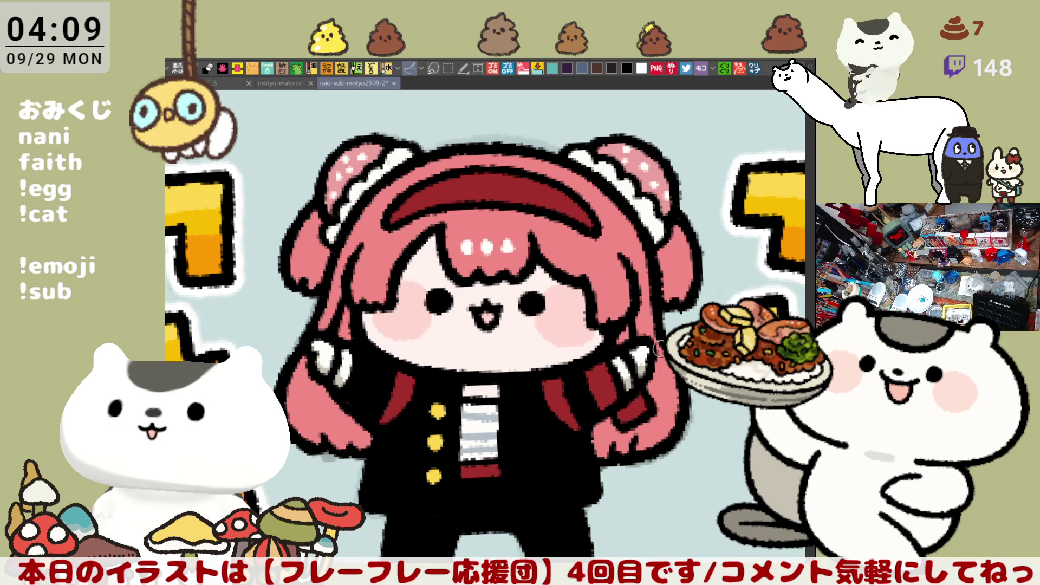
{"action": "scroll", "coordinate": [658, 347], "scroll_direction": "down", "scroll_amount": 5}
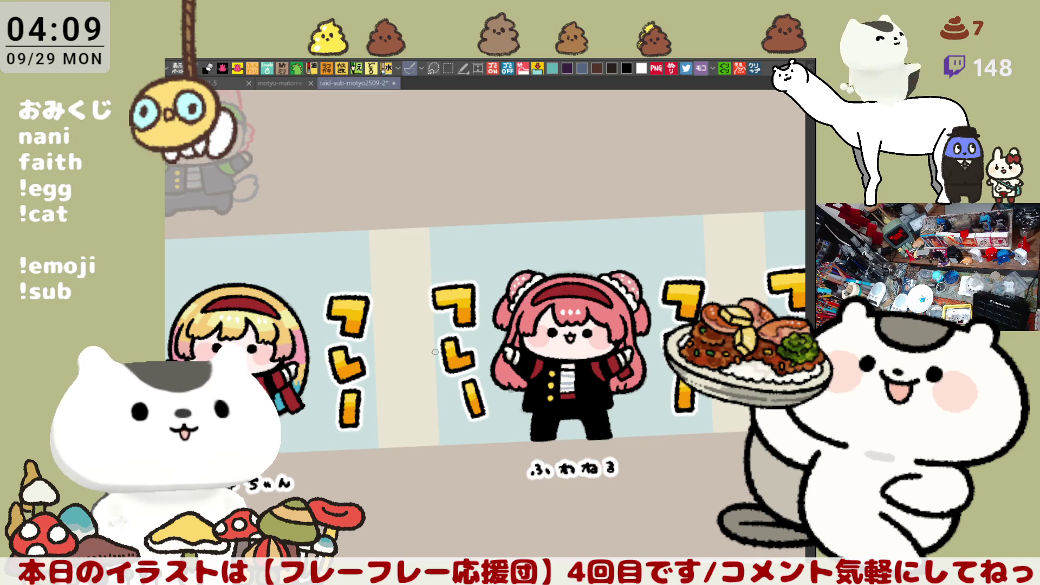
- Paint light lavender gloves on the raised hand and the right hand
{"action": "scroll", "coordinate": [541, 320], "scroll_direction": "up", "scroll_amount": 5}
{"action": "scroll", "coordinate": [541, 320], "scroll_direction": "down", "scroll_amount": 1}
{"action": "scroll", "coordinate": [419, 387], "scroll_direction": "up", "scroll_amount": 1}
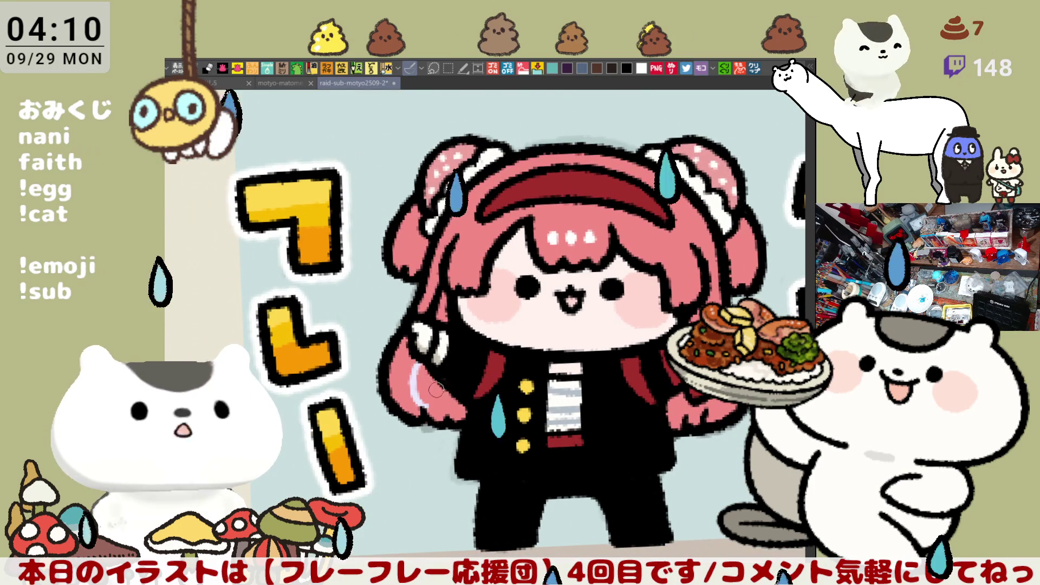
{"action": "left_click_drag", "start_coordinate": [419, 386], "coordinate": [441, 409]}
{"action": "left_click_drag", "start_coordinate": [703, 399], "coordinate": [684, 416]}
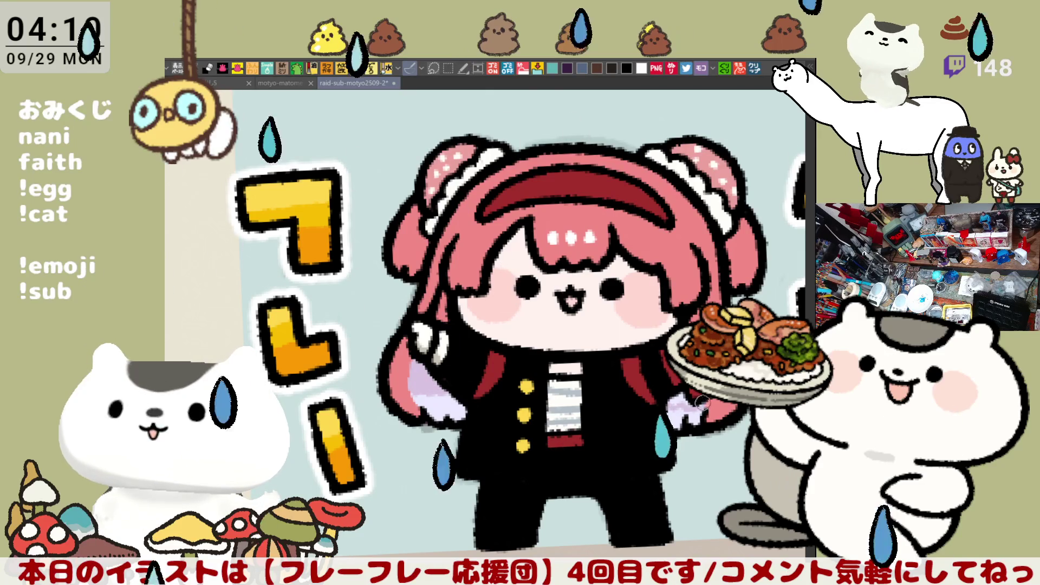
{"action": "left_click_drag", "start_coordinate": [689, 403], "coordinate": [728, 447]}
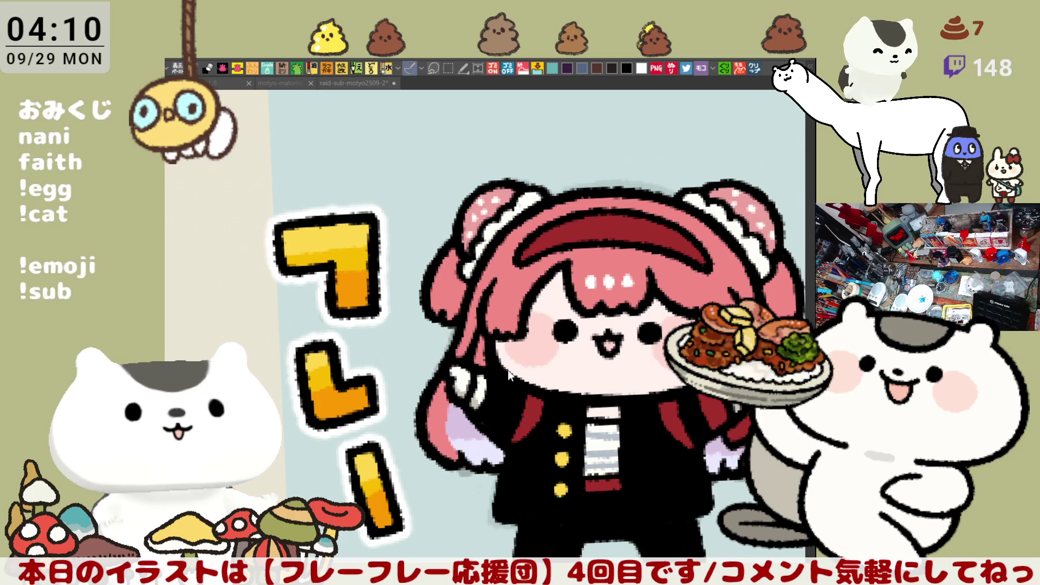
{"action": "scroll", "coordinate": [509, 374], "scroll_direction": "down", "scroll_amount": 5}
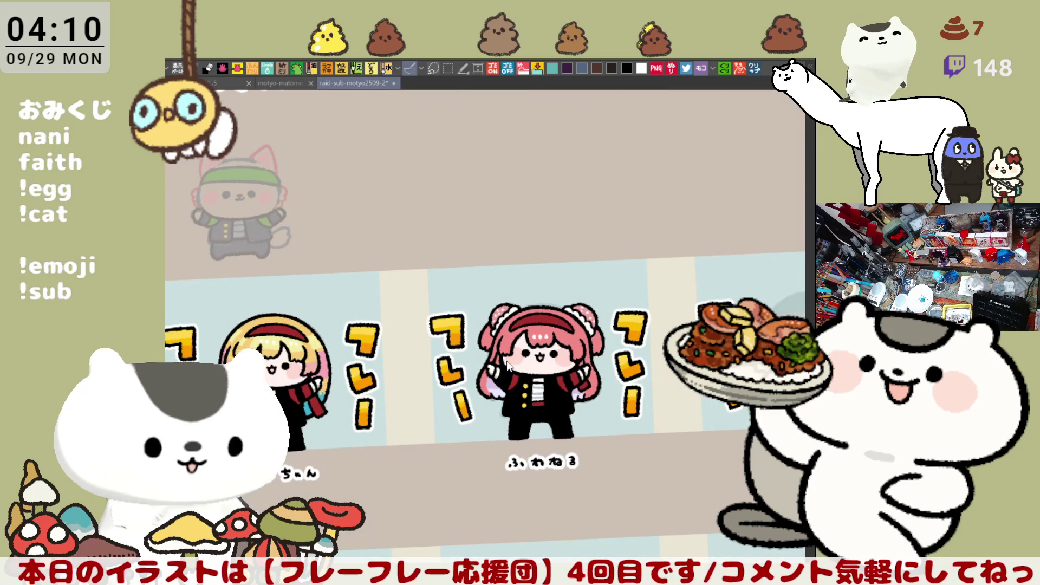
- Bring the next character into view and lasso around her raised arm, then deselect
{"action": "left_click_drag", "start_coordinate": [581, 239], "coordinate": [477, 306]}
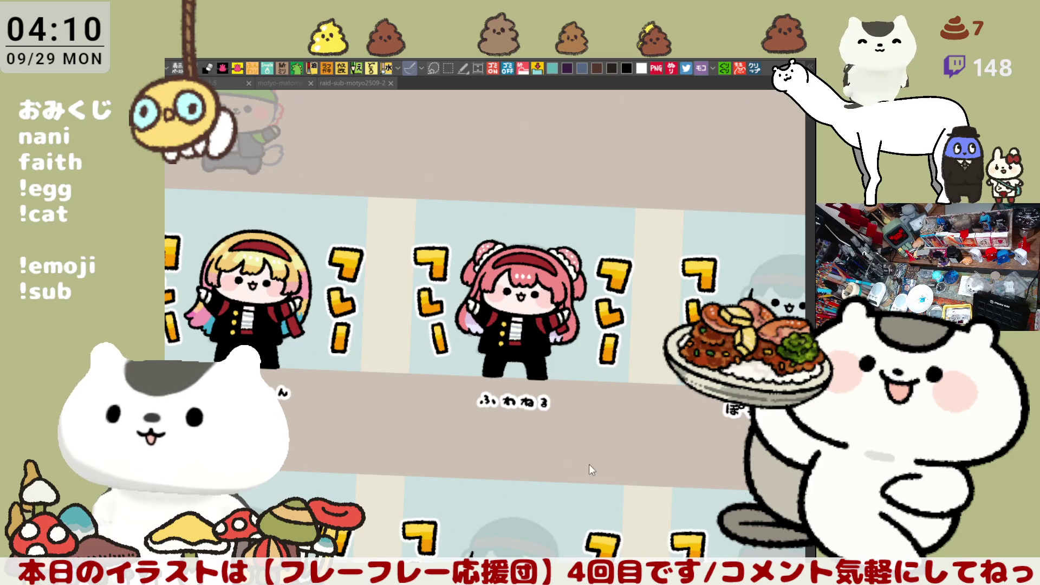
{"action": "mouse_move", "coordinate": [427, 432]}
{"action": "left_mouse_down"}
{"action": "mouse_move", "coordinate": [211, 442]}
{"action": "mouse_move", "coordinate": [221, 440]}
{"action": "left_mouse_up"}
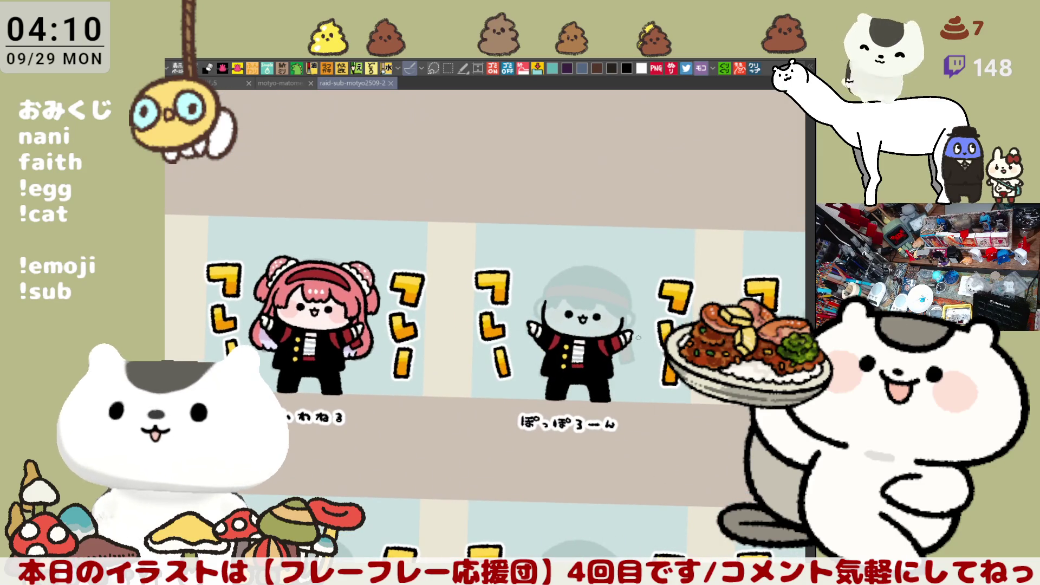
{"action": "scroll", "coordinate": [638, 338], "scroll_direction": "up", "scroll_amount": 10}
{"action": "left_click_drag", "start_coordinate": [638, 338], "coordinate": [684, 411]}
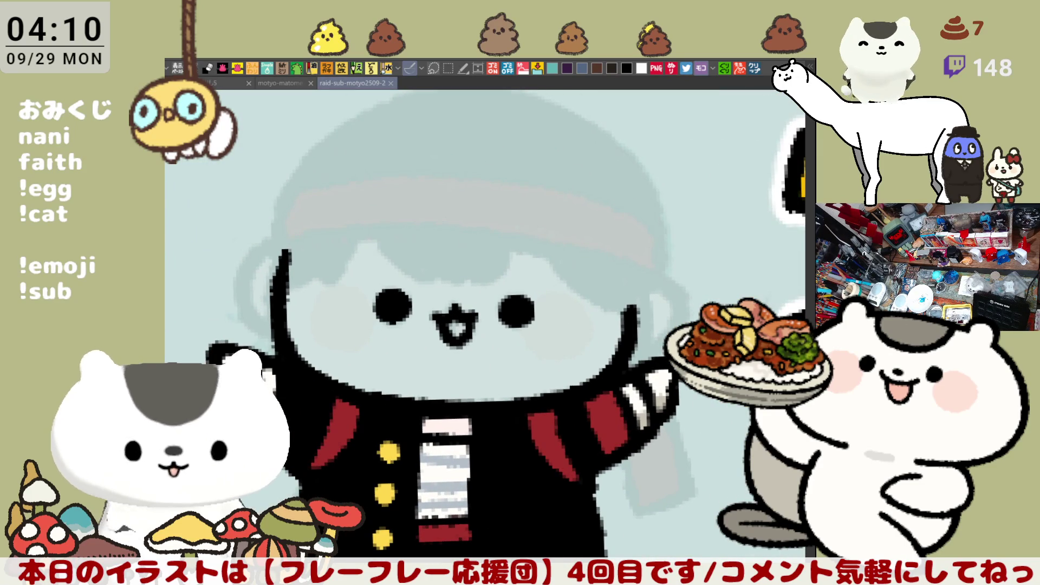
{"action": "left_click_drag", "start_coordinate": [481, 290], "coordinate": [523, 313]}
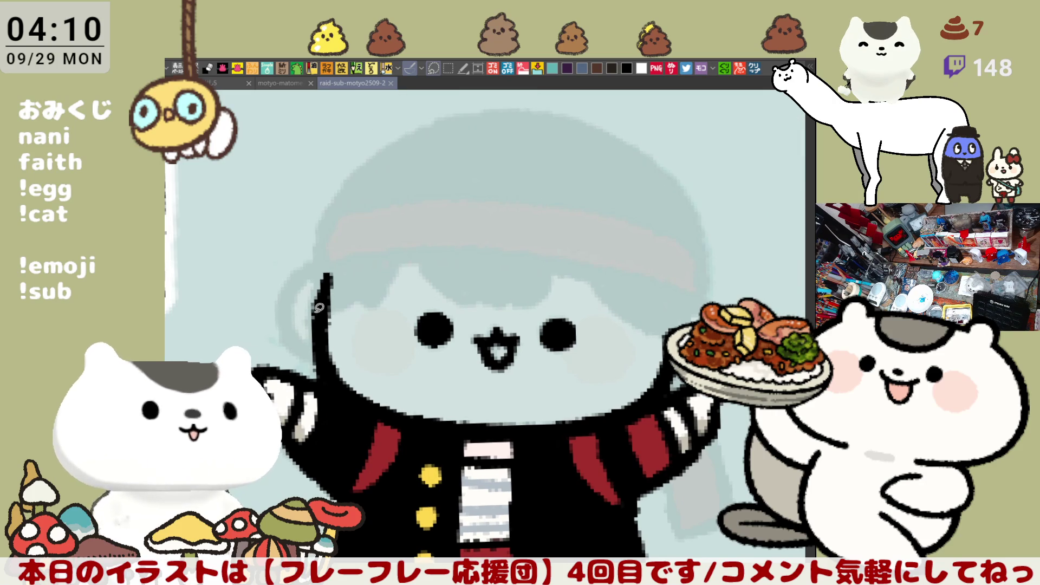
{"action": "left_click_drag", "start_coordinate": [316, 318], "coordinate": [314, 315]}
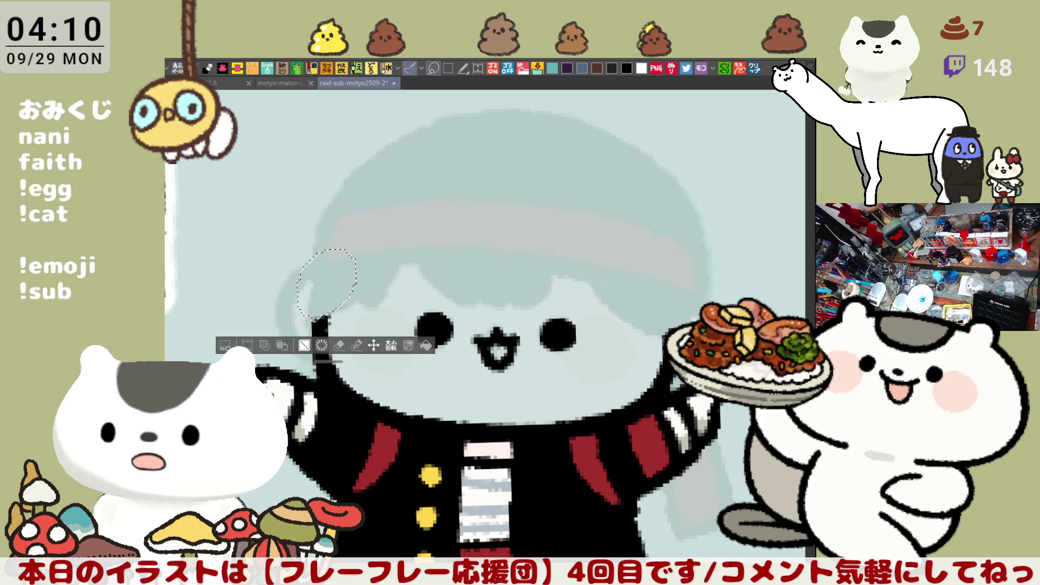
{"action": "key", "text": "ctrl+d"}
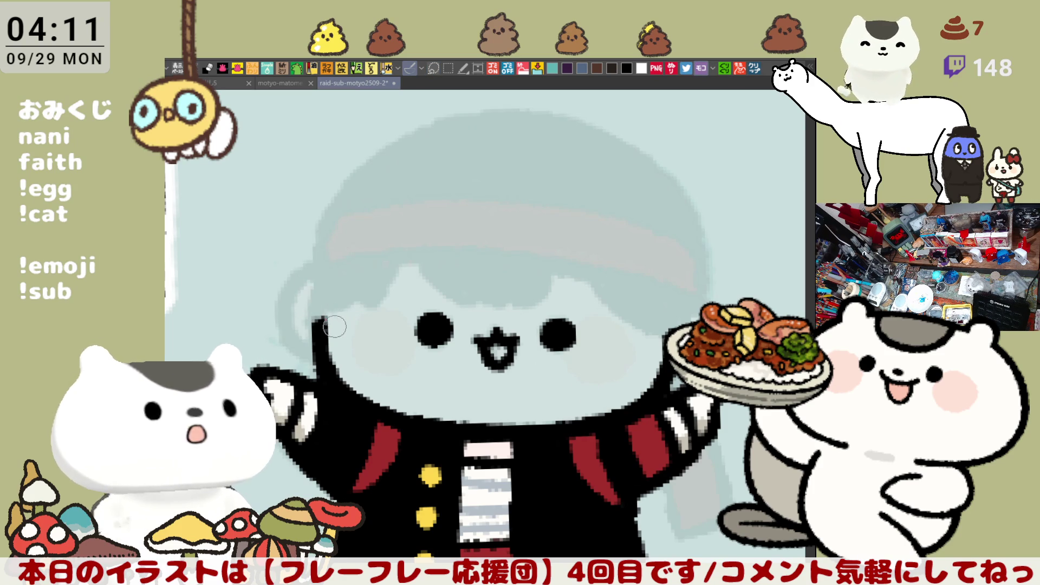
- Pan between the pink-haired girl and the black-uniform character, recentering on the latter
{"action": "mouse_move", "coordinate": [537, 252]}
{"action": "left_mouse_down"}
{"action": "mouse_move", "coordinate": [594, 239]}
{"action": "mouse_move", "coordinate": [652, 249]}
{"action": "left_mouse_up"}
{"action": "mouse_move", "coordinate": [602, 429]}
{"action": "left_mouse_down"}
{"action": "mouse_move", "coordinate": [662, 324]}
{"action": "mouse_move", "coordinate": [461, 366]}
{"action": "mouse_move", "coordinate": [428, 420]}
{"action": "left_mouse_up"}
{"action": "scroll", "coordinate": [428, 420], "scroll_direction": "down", "scroll_amount": 3}
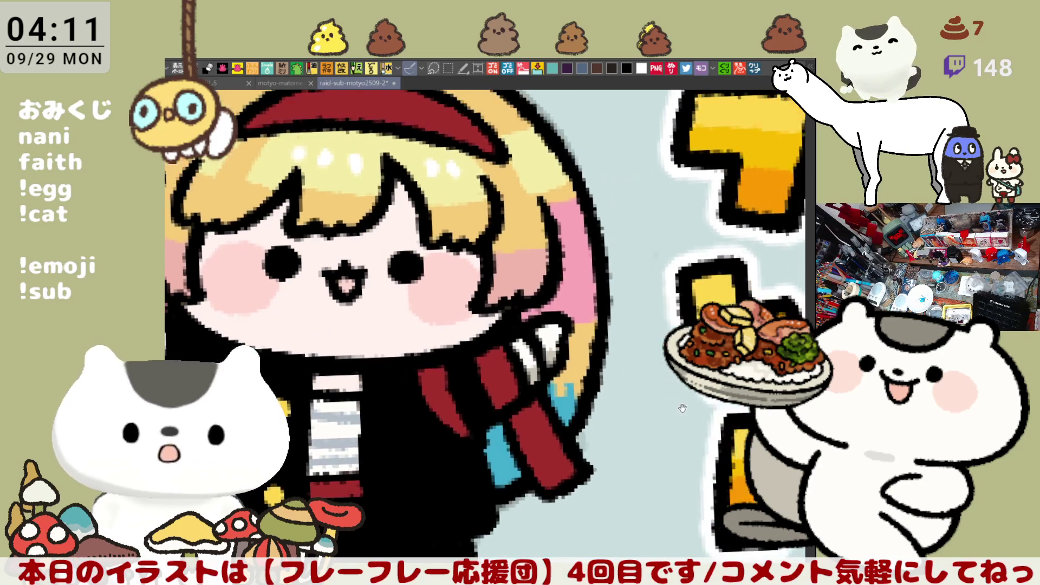
{"action": "scroll", "coordinate": [612, 375], "scroll_direction": "up", "scroll_amount": 4}
{"action": "mouse_move", "coordinate": [612, 375]}
{"action": "left_mouse_down"}
{"action": "mouse_move", "coordinate": [596, 398]}
{"action": "mouse_move", "coordinate": [539, 401]}
{"action": "mouse_move", "coordinate": [480, 359]}
{"action": "left_mouse_up"}
{"action": "scroll", "coordinate": [480, 360], "scroll_direction": "down", "scroll_amount": 3}
{"action": "scroll", "coordinate": [486, 357], "scroll_direction": "up", "scroll_amount": 5}
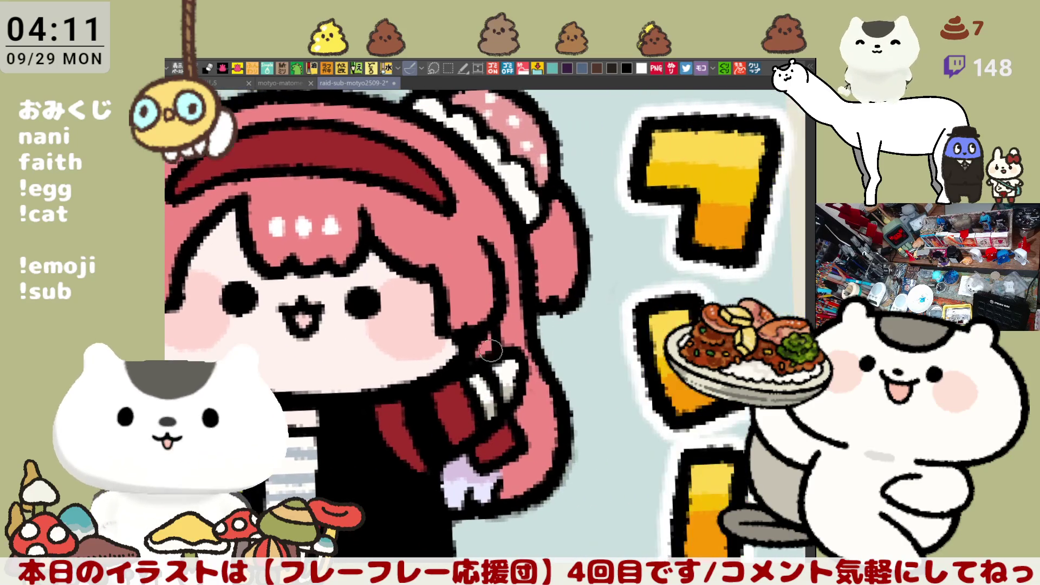
{"action": "mouse_move", "coordinate": [614, 364]}
{"action": "left_mouse_down"}
{"action": "mouse_move", "coordinate": [527, 351]}
{"action": "mouse_move", "coordinate": [409, 362]}
{"action": "left_mouse_up"}
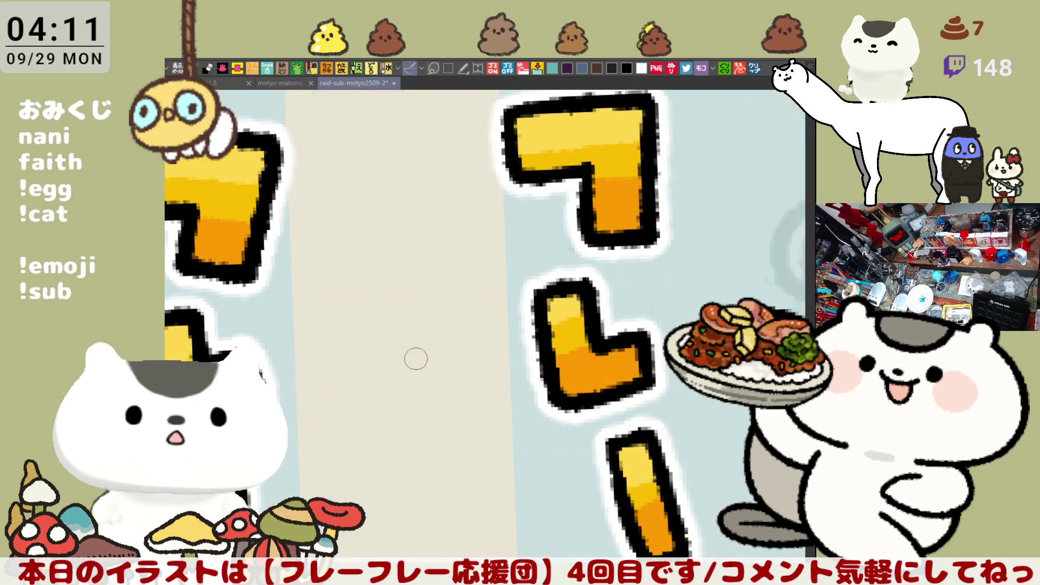
{"action": "scroll", "coordinate": [409, 363], "scroll_direction": "down", "scroll_amount": 3}
{"action": "scroll", "coordinate": [410, 380], "scroll_direction": "up", "scroll_amount": 3}
{"action": "left_click_drag", "start_coordinate": [563, 379], "coordinate": [461, 408]}
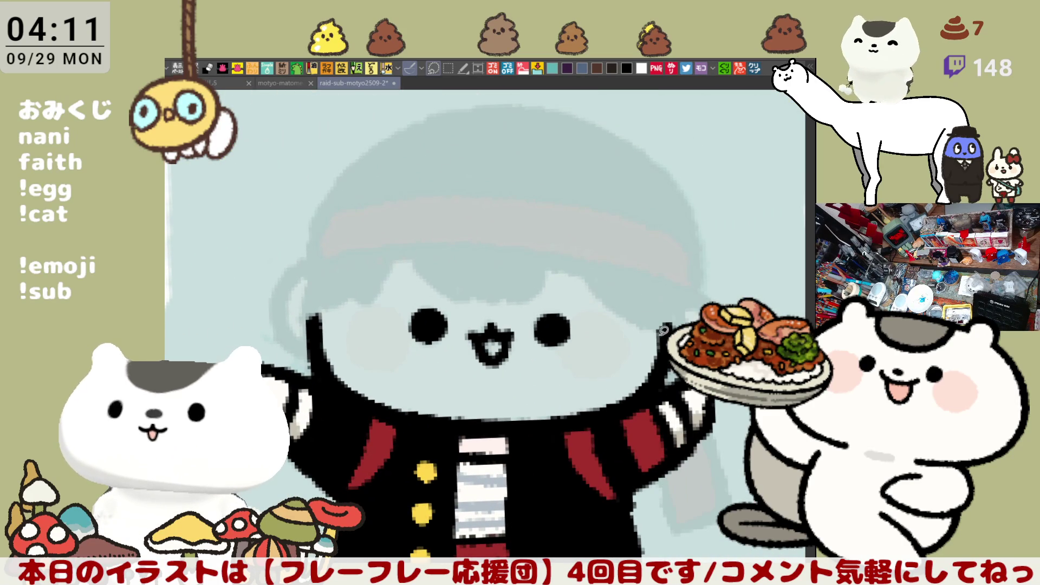
- Lasso small patches beside the character's head and right hand, clearing each selection
{"action": "left_click_drag", "start_coordinate": [667, 294], "coordinate": [642, 305]}
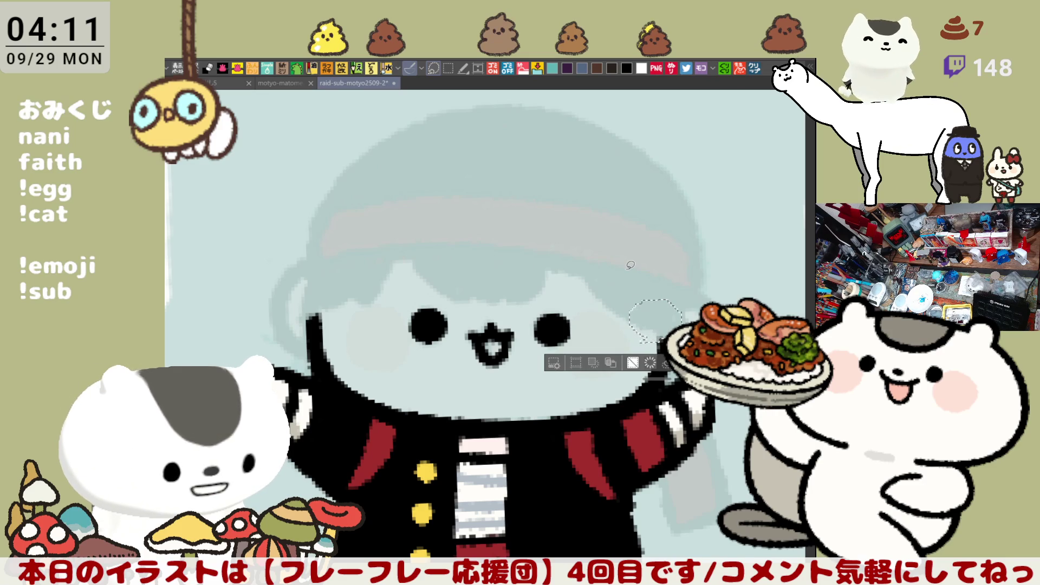
{"action": "key", "text": "ctrl+d"}
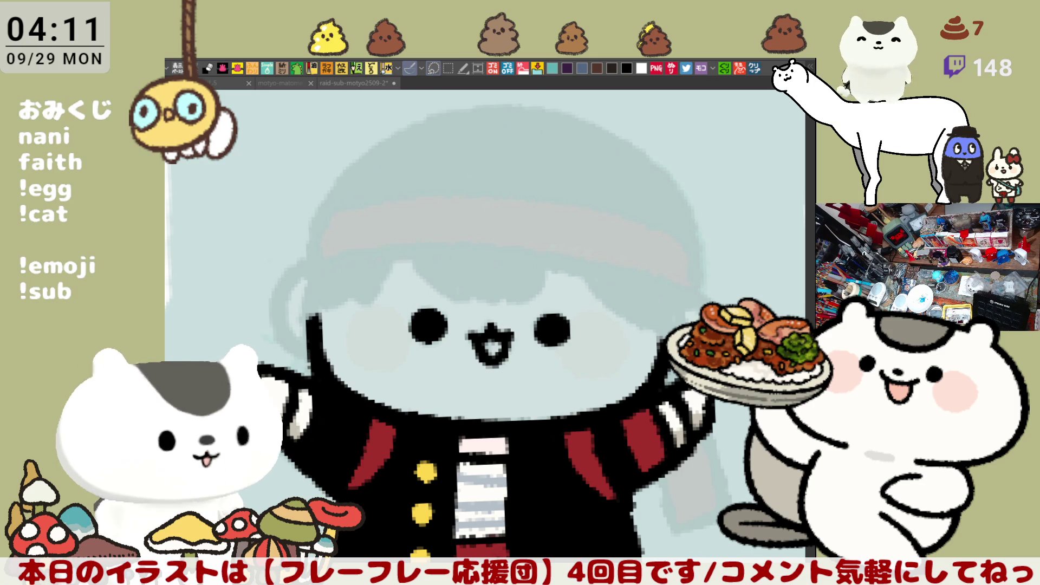
{"action": "left_click_drag", "start_coordinate": [641, 342], "coordinate": [660, 340]}
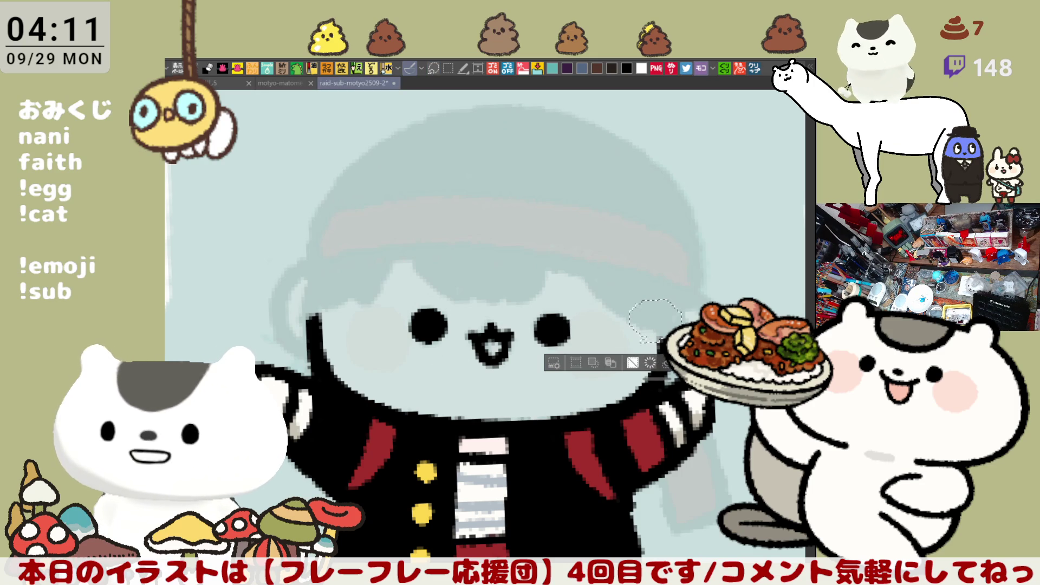
{"action": "key", "text": "ctrl+d"}
{"action": "left_click_drag", "start_coordinate": [571, 500], "coordinate": [553, 456]}
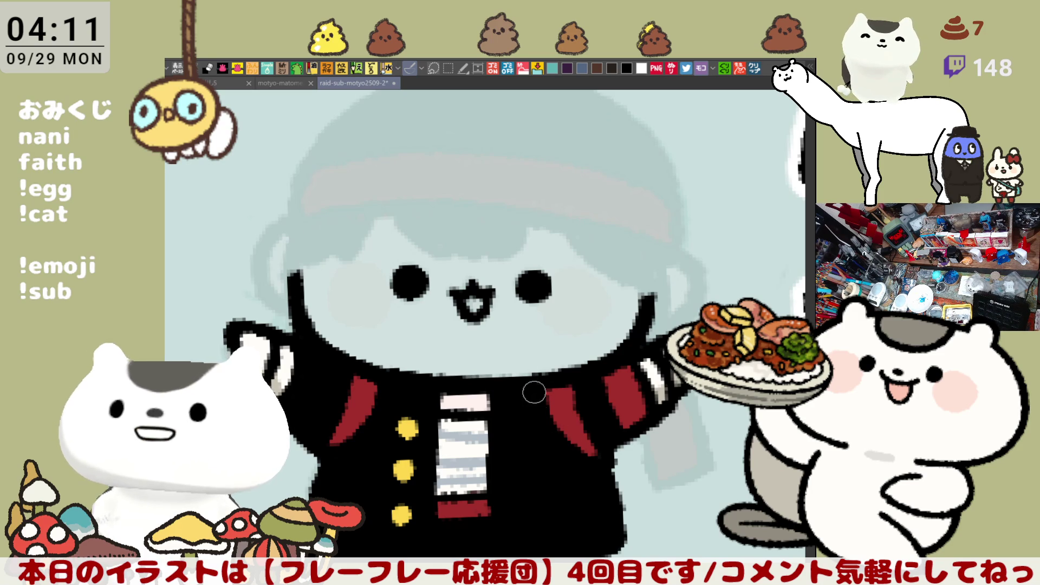
- Draw the grey bang strokes with a hooked curve and wavy lower edge
{"action": "left_click_drag", "start_coordinate": [459, 381], "coordinate": [498, 443]}
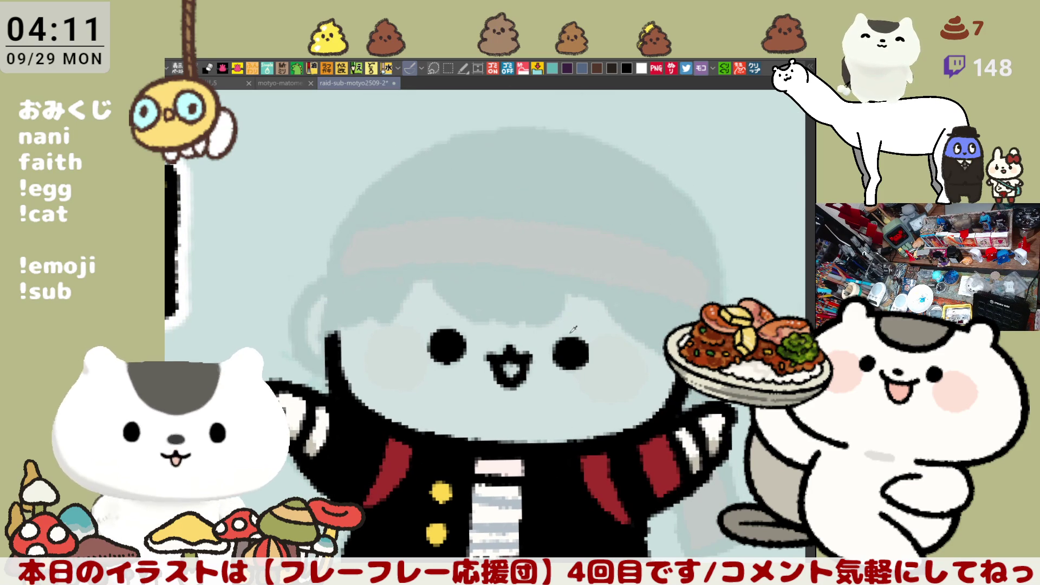
{"action": "left_click_drag", "start_coordinate": [449, 220], "coordinate": [470, 321]}
{"action": "key", "text": "ctrl+z"}
{"action": "left_click_drag", "start_coordinate": [451, 210], "coordinate": [488, 307]}
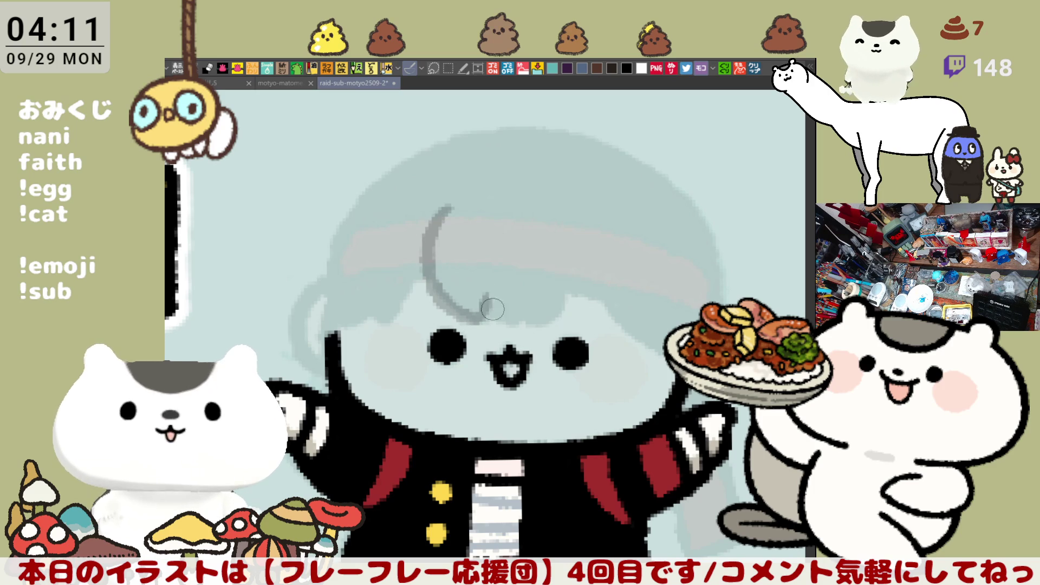
{"action": "left_click_drag", "start_coordinate": [480, 312], "coordinate": [566, 315]}
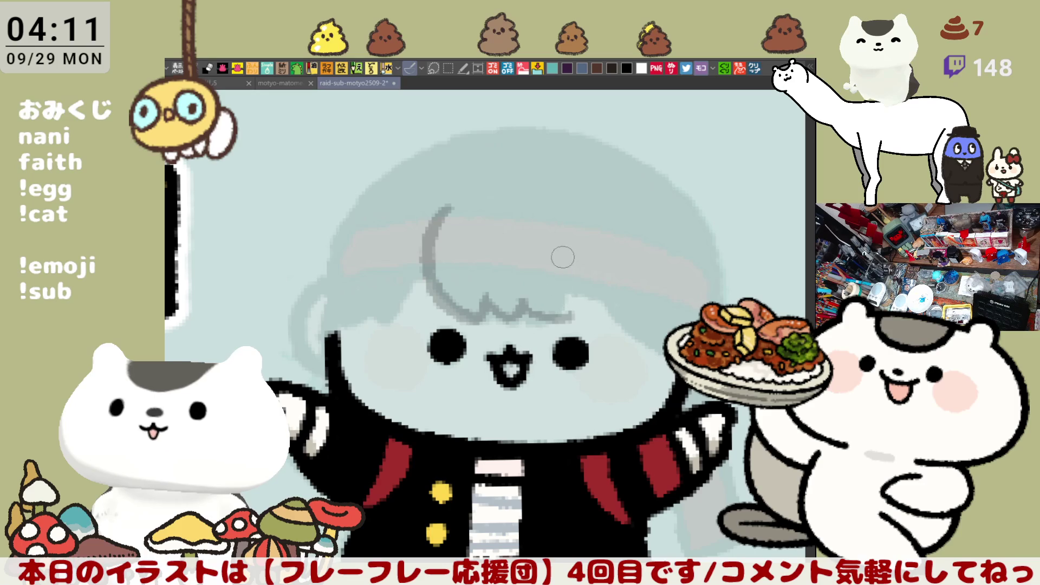
{"action": "left_click_drag", "start_coordinate": [576, 277], "coordinate": [570, 320]}
{"action": "key", "text": "ctrl+z"}
{"action": "key", "text": "ctrl+z"}
{"action": "mouse_move", "coordinate": [512, 301]}
{"action": "left_mouse_down"}
{"action": "mouse_move", "coordinate": [589, 319]}
{"action": "mouse_move", "coordinate": [581, 317]}
{"action": "left_mouse_up"}
{"action": "key", "text": "ctrl+z"}
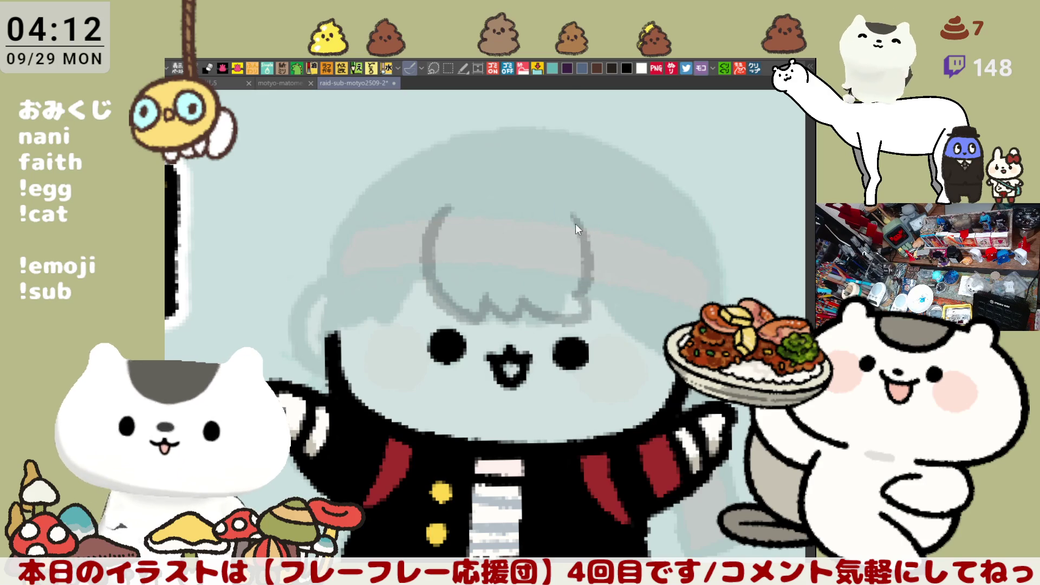
- Sketch the right side of the hair from the headband down beside the plate
{"action": "left_click_drag", "start_coordinate": [568, 215], "coordinate": [588, 303]}
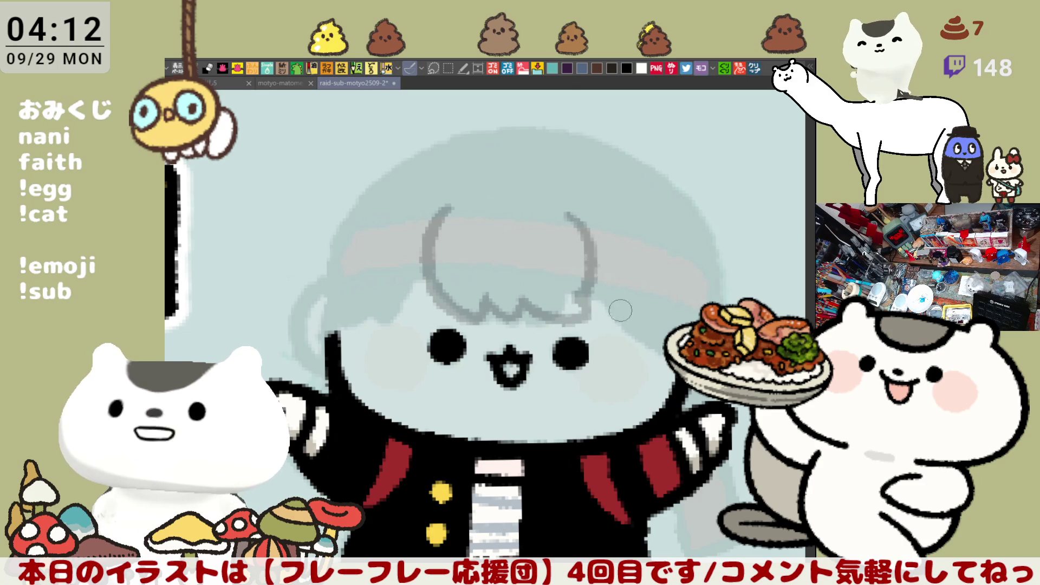
{"action": "key", "text": "ctrl+z"}
{"action": "left_click_drag", "start_coordinate": [563, 220], "coordinate": [583, 301]}
{"action": "key", "text": "ctrl+z"}
{"action": "left_click_drag", "start_coordinate": [566, 226], "coordinate": [577, 303]}
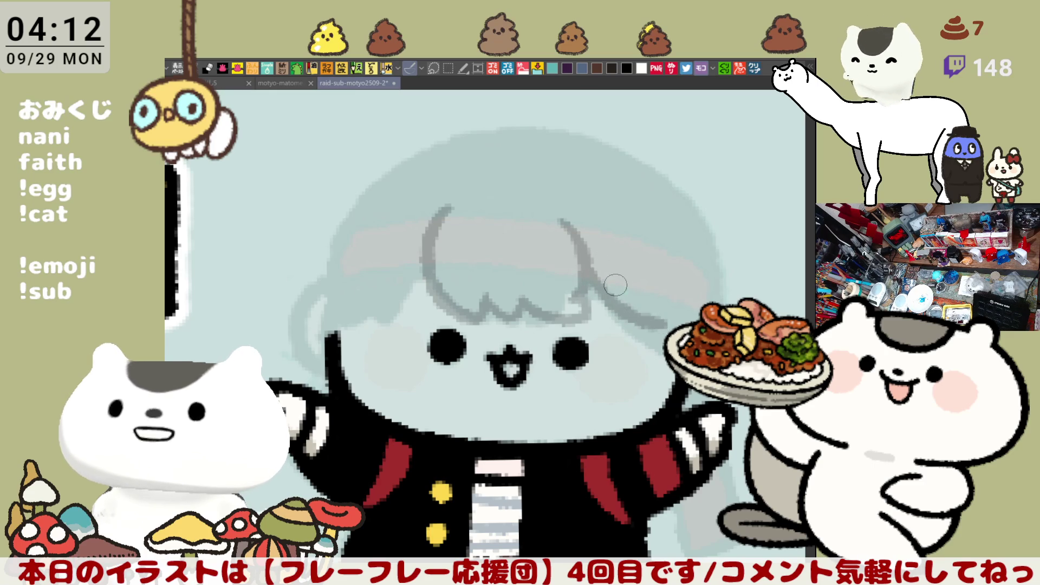
{"action": "left_click_drag", "start_coordinate": [584, 268], "coordinate": [670, 317]}
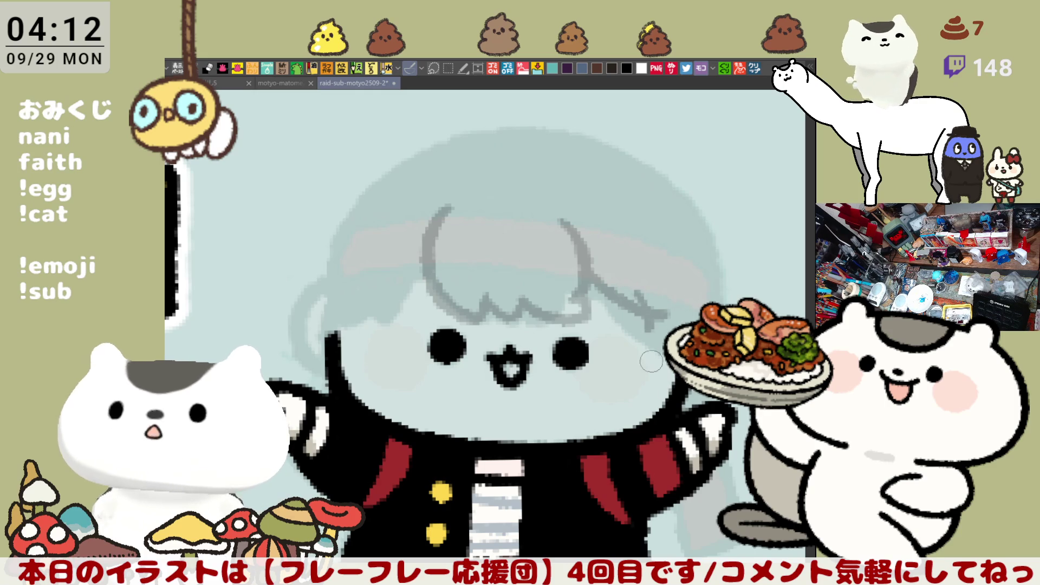
{"action": "left_click_drag", "start_coordinate": [664, 314], "coordinate": [649, 401]}
{"action": "key", "text": "ctrl+z"}
{"action": "left_click_drag", "start_coordinate": [661, 320], "coordinate": [647, 397]}
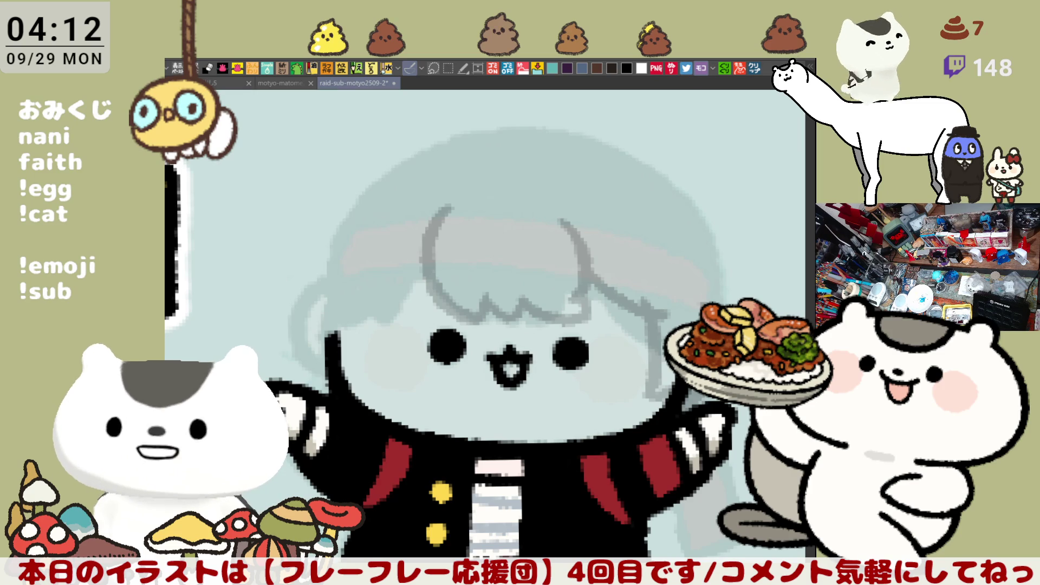
- Select and delete the stray mark left of the face
{"action": "left_click", "coordinate": [680, 379]}
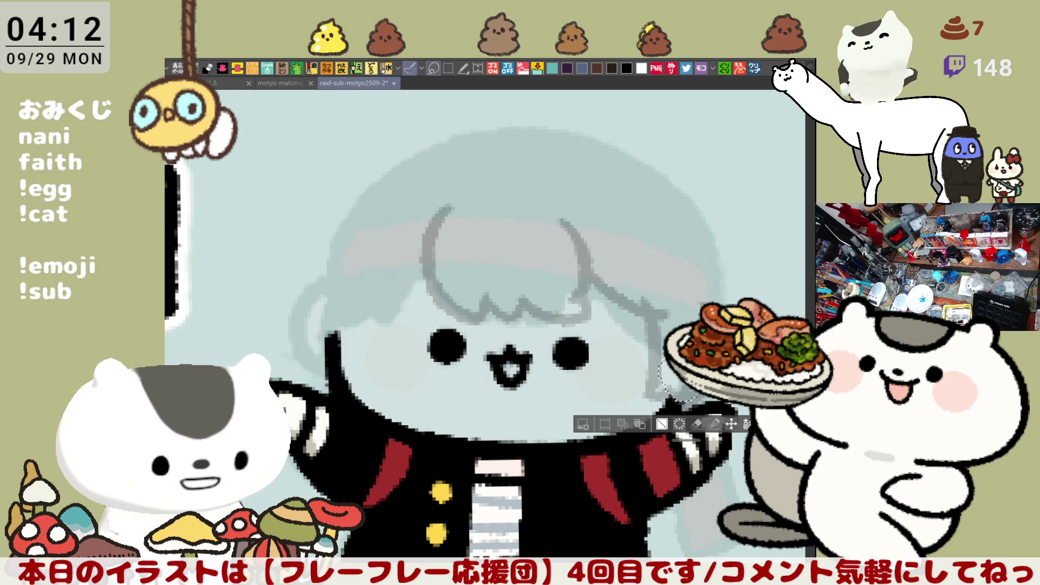
{"action": "mouse_move", "coordinate": [340, 361]}
{"action": "left_mouse_down"}
{"action": "mouse_move", "coordinate": [361, 345]}
{"action": "mouse_move", "coordinate": [325, 373]}
{"action": "left_mouse_up"}
{"action": "key", "text": "Delete"}
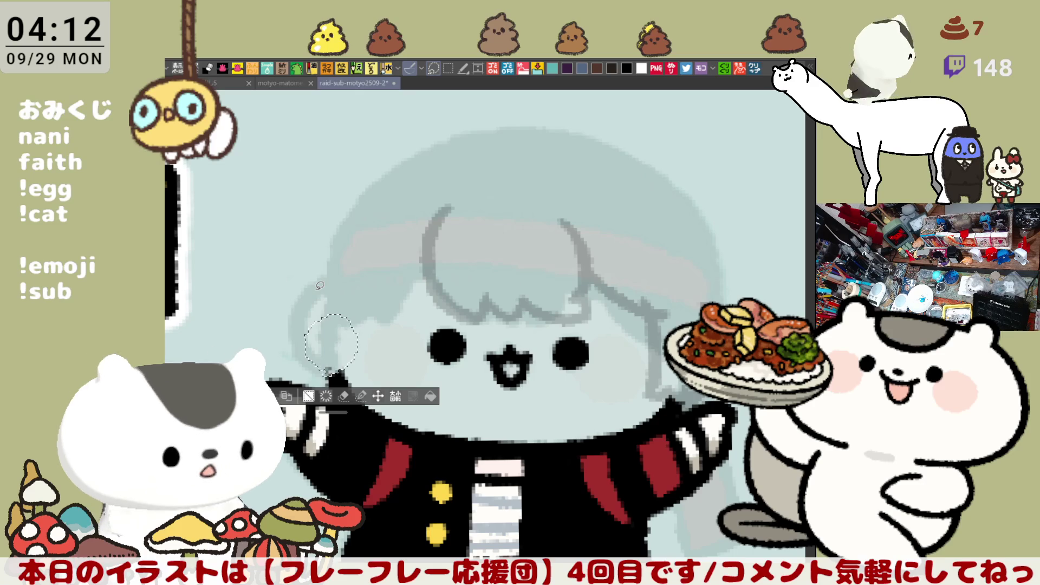
{"action": "key", "text": "ctrl+d"}
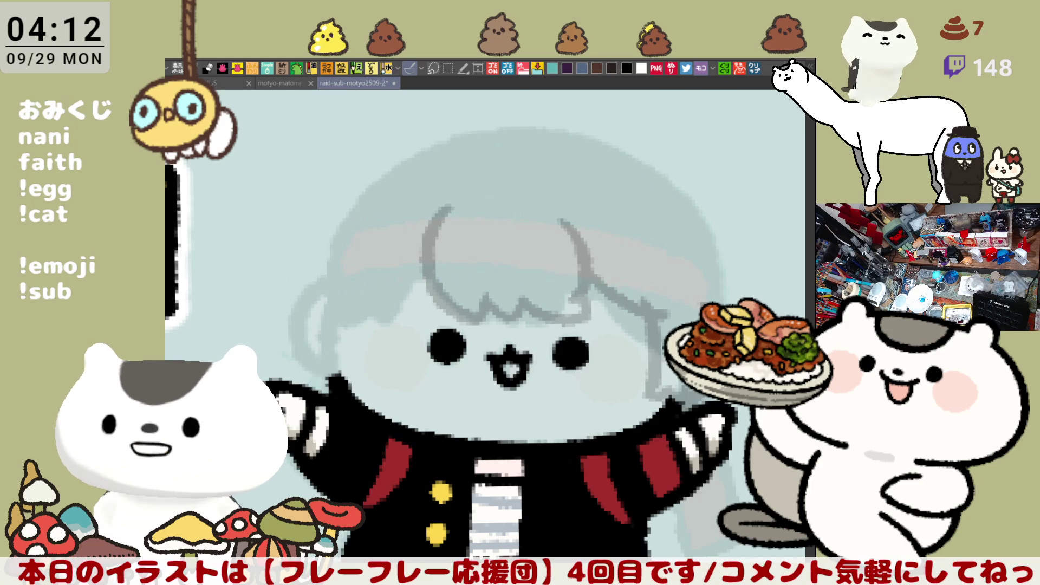
- Draw grey strokes for the hair left of the bangs and its left edge downward
{"action": "left_click_drag", "start_coordinate": [369, 304], "coordinate": [417, 263]}
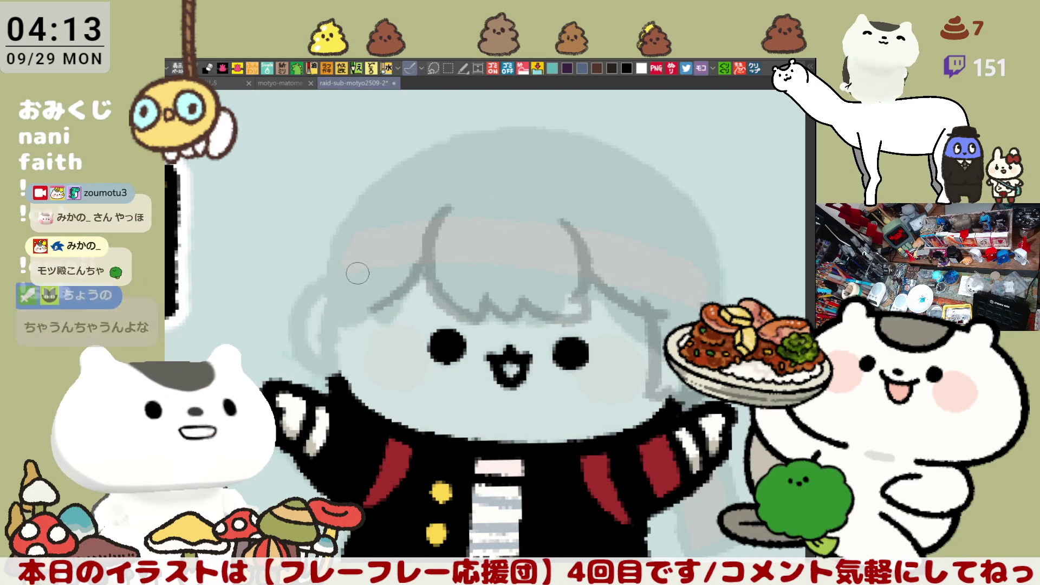
{"action": "key", "text": "ctrl+z"}
{"action": "mouse_move", "coordinate": [341, 279]}
{"action": "left_mouse_down"}
{"action": "mouse_move", "coordinate": [373, 300]}
{"action": "mouse_move", "coordinate": [426, 272]}
{"action": "left_mouse_up"}
{"action": "key", "text": "ctrl+z"}
{"action": "key", "text": "ctrl+z"}
{"action": "left_click_drag", "start_coordinate": [341, 274], "coordinate": [422, 278]}
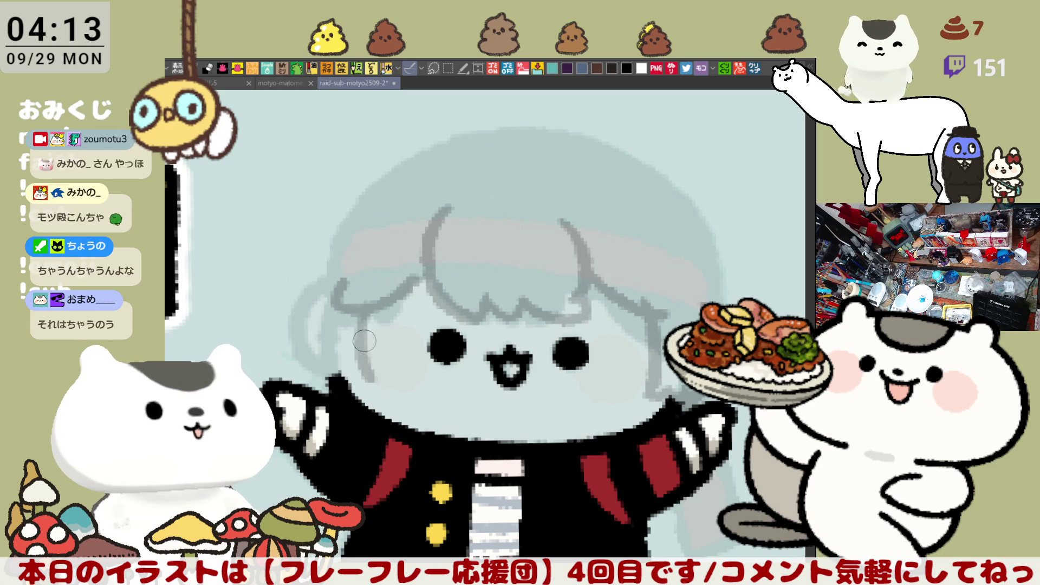
{"action": "left_click_drag", "start_coordinate": [360, 305], "coordinate": [364, 379]}
{"action": "key", "text": "ctrl+z"}
{"action": "left_click_drag", "start_coordinate": [360, 312], "coordinate": [369, 380]}
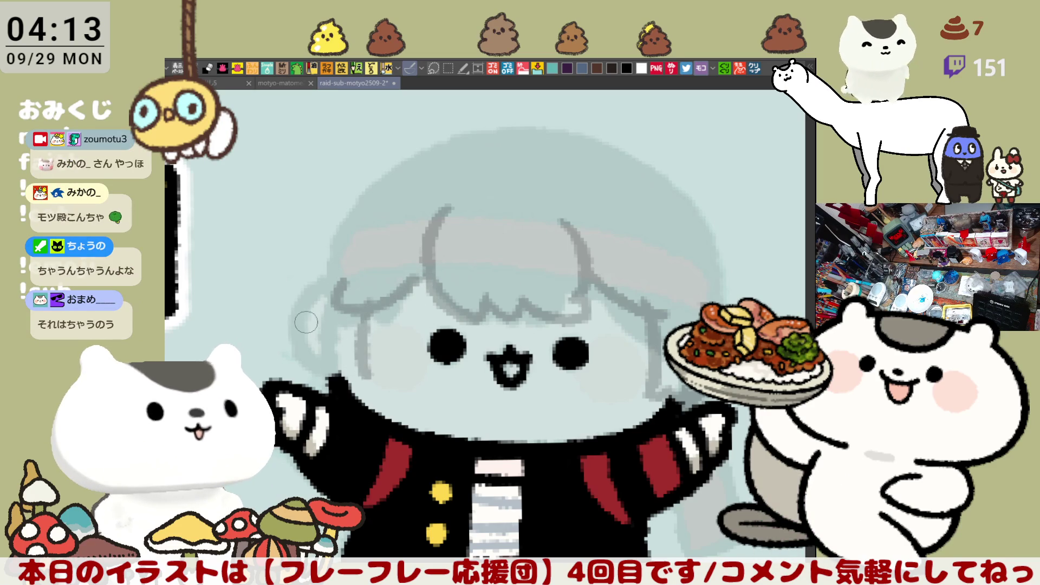
{"action": "mouse_move", "coordinate": [313, 286]}
{"action": "left_mouse_down"}
{"action": "mouse_move", "coordinate": [325, 380]}
{"action": "mouse_move", "coordinate": [301, 330]}
{"action": "mouse_move", "coordinate": [369, 387]}
{"action": "left_mouse_up"}
{"action": "key", "text": "ctrl+z"}
{"action": "left_click_drag", "start_coordinate": [561, 181], "coordinate": [469, 212]}
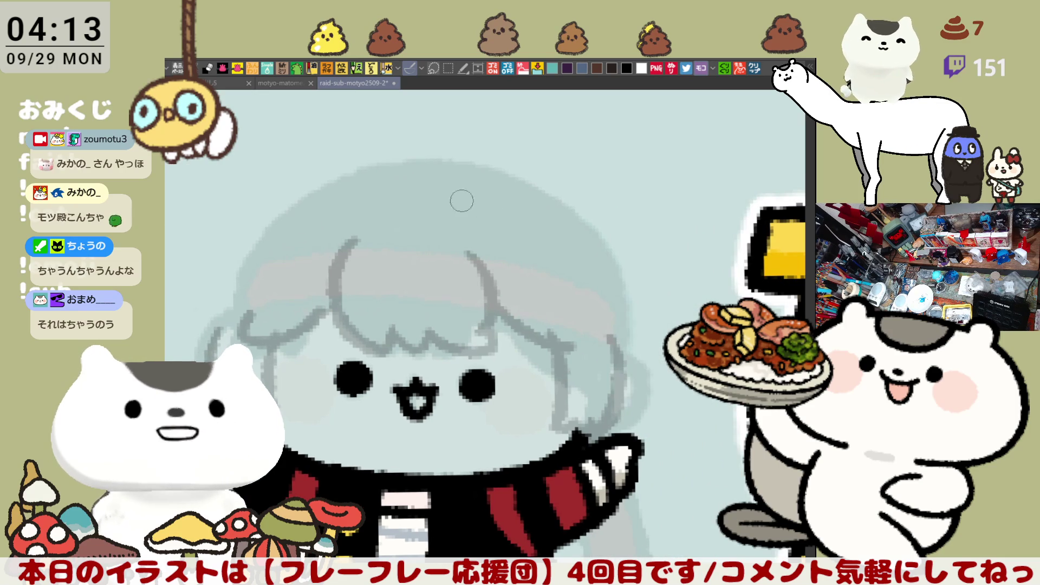
- Sketch a small hair curl, a curl on the left side and the star hair clip
{"action": "key", "text": "ctrl+z"}
{"action": "mouse_move", "coordinate": [276, 258]}
{"action": "left_mouse_down"}
{"action": "mouse_move", "coordinate": [298, 241]}
{"action": "mouse_move", "coordinate": [324, 267]}
{"action": "mouse_move", "coordinate": [279, 261]}
{"action": "mouse_move", "coordinate": [265, 282]}
{"action": "mouse_move", "coordinate": [290, 299]}
{"action": "mouse_move", "coordinate": [319, 274]}
{"action": "mouse_move", "coordinate": [295, 295]}
{"action": "mouse_move", "coordinate": [314, 262]}
{"action": "left_mouse_up"}
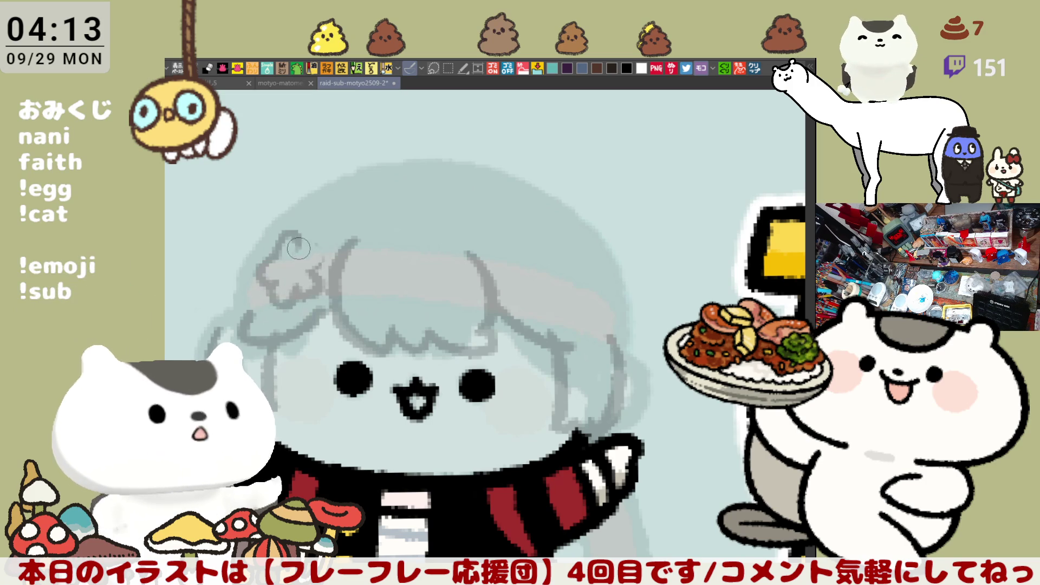
{"action": "left_click_drag", "start_coordinate": [216, 298], "coordinate": [224, 268]}
{"action": "mouse_move", "coordinate": [256, 286]}
{"action": "left_mouse_down"}
{"action": "mouse_move", "coordinate": [238, 304]}
{"action": "mouse_move", "coordinate": [206, 293]}
{"action": "mouse_move", "coordinate": [208, 323]}
{"action": "left_mouse_up"}
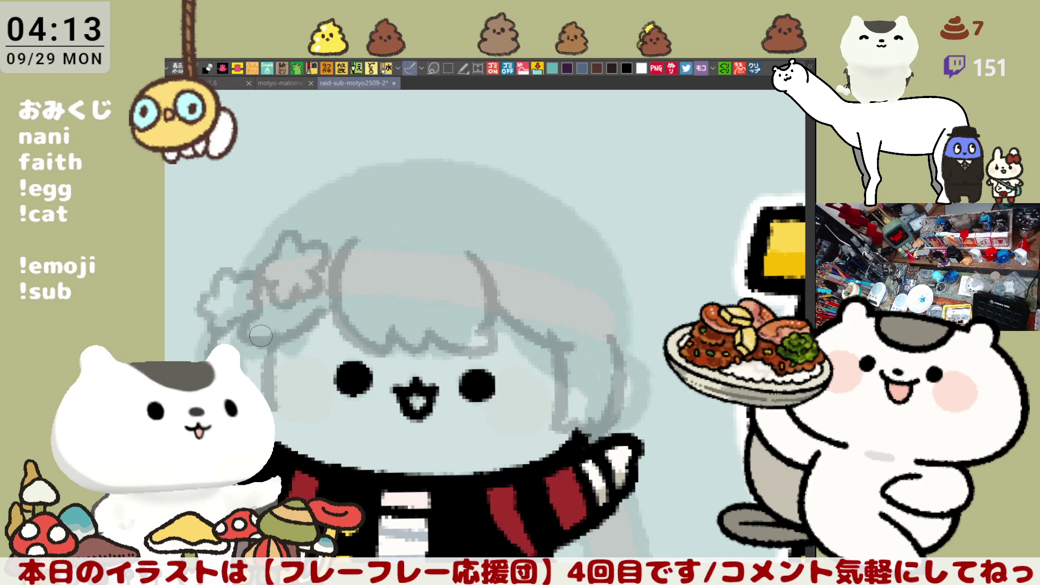
{"action": "left_click_drag", "start_coordinate": [249, 349], "coordinate": [261, 332]}
- Draw the upper-left hair line, rotating the canvas for a better angle
{"action": "left_click_drag", "start_coordinate": [308, 176], "coordinate": [244, 255]}
{"action": "mouse_move", "coordinate": [331, 160]}
{"action": "left_mouse_down"}
{"action": "mouse_move", "coordinate": [247, 255]}
{"action": "mouse_move", "coordinate": [379, 157]}
{"action": "left_mouse_up"}
{"action": "key", "text": "ctrl+z"}
{"action": "key", "text": "ctrl+z"}
{"action": "left_click_drag", "start_coordinate": [241, 265], "coordinate": [363, 150]}
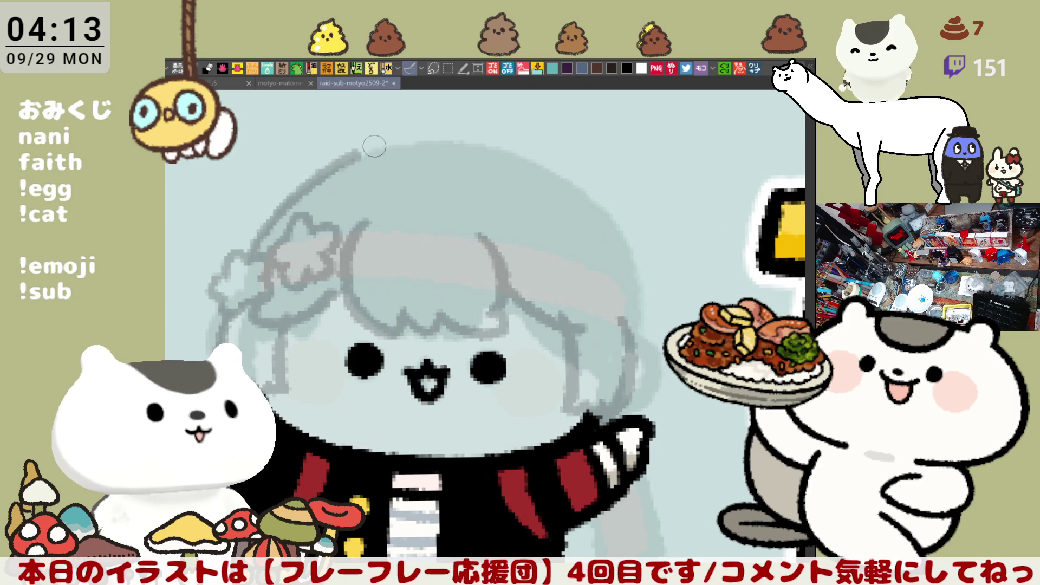
{"action": "mouse_move", "coordinate": [459, 157]}
{"action": "left_mouse_down"}
{"action": "mouse_move", "coordinate": [346, 206]}
{"action": "mouse_move", "coordinate": [224, 312]}
{"action": "mouse_move", "coordinate": [598, 204]}
{"action": "left_mouse_up"}
- Draw the hair arc across the top of the head, retrying it several times
{"action": "key", "text": "ctrl+z"}
{"action": "left_click_drag", "start_coordinate": [556, 244], "coordinate": [459, 194]}
{"action": "left_click_drag", "start_coordinate": [265, 199], "coordinate": [441, 131]}
{"action": "key", "text": "ctrl+z"}
{"action": "left_click_drag", "start_coordinate": [255, 196], "coordinate": [441, 132]}
{"action": "key", "text": "ctrl+z"}
{"action": "mouse_move", "coordinate": [298, 163]}
{"action": "left_mouse_down"}
{"action": "mouse_move", "coordinate": [442, 133]}
{"action": "mouse_move", "coordinate": [596, 200]}
{"action": "left_mouse_up"}
{"action": "key", "text": "ctrl+z"}
{"action": "mouse_move", "coordinate": [439, 135]}
{"action": "left_mouse_down"}
{"action": "mouse_move", "coordinate": [606, 222]}
{"action": "mouse_move", "coordinate": [650, 340]}
{"action": "left_mouse_up"}
{"action": "key", "text": "ctrl+z"}
- Try the right-side hair stroke, undoing each attempt
{"action": "left_click_drag", "start_coordinate": [621, 238], "coordinate": [659, 339]}
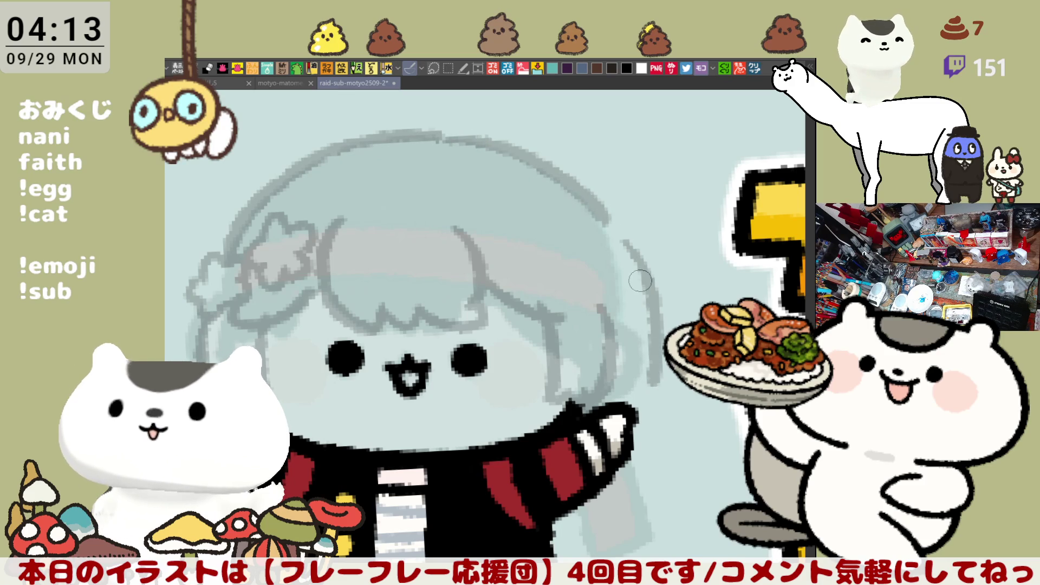
{"action": "key", "text": "ctrl+z"}
{"action": "mouse_move", "coordinate": [627, 248]}
{"action": "left_mouse_down"}
{"action": "mouse_move", "coordinate": [655, 368]}
{"action": "mouse_move", "coordinate": [650, 321]}
{"action": "left_mouse_up"}
{"action": "key", "text": "ctrl+z"}
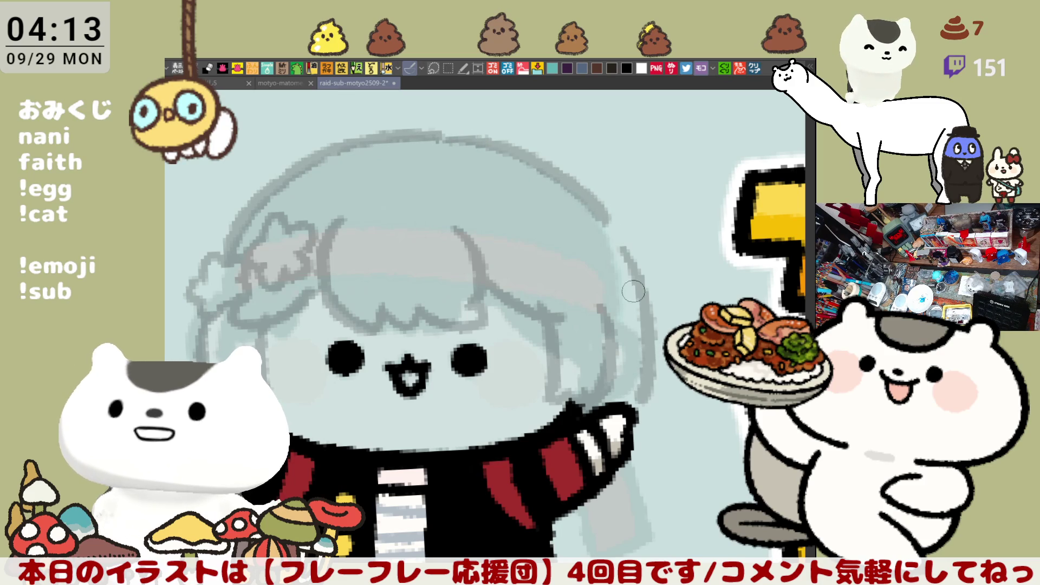
- Draw the left hair outline, retrying the curve in different shapes
{"action": "left_click_drag", "start_coordinate": [178, 335], "coordinate": [256, 304]}
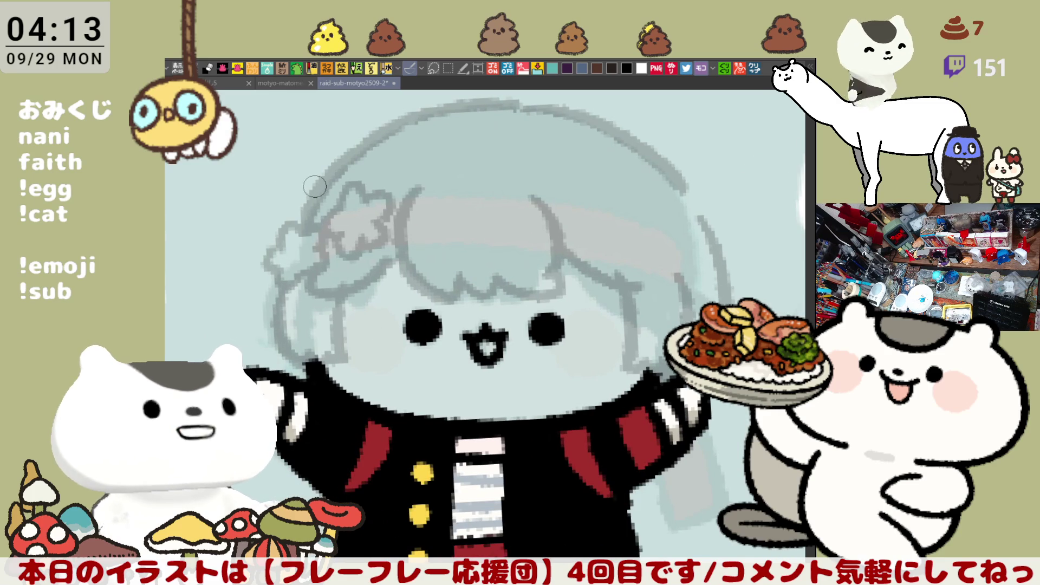
{"action": "left_click_drag", "start_coordinate": [274, 255], "coordinate": [249, 352]}
{"action": "key", "text": "ctrl+z"}
{"action": "left_click_drag", "start_coordinate": [271, 265], "coordinate": [241, 311]}
{"action": "key", "text": "ctrl+z"}
{"action": "mouse_move", "coordinate": [271, 252]}
{"action": "left_mouse_down"}
{"action": "mouse_move", "coordinate": [250, 312]}
{"action": "mouse_move", "coordinate": [254, 370]}
{"action": "left_mouse_up"}
{"action": "key", "text": "ctrl+z"}
{"action": "key", "text": "ctrl+z"}
{"action": "mouse_move", "coordinate": [274, 260]}
{"action": "left_mouse_down"}
{"action": "mouse_move", "coordinate": [251, 347]}
{"action": "mouse_move", "coordinate": [260, 362]}
{"action": "left_mouse_up"}
{"action": "key", "text": "ctrl+z"}
{"action": "key", "text": "ctrl+z"}
{"action": "left_click_drag", "start_coordinate": [274, 271], "coordinate": [250, 343]}
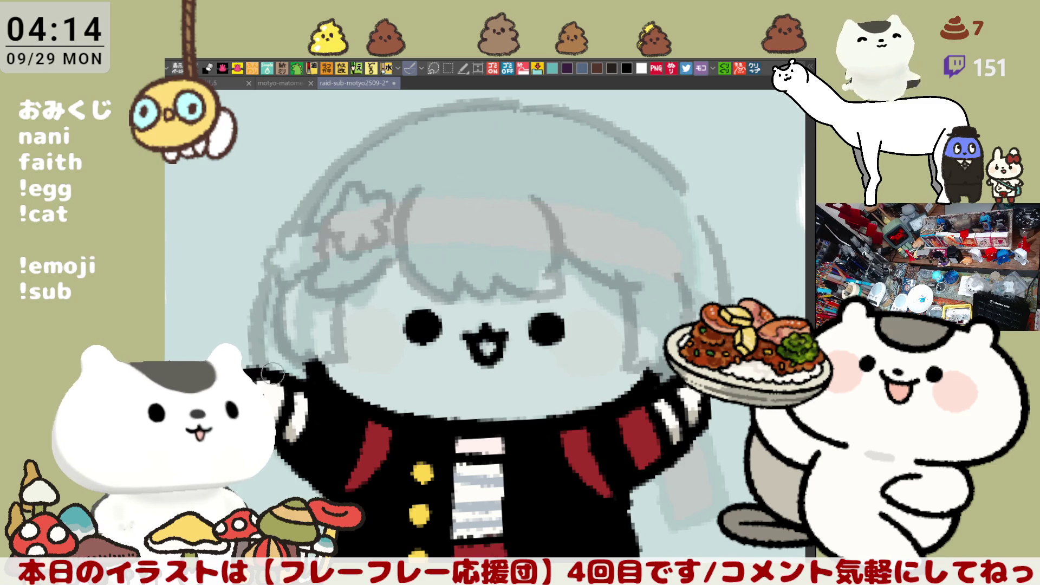
{"action": "key", "text": "ctrl+z"}
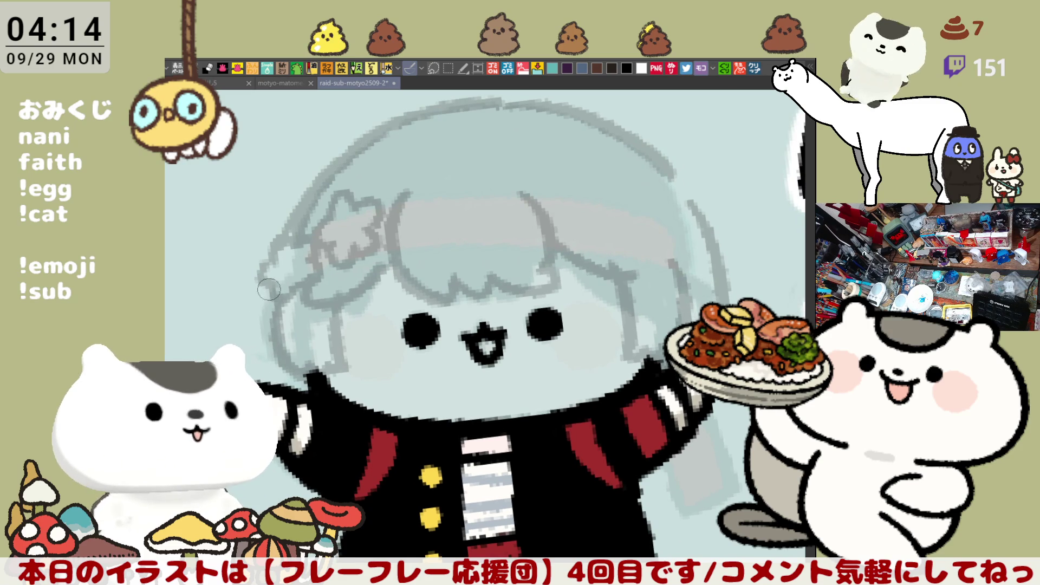
- Draw the right-side hair outline down to the shoulder
{"action": "left_click_drag", "start_coordinate": [274, 271], "coordinate": [258, 312]}
{"action": "left_click_drag", "start_coordinate": [374, 352], "coordinate": [564, 282]}
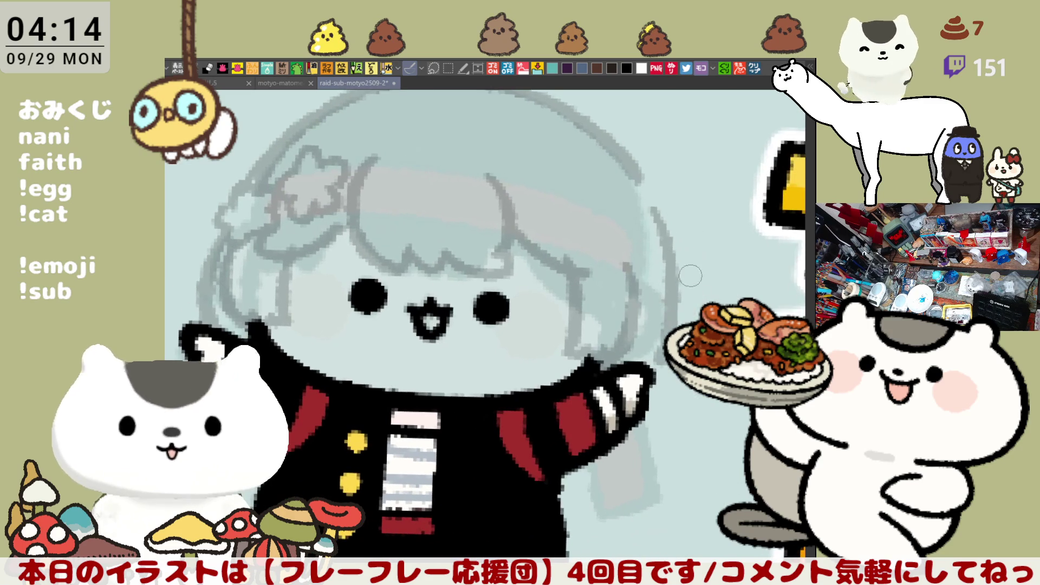
{"action": "key", "text": "ctrl+z"}
{"action": "left_click_drag", "start_coordinate": [650, 212], "coordinate": [672, 330]}
{"action": "key", "text": "ctrl+z"}
{"action": "left_click_drag", "start_coordinate": [649, 210], "coordinate": [653, 401]}
{"action": "key", "text": "ctrl+z"}
{"action": "mouse_move", "coordinate": [642, 184]}
{"action": "left_mouse_down"}
{"action": "mouse_move", "coordinate": [693, 309]}
{"action": "mouse_move", "coordinate": [653, 403]}
{"action": "left_mouse_up"}
{"action": "key", "text": "ctrl+z"}
{"action": "left_click_drag", "start_coordinate": [651, 209], "coordinate": [644, 393]}
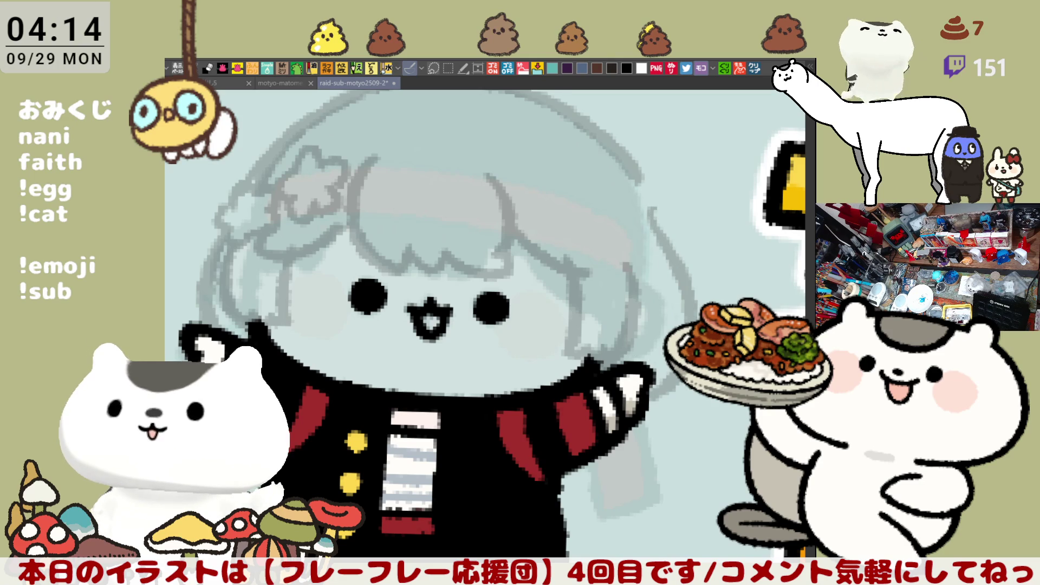
- Redraw the left hair outline down toward the hand
{"action": "scroll", "coordinate": [470, 370], "scroll_direction": "up", "scroll_amount": 3}
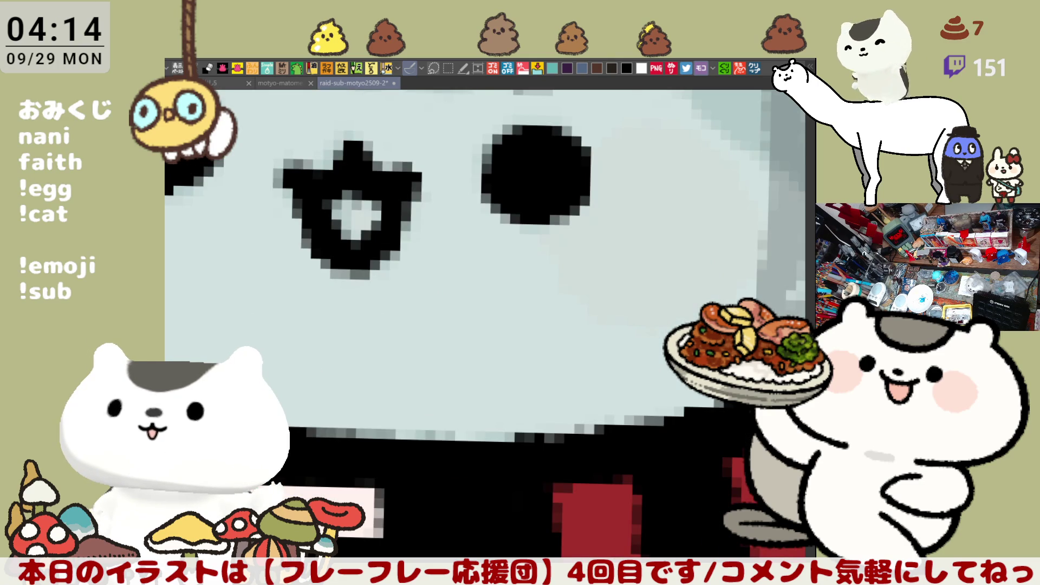
{"action": "scroll", "coordinate": [576, 308], "scroll_direction": "down", "scroll_amount": 3}
{"action": "key", "text": "ctrl+z"}
{"action": "left_click_drag", "start_coordinate": [391, 265], "coordinate": [386, 332]}
{"action": "key", "text": "ctrl+z"}
{"action": "mouse_move", "coordinate": [400, 265]}
{"action": "left_mouse_down"}
{"action": "mouse_move", "coordinate": [379, 298]}
{"action": "mouse_move", "coordinate": [385, 314]}
{"action": "left_mouse_up"}
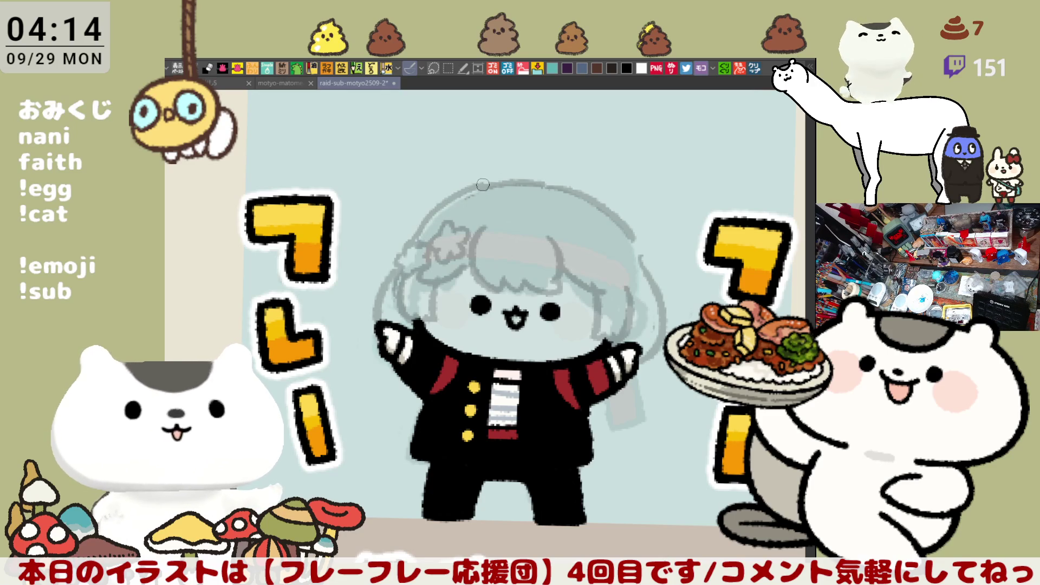
- Darken the top and upper-left hair outline, checking it in a mirrored view
{"action": "key", "text": "h"}
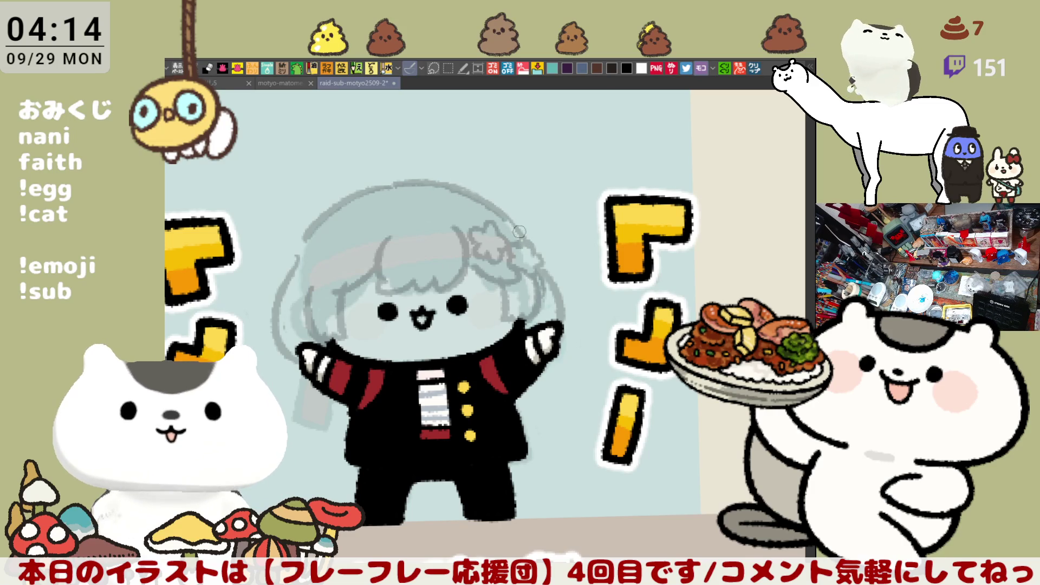
{"action": "left_click_drag", "start_coordinate": [455, 187], "coordinate": [526, 248]}
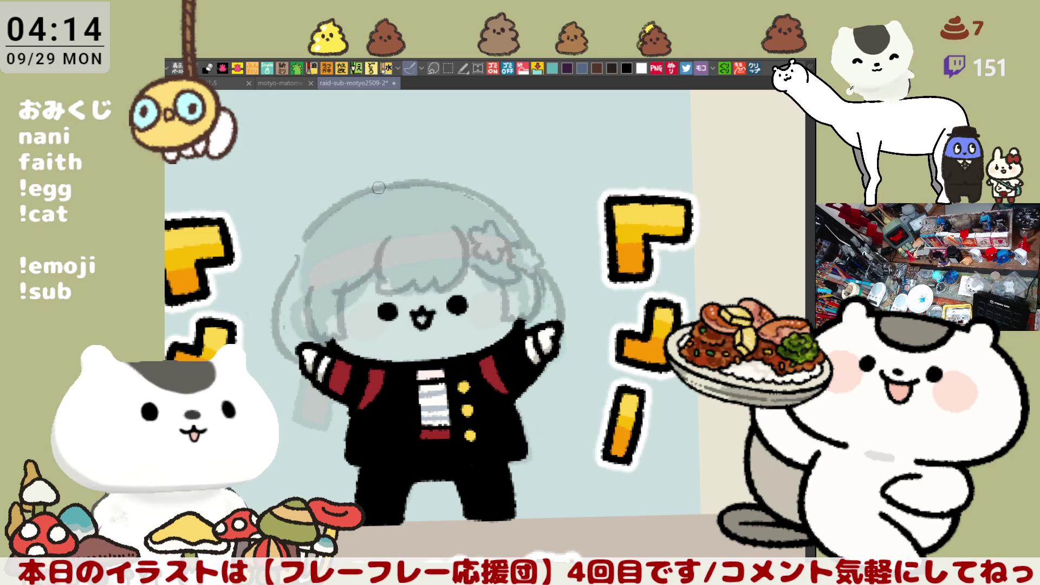
{"action": "left_click_drag", "start_coordinate": [319, 218], "coordinate": [301, 244]}
{"action": "left_click_drag", "start_coordinate": [331, 213], "coordinate": [301, 254]}
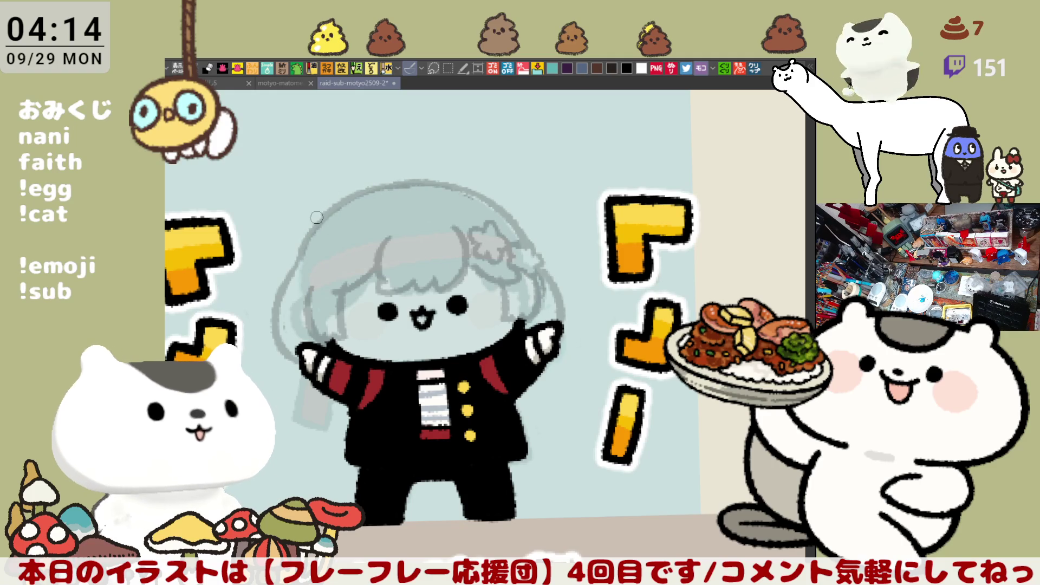
{"action": "key", "text": "h"}
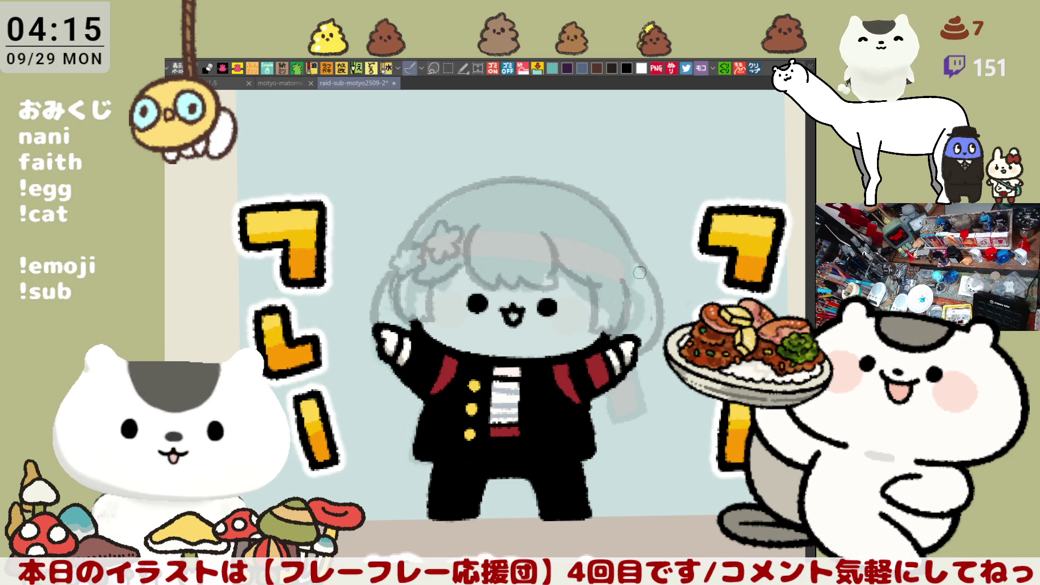
- Redraw the hair's left outline on a tilted canvas, retrying the stroke repeatedly
{"action": "key", "text": "minus"}
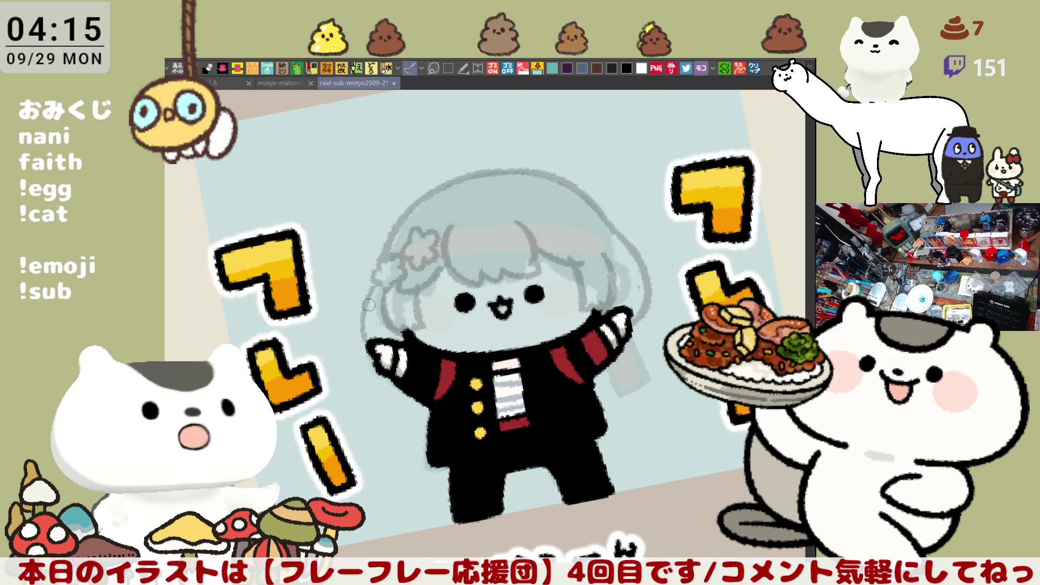
{"action": "mouse_move", "coordinate": [370, 290]}
{"action": "left_mouse_down"}
{"action": "mouse_move", "coordinate": [364, 352]}
{"action": "mouse_move", "coordinate": [376, 319]}
{"action": "mouse_move", "coordinate": [362, 343]}
{"action": "left_mouse_up"}
{"action": "key", "text": "ctrl+z"}
{"action": "key", "text": "ctrl+z"}
{"action": "key", "text": "ctrl+z"}
{"action": "left_click_drag", "start_coordinate": [366, 296], "coordinate": [362, 336]}
{"action": "key", "text": "ctrl+z"}
{"action": "key", "text": "ctrl+y"}
{"action": "key", "text": "ctrl+z"}
{"action": "left_click_drag", "start_coordinate": [367, 295], "coordinate": [362, 343]}
{"action": "key", "text": "ctrl+z"}
{"action": "left_click_drag", "start_coordinate": [366, 300], "coordinate": [362, 344]}
{"action": "key", "text": "ctrl+z"}
{"action": "left_click_drag", "start_coordinate": [374, 273], "coordinate": [362, 347]}
{"action": "key", "text": "ctrl+z"}
{"action": "left_click_drag", "start_coordinate": [374, 273], "coordinate": [383, 344]}
{"action": "key", "text": "ctrl+z"}
{"action": "left_click_drag", "start_coordinate": [374, 273], "coordinate": [360, 340]}
{"action": "key", "text": "ctrl+z"}
{"action": "mouse_move", "coordinate": [373, 274]}
{"action": "left_mouse_down"}
{"action": "mouse_move", "coordinate": [361, 316]}
{"action": "mouse_move", "coordinate": [382, 347]}
{"action": "mouse_move", "coordinate": [362, 346]}
{"action": "left_mouse_up"}
{"action": "key", "text": "ctrl+z"}
- Draw a curled ahoge strand above the head
{"action": "key", "text": "ctrl+0"}
{"action": "left_click_drag", "start_coordinate": [665, 222], "coordinate": [657, 209]}
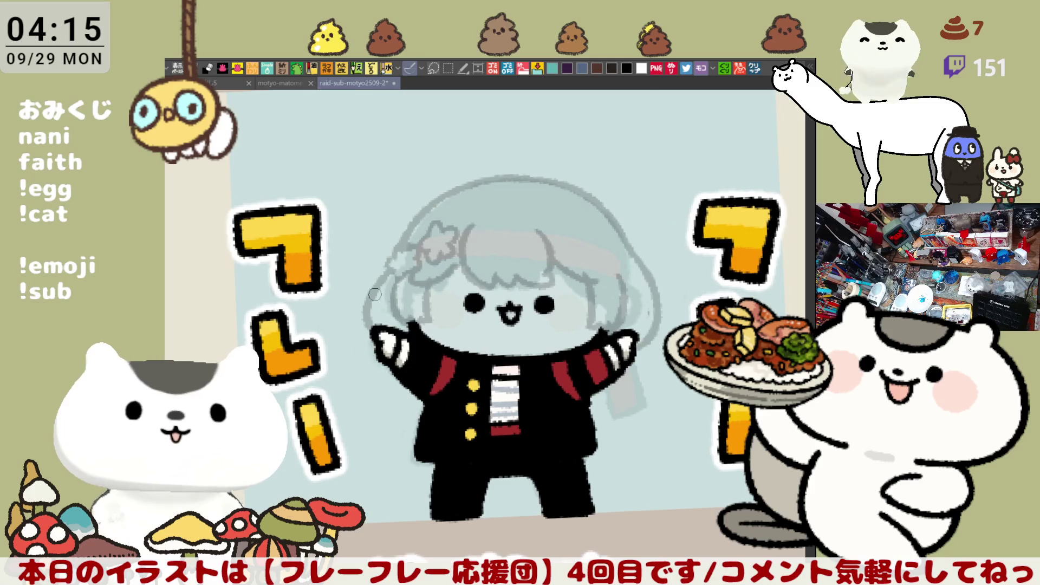
{"action": "left_click_drag", "start_coordinate": [403, 232], "coordinate": [384, 237]}
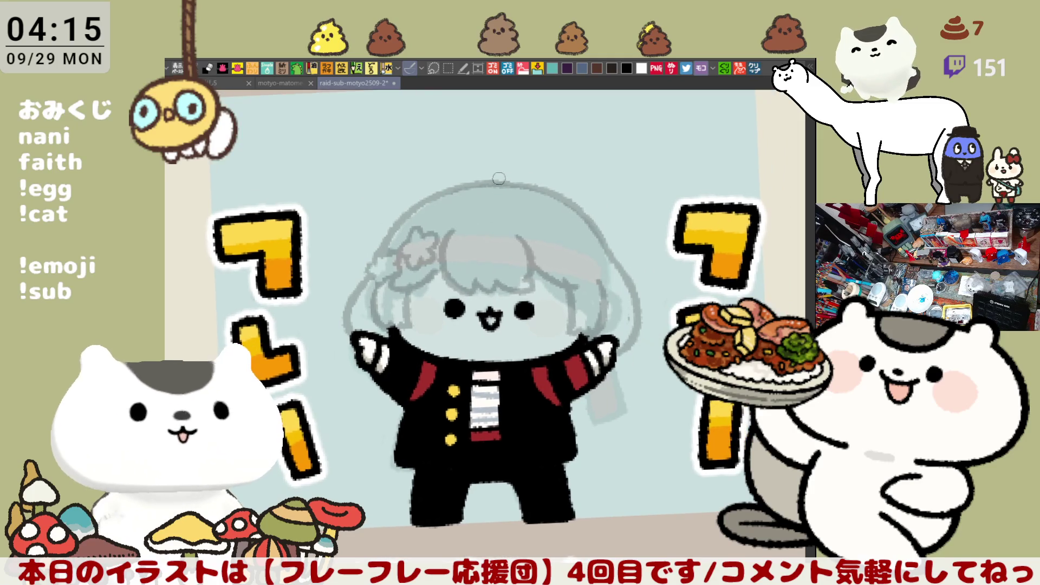
{"action": "mouse_move", "coordinate": [491, 181]}
{"action": "left_mouse_down"}
{"action": "mouse_move", "coordinate": [473, 160]}
{"action": "mouse_move", "coordinate": [536, 139]}
{"action": "left_mouse_up"}
{"action": "key", "text": "ctrl+z"}
{"action": "mouse_move", "coordinate": [490, 181]}
{"action": "left_mouse_down"}
{"action": "mouse_move", "coordinate": [537, 138]}
{"action": "mouse_move", "coordinate": [499, 186]}
{"action": "mouse_move", "coordinate": [537, 145]}
{"action": "left_mouse_up"}
{"action": "key", "text": "ctrl+z"}
{"action": "left_click_drag", "start_coordinate": [638, 187], "coordinate": [603, 180]}
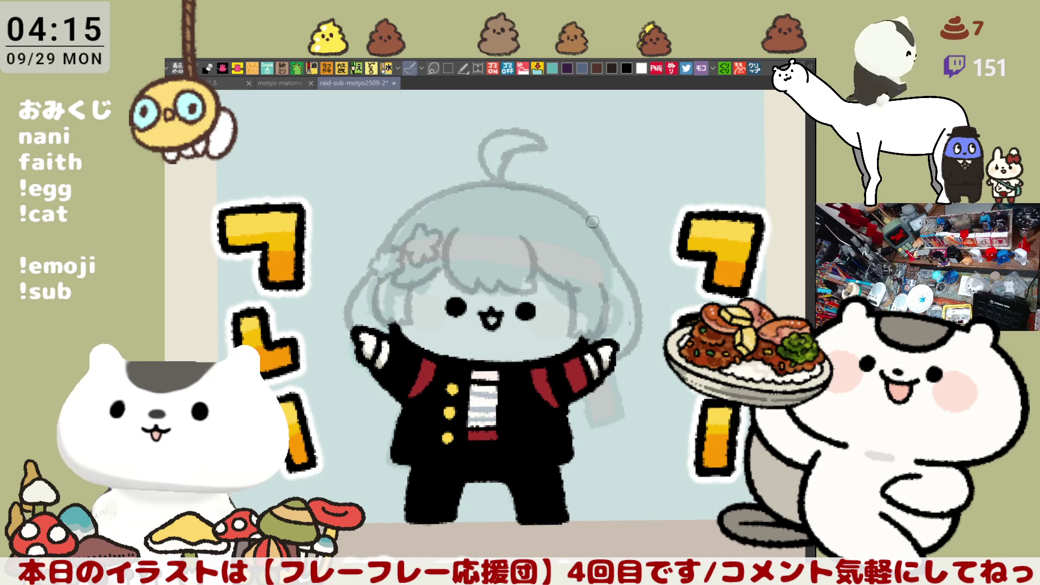
- Sketch a round ear at the head's upper left
{"action": "mouse_move", "coordinate": [412, 219]}
{"action": "left_mouse_down"}
{"action": "mouse_move", "coordinate": [399, 187]}
{"action": "mouse_move", "coordinate": [441, 190]}
{"action": "mouse_move", "coordinate": [391, 181]}
{"action": "mouse_move", "coordinate": [436, 192]}
{"action": "mouse_move", "coordinate": [375, 202]}
{"action": "mouse_move", "coordinate": [428, 188]}
{"action": "left_mouse_up"}
{"action": "key", "text": "ctrl+z"}
{"action": "key", "text": "ctrl+z"}
{"action": "key", "text": "ctrl+z"}
{"action": "key", "text": "ctrl+z"}
{"action": "left_click_drag", "start_coordinate": [401, 234], "coordinate": [433, 194]}
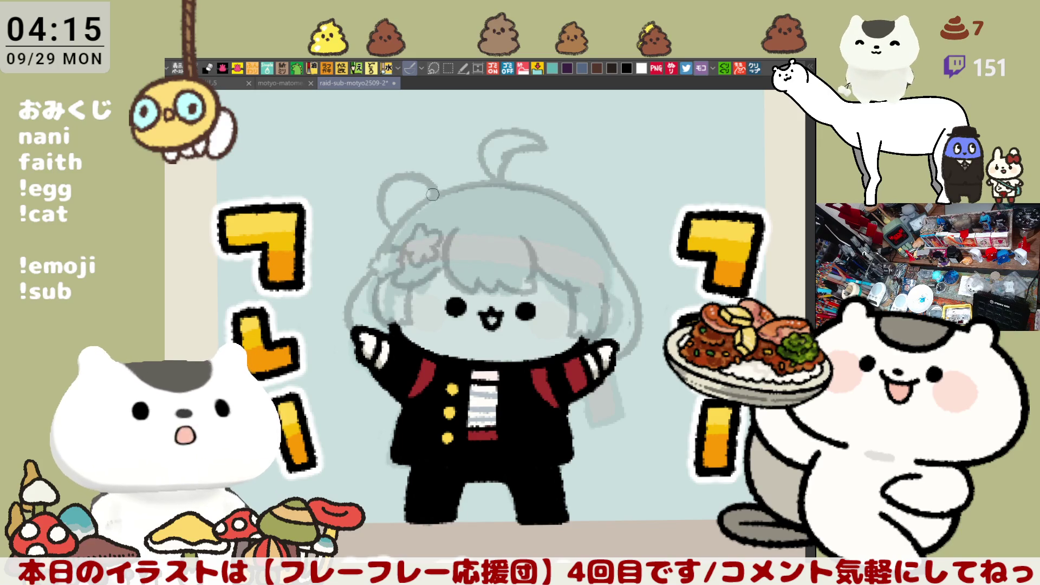
{"action": "key", "text": "ctrl+z"}
{"action": "left_click_drag", "start_coordinate": [395, 229], "coordinate": [428, 197]}
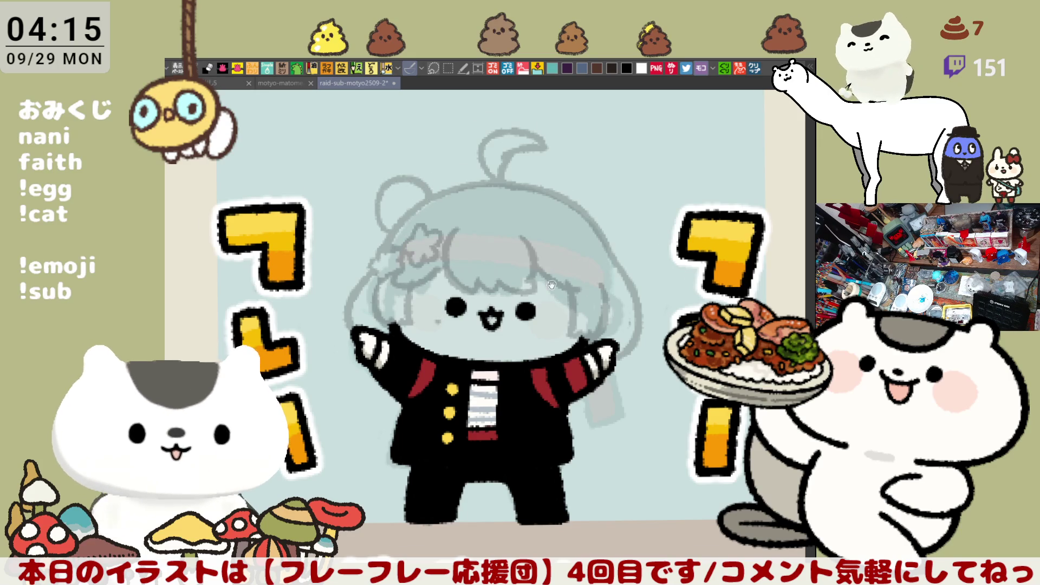
- Sketch the second round ear on the mirrored canvas, then flip the view back
{"action": "left_click_drag", "start_coordinate": [564, 276], "coordinate": [553, 252]}
{"action": "key", "text": "h"}
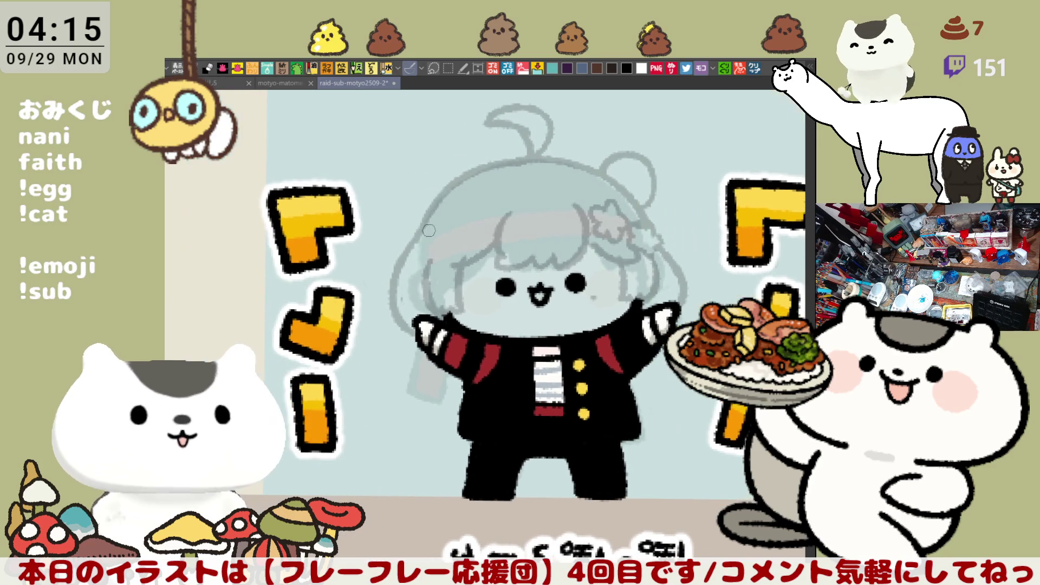
{"action": "left_click_drag", "start_coordinate": [418, 225], "coordinate": [449, 162]}
{"action": "key", "text": "ctrl+z"}
{"action": "mouse_move", "coordinate": [413, 222]}
{"action": "left_mouse_down"}
{"action": "mouse_move", "coordinate": [429, 159]}
{"action": "mouse_move", "coordinate": [449, 174]}
{"action": "left_mouse_up"}
{"action": "key", "text": "ctrl+z"}
{"action": "left_click_drag", "start_coordinate": [412, 220], "coordinate": [456, 174]}
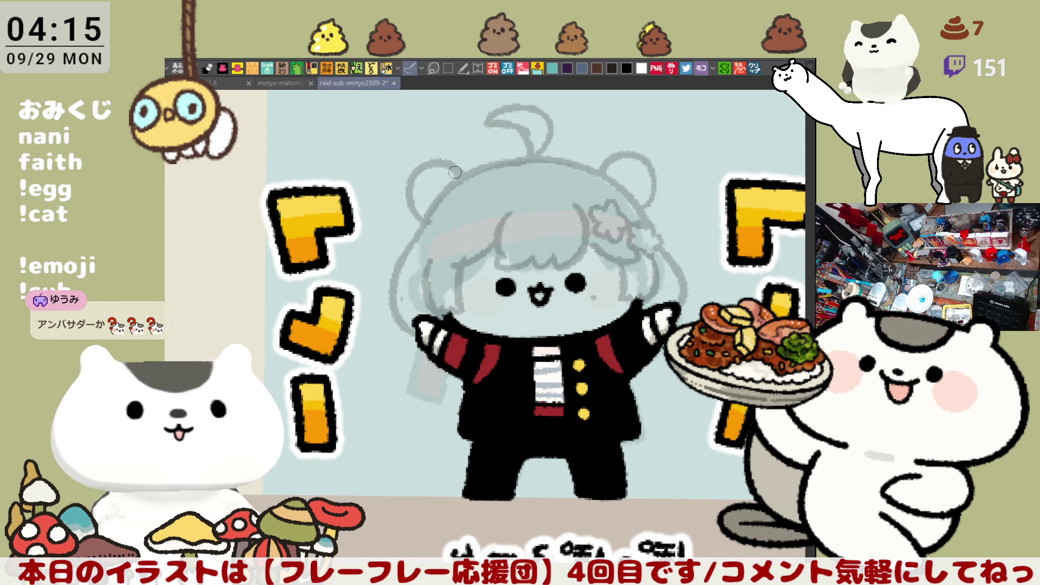
{"action": "key", "text": "ctrl+z"}
{"action": "left_click_drag", "start_coordinate": [417, 224], "coordinate": [463, 173]}
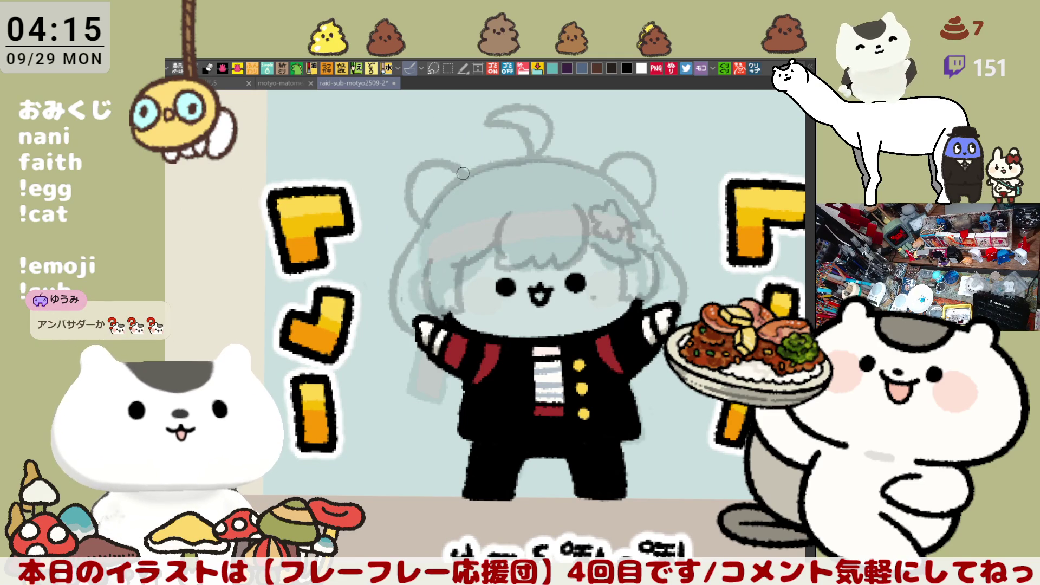
{"action": "key", "text": "ctrl+z"}
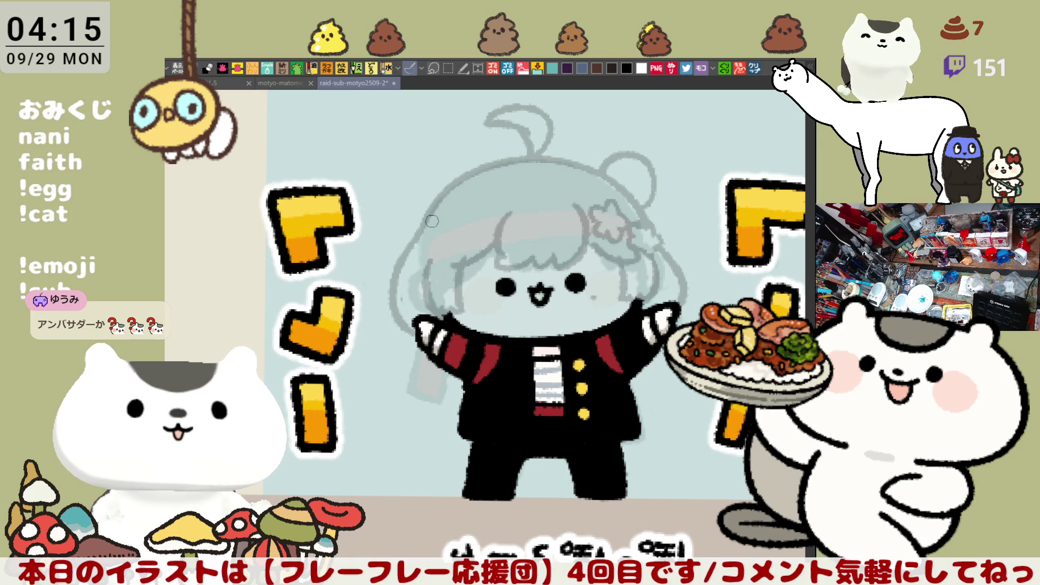
{"action": "left_click_drag", "start_coordinate": [412, 219], "coordinate": [458, 176]}
{"action": "key", "text": "ctrl+z"}
{"action": "left_click_drag", "start_coordinate": [406, 220], "coordinate": [455, 179]}
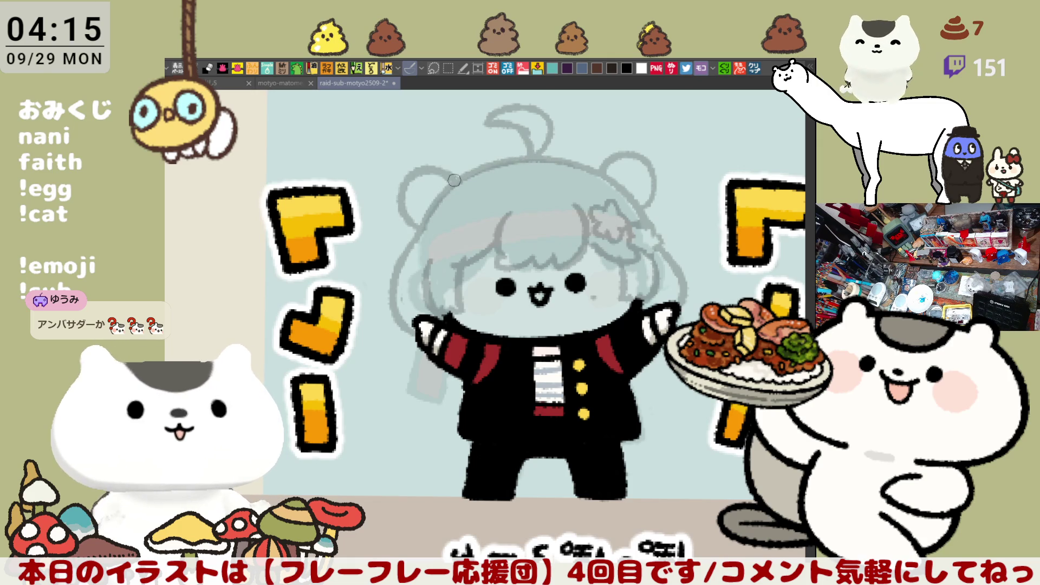
{"action": "key", "text": "h"}
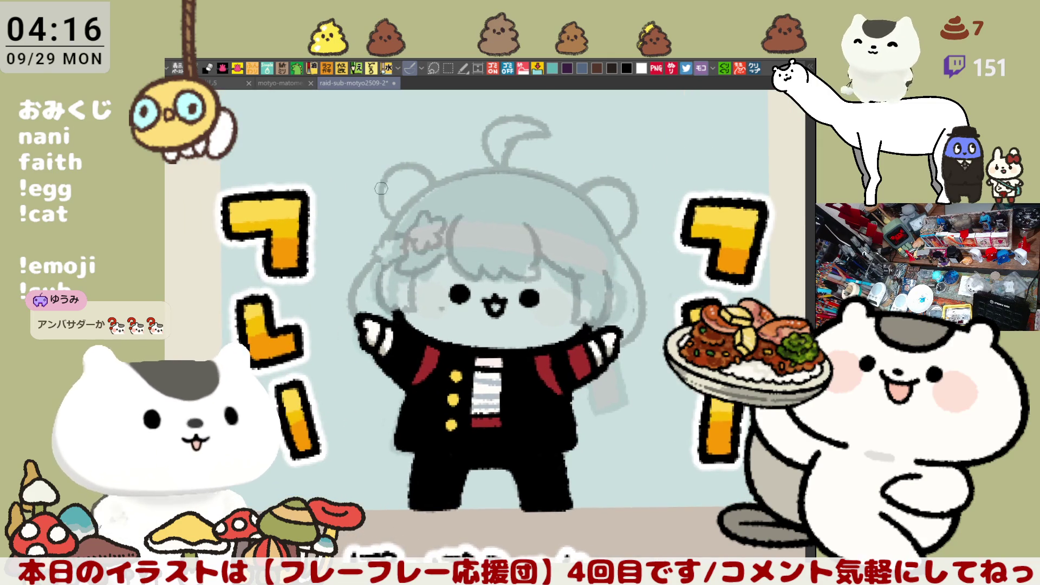
- Redraw the left ear's curved outline
{"action": "key", "text": "ctrl+z"}
{"action": "left_click_drag", "start_coordinate": [391, 185], "coordinate": [396, 224]}
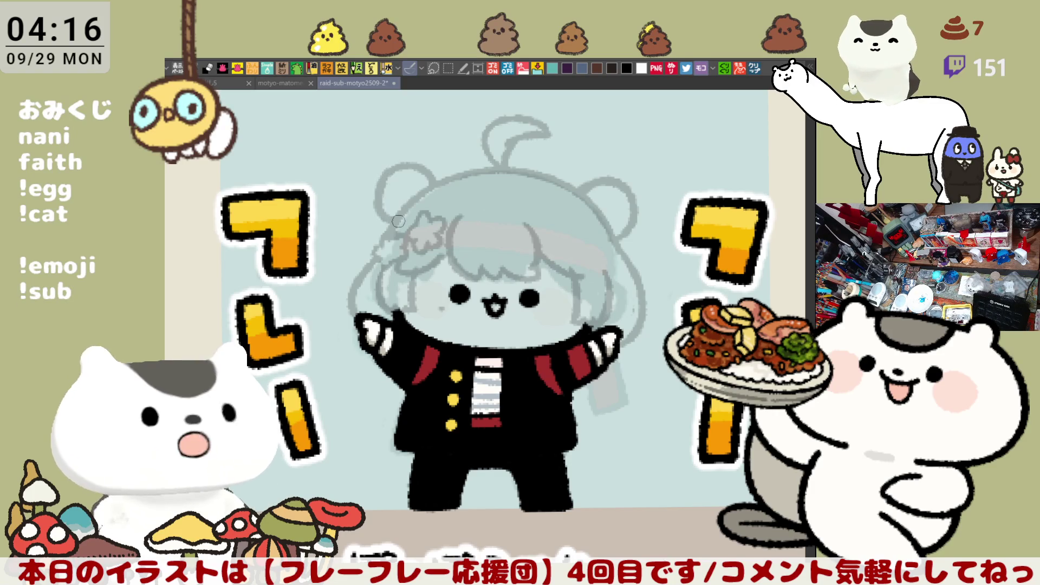
{"action": "left_click_drag", "start_coordinate": [391, 172], "coordinate": [396, 226]}
{"action": "key", "text": "ctrl+z"}
{"action": "left_click_drag", "start_coordinate": [390, 168], "coordinate": [396, 225]}
{"action": "key", "text": "ctrl+z"}
{"action": "left_click_drag", "start_coordinate": [389, 166], "coordinate": [383, 210]}
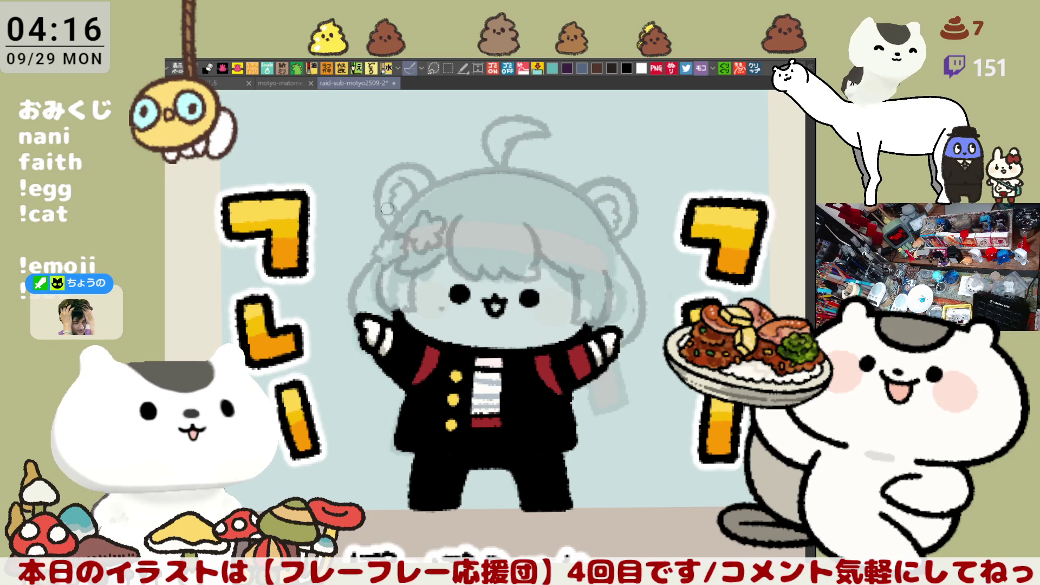
{"action": "scroll", "coordinate": [426, 227], "scroll_direction": "down", "scroll_amount": 3}
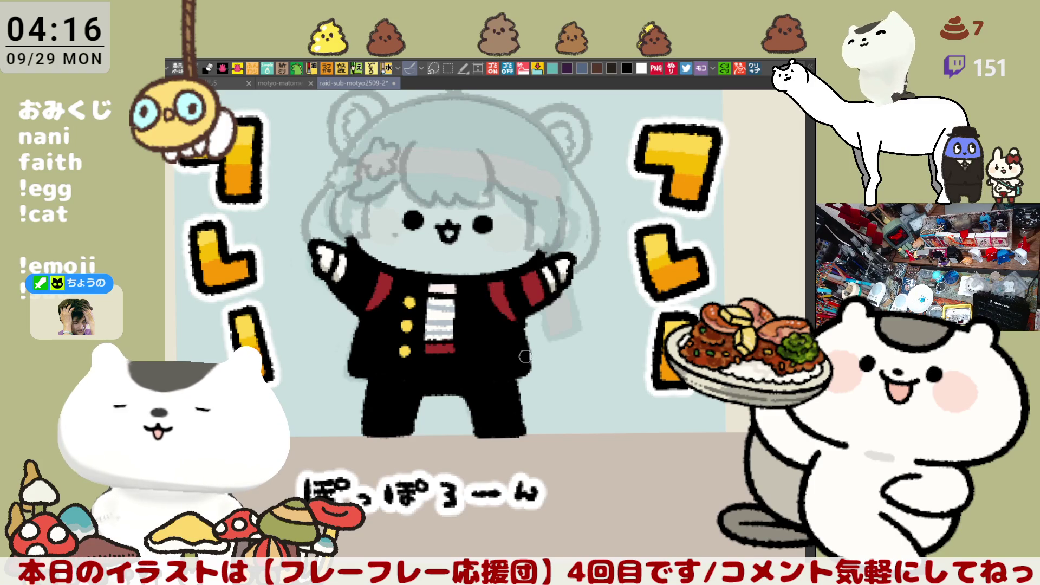
- Try a curved stroke beside the right hand, undoing each attempt
{"action": "left_click_drag", "start_coordinate": [553, 318], "coordinate": [569, 336]}
{"action": "key", "text": "ctrl+z"}
{"action": "left_click_drag", "start_coordinate": [566, 297], "coordinate": [573, 335]}
{"action": "key", "text": "ctrl+z"}
{"action": "mouse_move", "coordinate": [558, 292]}
{"action": "left_mouse_down"}
{"action": "mouse_move", "coordinate": [598, 303]}
{"action": "mouse_move", "coordinate": [579, 330]}
{"action": "mouse_move", "coordinate": [612, 315]}
{"action": "left_mouse_up"}
{"action": "key", "text": "ctrl+z"}
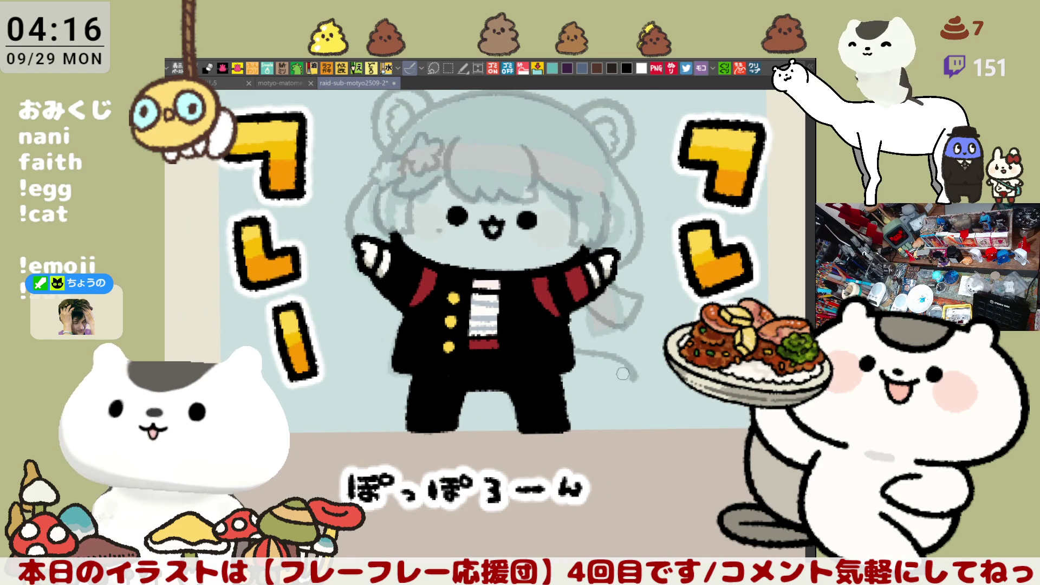
- Sketch the tail's curved outline below the girl's right side
{"action": "left_click_drag", "start_coordinate": [557, 390], "coordinate": [636, 394]}
{"action": "left_click_drag", "start_coordinate": [577, 354], "coordinate": [623, 350]}
{"action": "key", "text": "ctrl+z"}
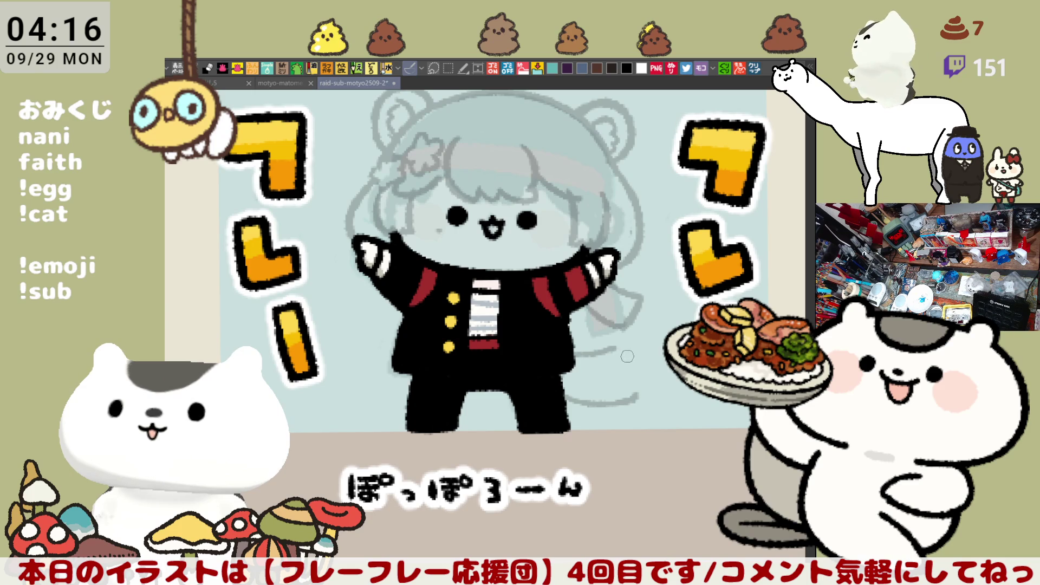
{"action": "key", "text": "ctrl+z"}
{"action": "key", "text": "ctrl+z"}
{"action": "left_click_drag", "start_coordinate": [558, 388], "coordinate": [627, 400]}
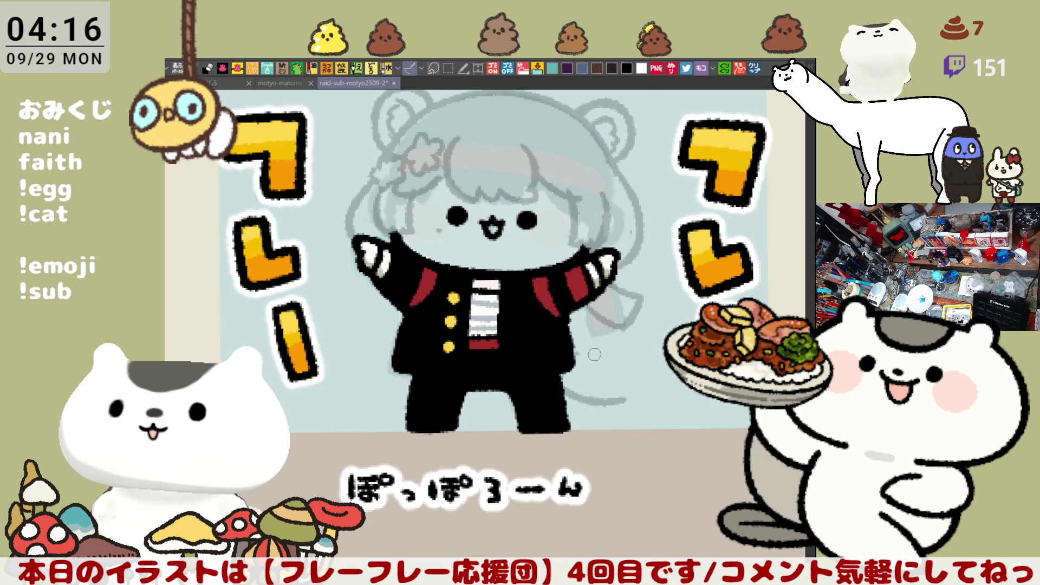
{"action": "mouse_move", "coordinate": [573, 352]}
{"action": "left_mouse_down"}
{"action": "mouse_move", "coordinate": [617, 343]}
{"action": "mouse_move", "coordinate": [642, 406]}
{"action": "left_mouse_up"}
{"action": "key", "text": "ctrl+z"}
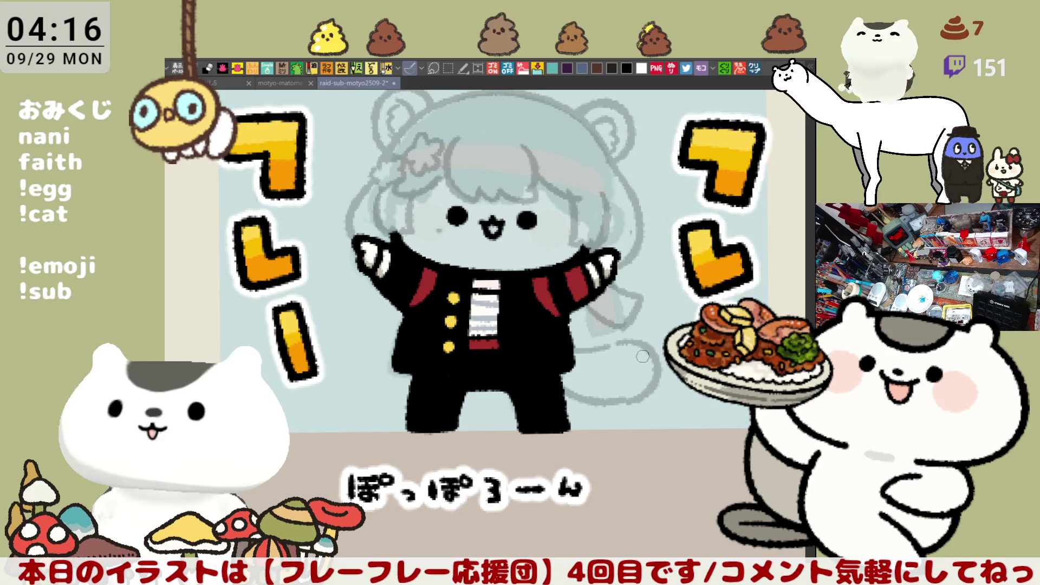
- Add inner lines, the right edge and shading strokes to the tail
{"action": "mouse_move", "coordinate": [591, 349]}
{"action": "left_mouse_down"}
{"action": "mouse_move", "coordinate": [590, 395]}
{"action": "mouse_move", "coordinate": [612, 367]}
{"action": "mouse_move", "coordinate": [599, 352]}
{"action": "mouse_move", "coordinate": [605, 401]}
{"action": "left_mouse_up"}
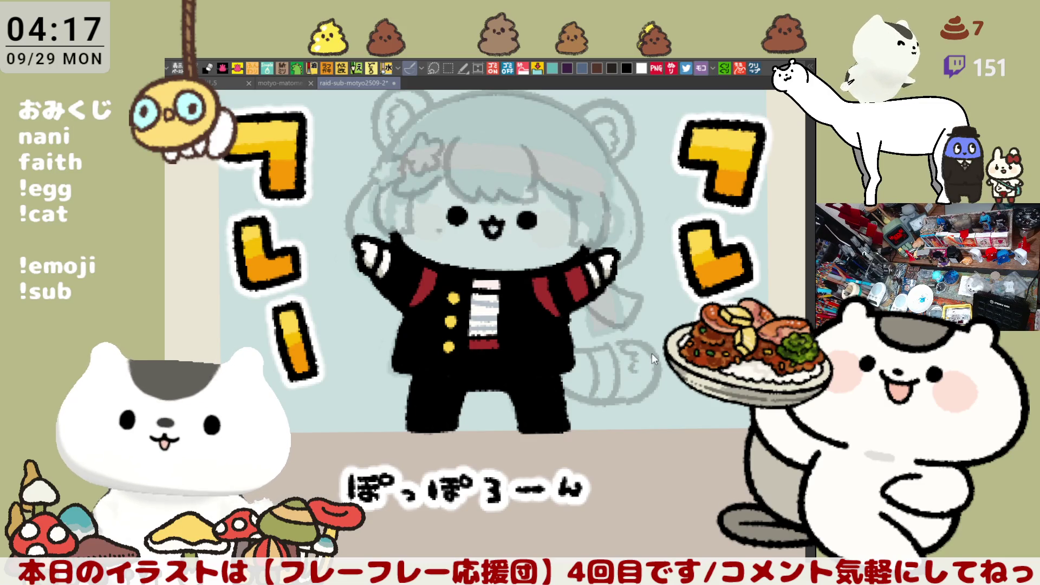
{"action": "left_click_drag", "start_coordinate": [654, 353], "coordinate": [640, 399]}
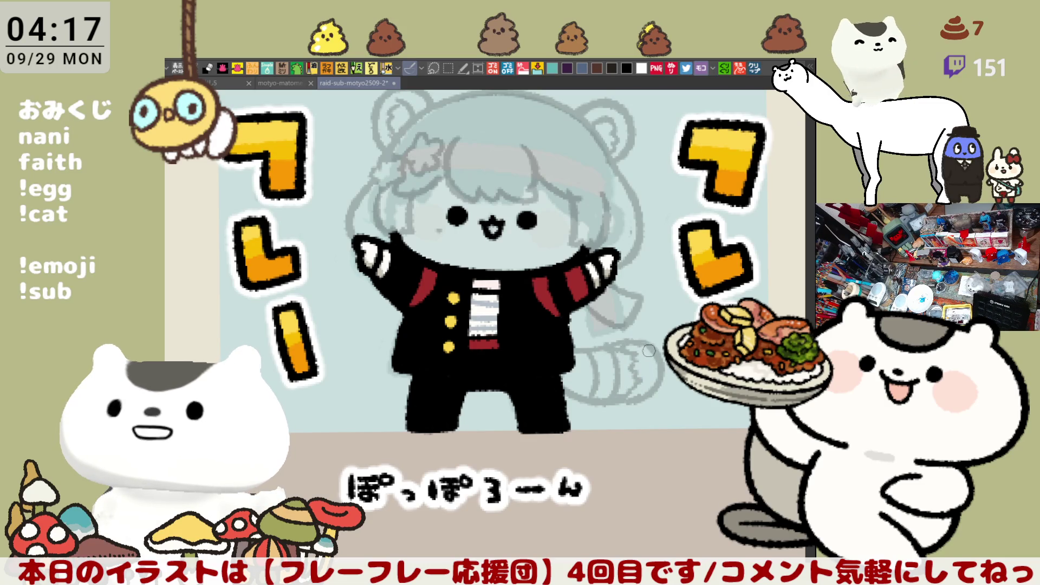
{"action": "left_click_drag", "start_coordinate": [647, 348], "coordinate": [650, 351]}
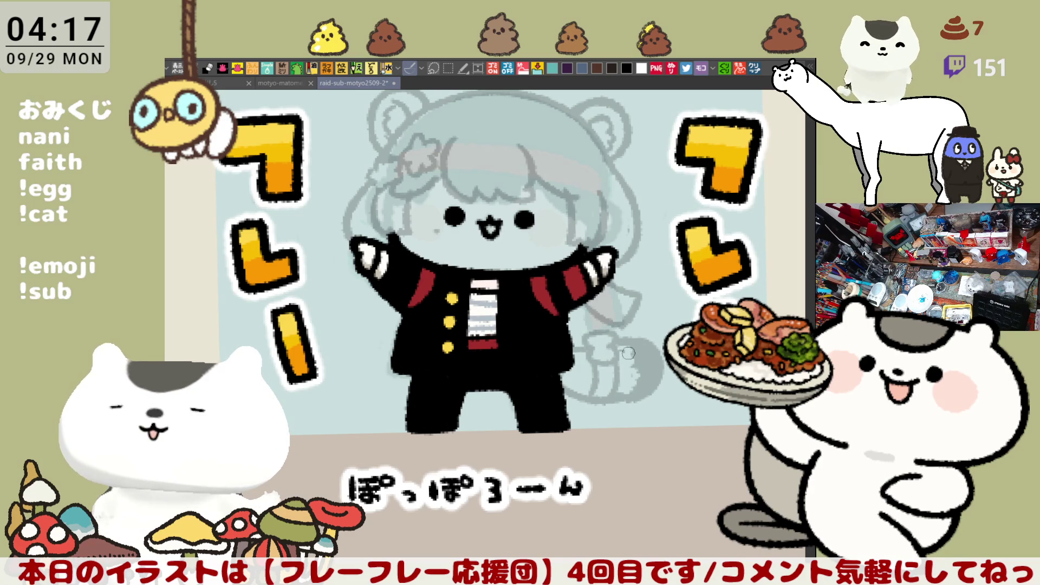
{"action": "left_click_drag", "start_coordinate": [591, 351], "coordinate": [606, 348]}
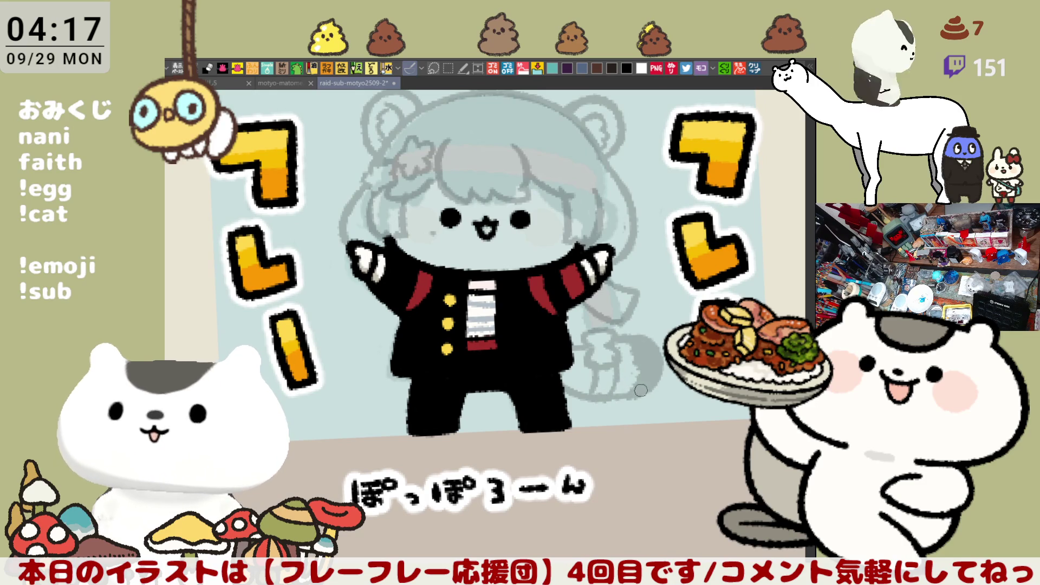
{"action": "left_click_drag", "start_coordinate": [600, 399], "coordinate": [627, 388]}
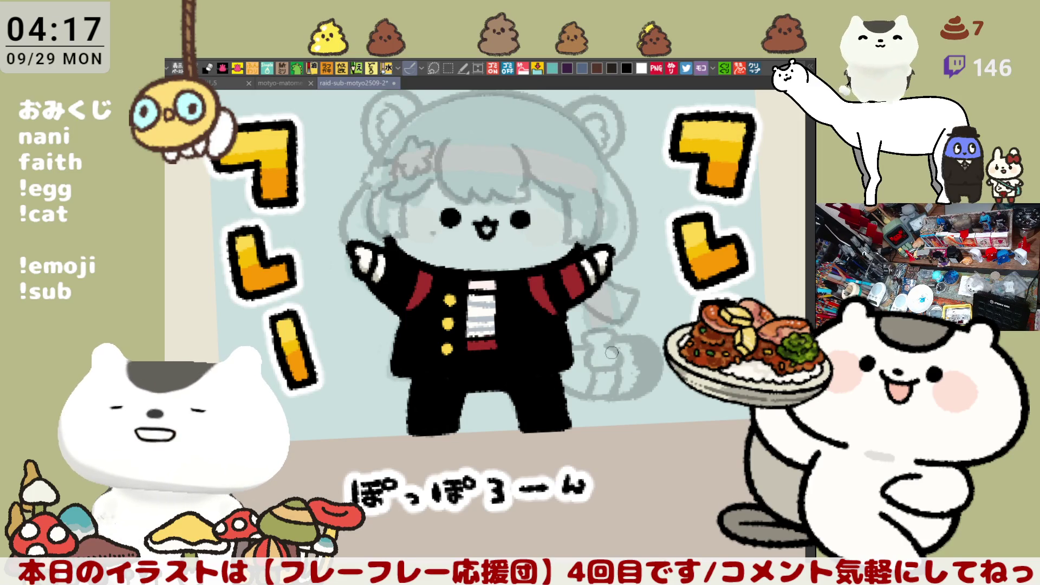
{"action": "left_click_drag", "start_coordinate": [624, 293], "coordinate": [647, 282]}
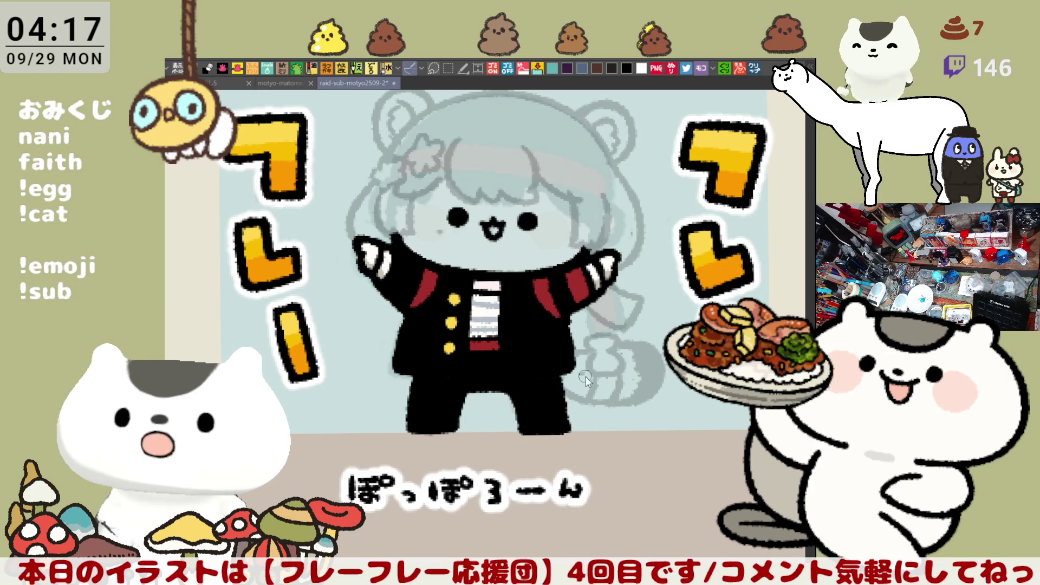
{"action": "scroll", "coordinate": [634, 281], "scroll_direction": "up", "scroll_amount": 3}
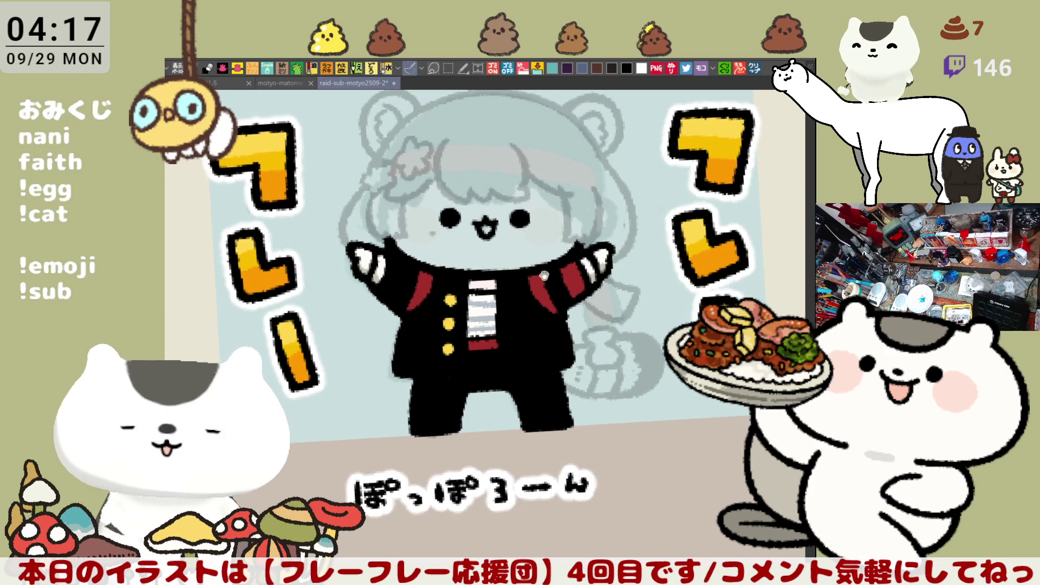
- On the mirrored canvas, draw a long hair strand curving down the head's side
{"action": "key", "text": "h"}
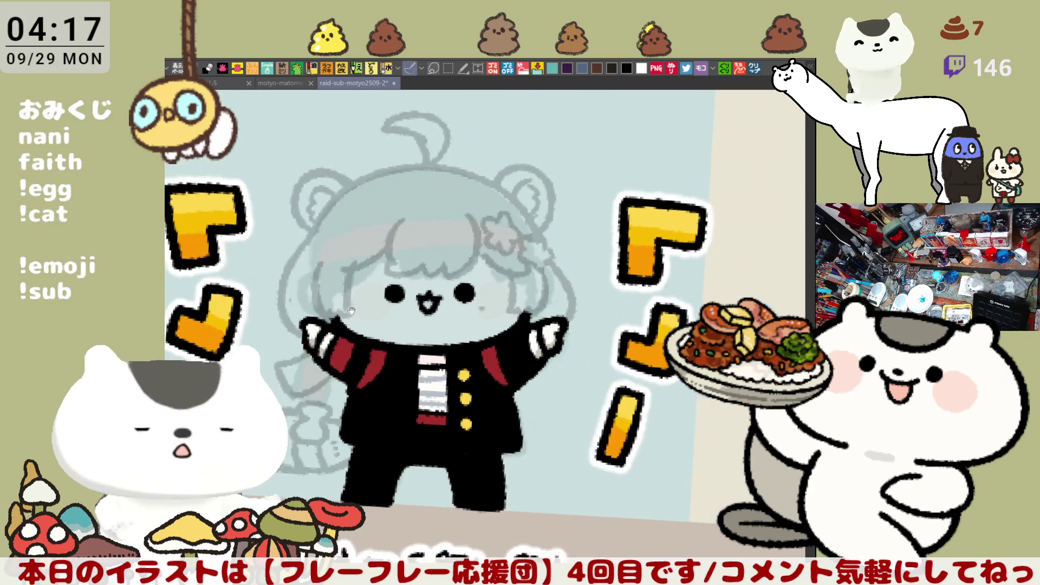
{"action": "key", "text": "minus"}
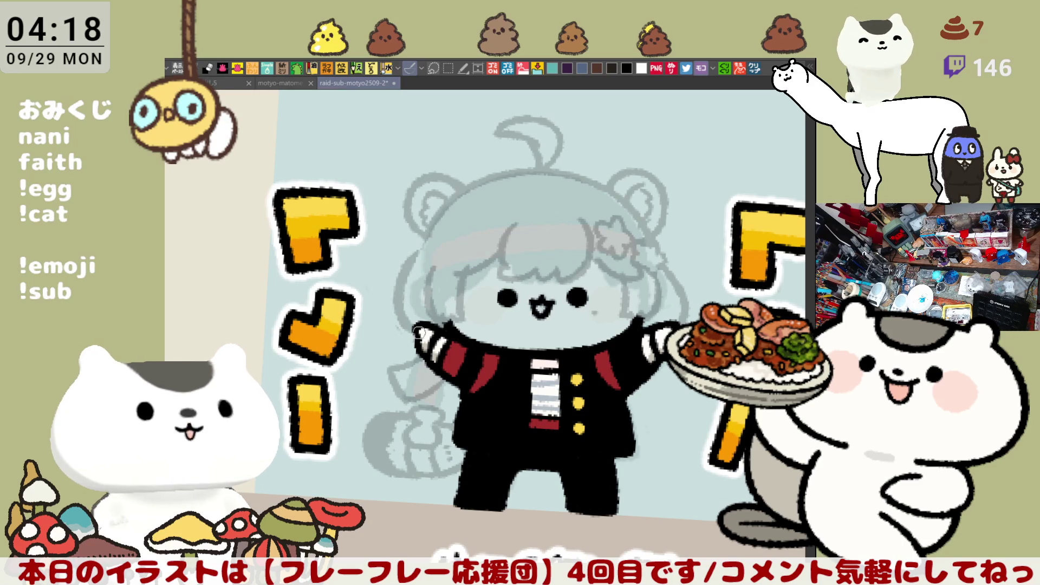
{"action": "mouse_move", "coordinate": [420, 260]}
{"action": "left_mouse_down"}
{"action": "mouse_move", "coordinate": [399, 298]}
{"action": "mouse_move", "coordinate": [402, 331]}
{"action": "left_mouse_up"}
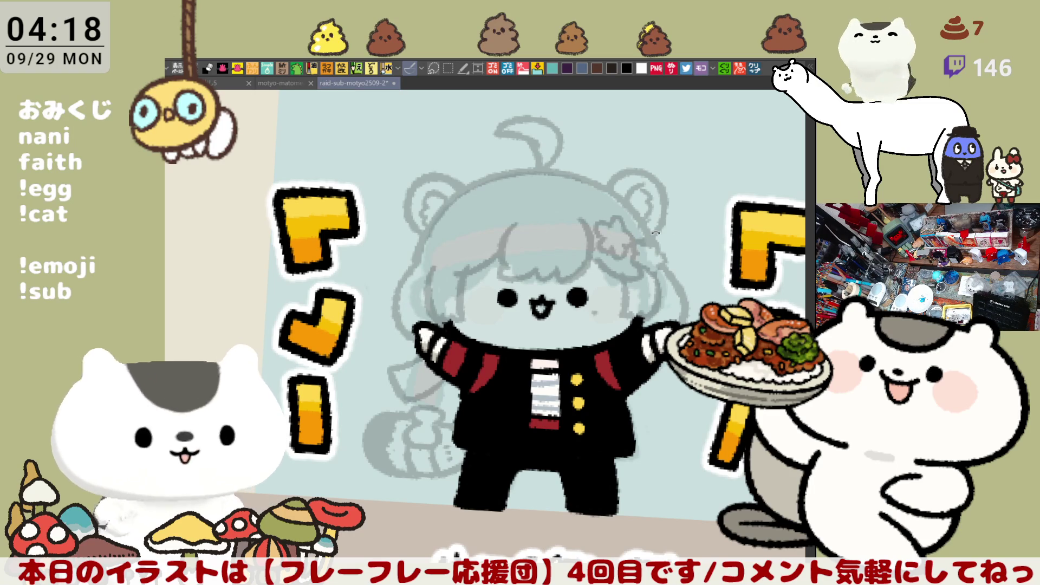
{"action": "left_click_drag", "start_coordinate": [607, 248], "coordinate": [656, 217]}
{"action": "scroll", "coordinate": [670, 225], "scroll_direction": "up", "scroll_amount": 3}
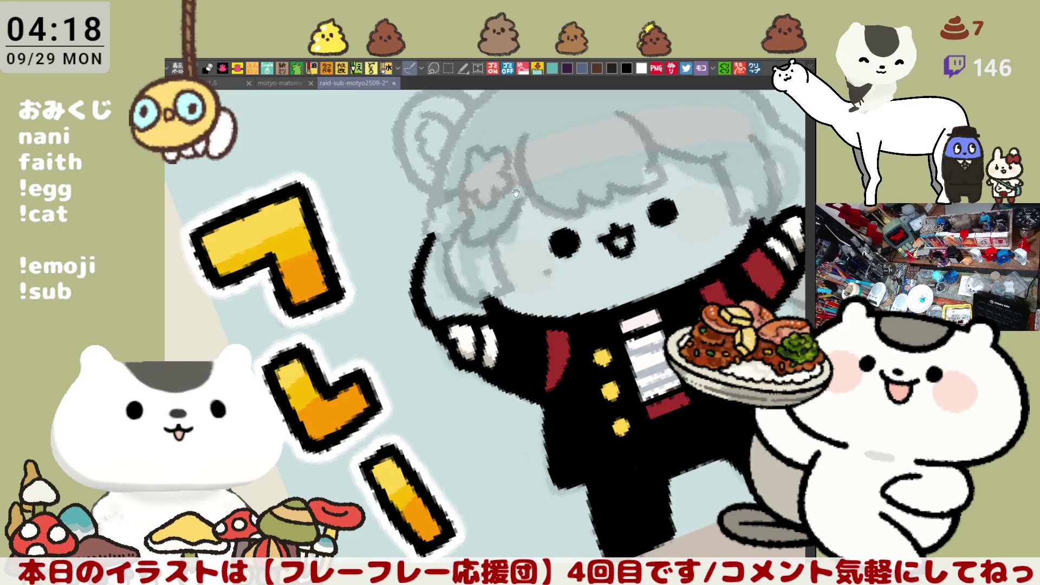
- Zoom in on the face and ink the curved black hair strands on its left side
{"action": "left_click_drag", "start_coordinate": [496, 209], "coordinate": [566, 233]}
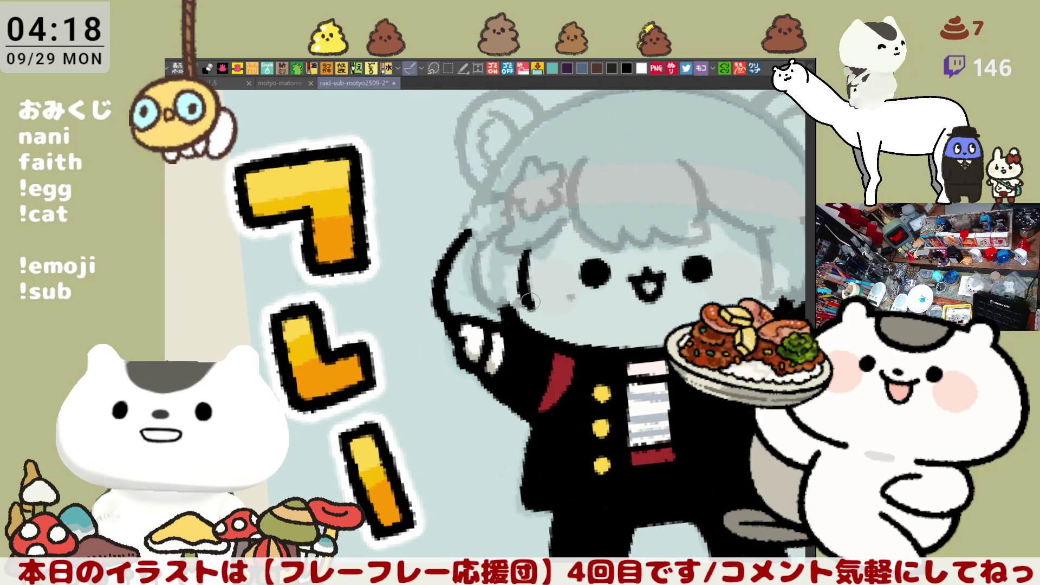
{"action": "left_click_drag", "start_coordinate": [529, 243], "coordinate": [520, 308]}
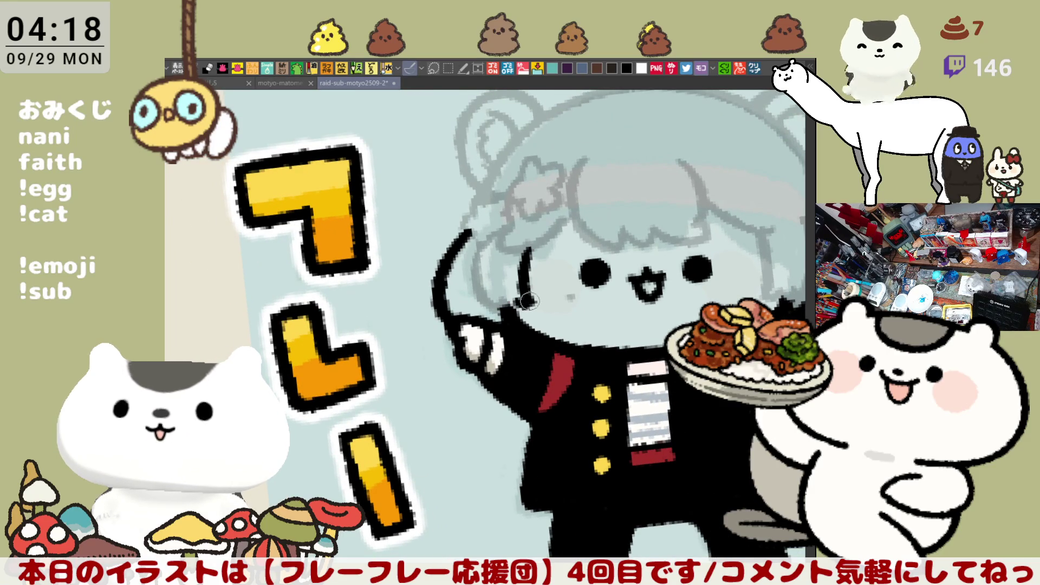
{"action": "mouse_move", "coordinate": [470, 233]}
{"action": "left_mouse_down"}
{"action": "mouse_move", "coordinate": [490, 304]}
{"action": "mouse_move", "coordinate": [510, 313]}
{"action": "mouse_move", "coordinate": [513, 300]}
{"action": "left_mouse_up"}
{"action": "key", "text": "ctrl+z"}
{"action": "key", "text": "ctrl+z"}
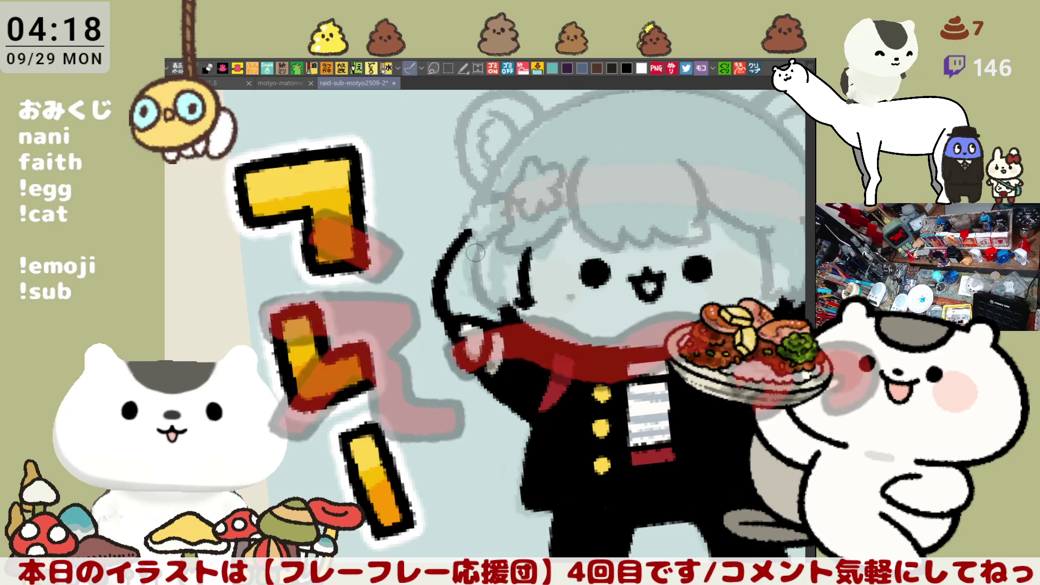
{"action": "mouse_move", "coordinate": [471, 230]}
{"action": "left_mouse_down"}
{"action": "mouse_move", "coordinate": [484, 292]}
{"action": "mouse_move", "coordinate": [504, 306]}
{"action": "left_mouse_up"}
{"action": "key", "text": "ctrl+z"}
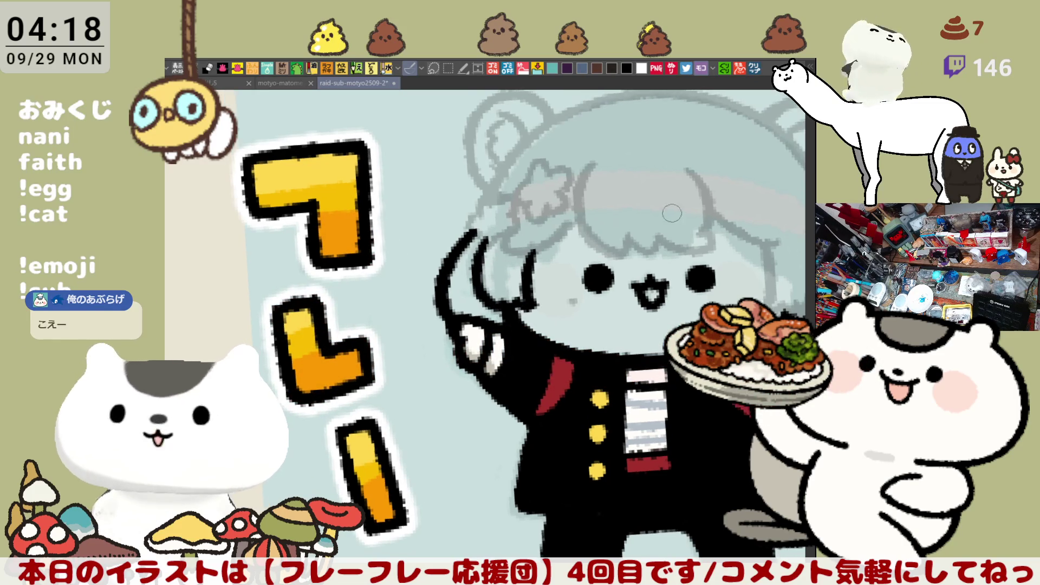
- Ink a short mark and a curved hair strand on the right side of the face
{"action": "left_click_drag", "start_coordinate": [678, 243], "coordinate": [550, 227]}
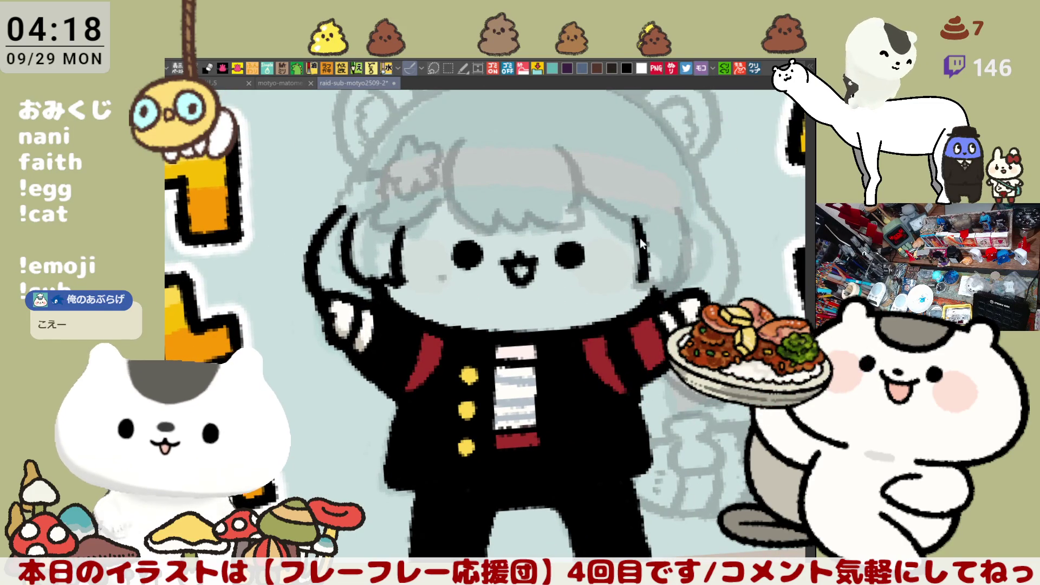
{"action": "left_click_drag", "start_coordinate": [627, 216], "coordinate": [649, 282]}
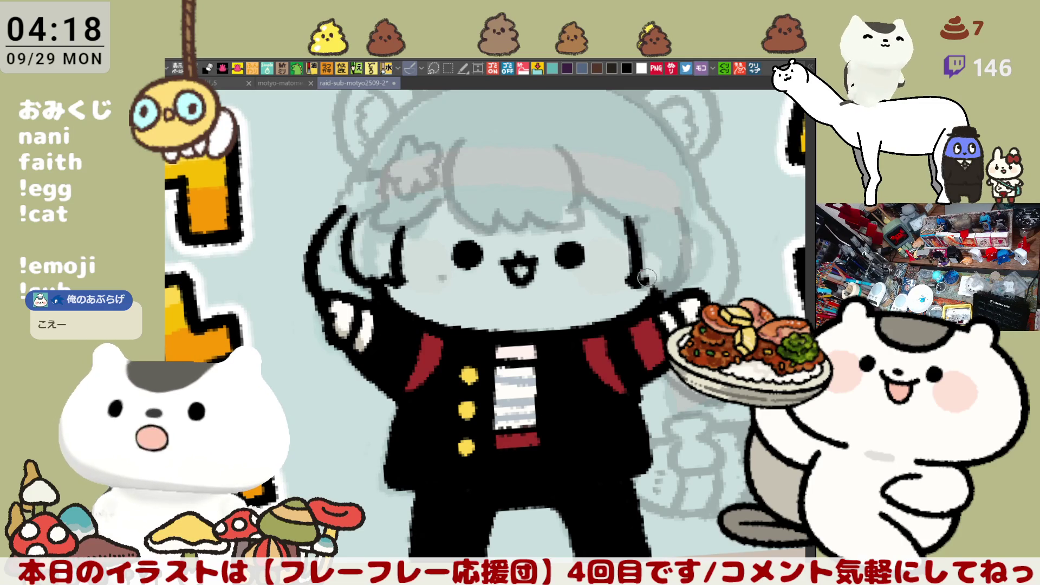
{"action": "left_click_drag", "start_coordinate": [677, 212], "coordinate": [664, 283]}
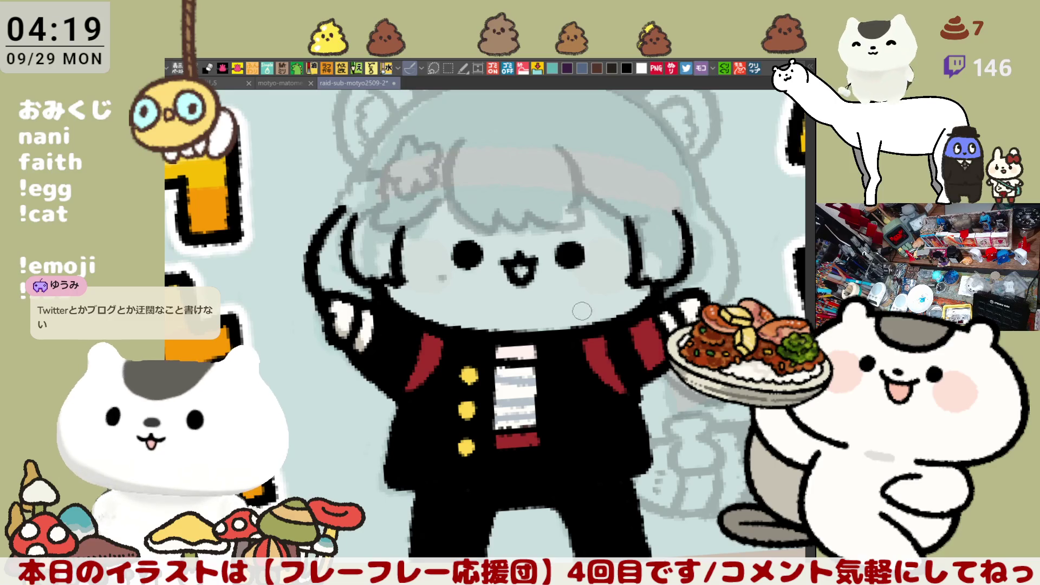
{"action": "scroll", "coordinate": [526, 238], "scroll_direction": "right", "scroll_amount": 5}
- Trace the left edge of the hair with a bold black stroke, retrying until it fits
{"action": "scroll", "coordinate": [431, 228], "scroll_direction": "left", "scroll_amount": 5}
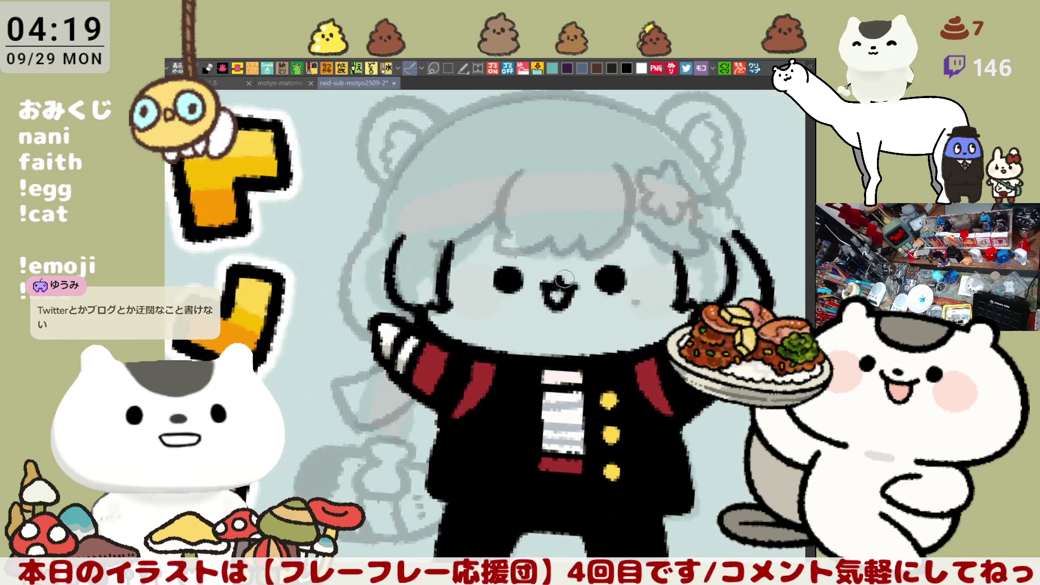
{"action": "left_click_drag", "start_coordinate": [336, 265], "coordinate": [385, 379]}
{"action": "key", "text": "ctrl+z"}
{"action": "left_click_drag", "start_coordinate": [336, 247], "coordinate": [380, 371]}
{"action": "key", "text": "ctrl+z"}
{"action": "mouse_move", "coordinate": [334, 246]}
{"action": "left_mouse_down"}
{"action": "mouse_move", "coordinate": [325, 265]}
{"action": "mouse_move", "coordinate": [364, 374]}
{"action": "mouse_move", "coordinate": [376, 376]}
{"action": "left_mouse_up"}
{"action": "key", "text": "ctrl+z"}
{"action": "left_click_drag", "start_coordinate": [337, 254], "coordinate": [377, 376]}
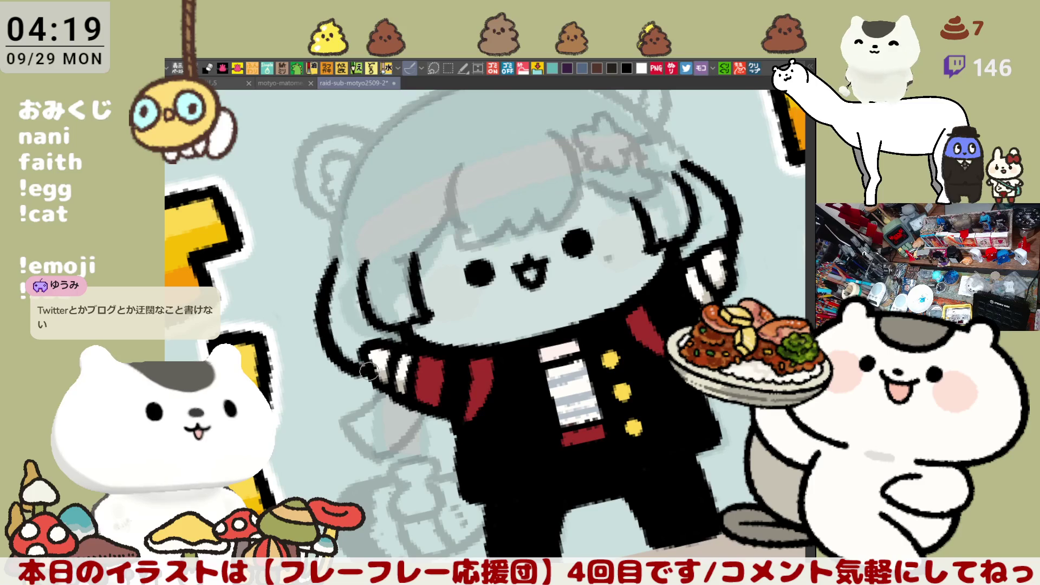
{"action": "key", "text": "ctrl+z"}
{"action": "mouse_move", "coordinate": [333, 248]}
{"action": "left_mouse_down"}
{"action": "mouse_move", "coordinate": [328, 265]}
{"action": "mouse_move", "coordinate": [370, 370]}
{"action": "left_mouse_up"}
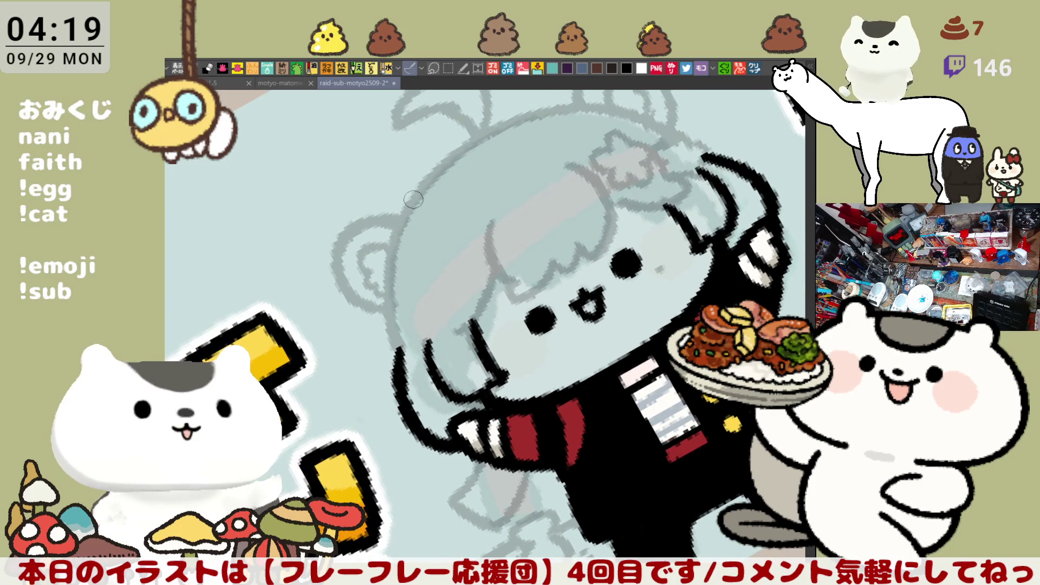
- Ink the outline running down the head's left side, then reset the view upright
{"action": "mouse_move", "coordinate": [405, 210]}
{"action": "left_mouse_down"}
{"action": "mouse_move", "coordinate": [392, 330]}
{"action": "mouse_move", "coordinate": [401, 353]}
{"action": "left_mouse_up"}
{"action": "key", "text": "ctrl+z"}
{"action": "left_click_drag", "start_coordinate": [408, 207], "coordinate": [401, 349]}
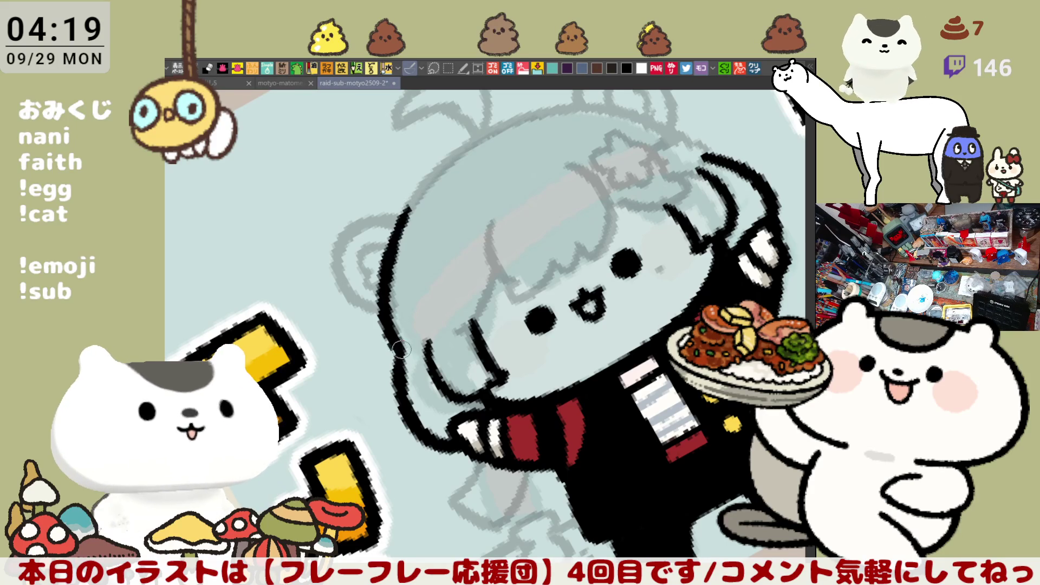
{"action": "key", "text": "ctrl+z"}
{"action": "left_click_drag", "start_coordinate": [407, 207], "coordinate": [400, 349]}
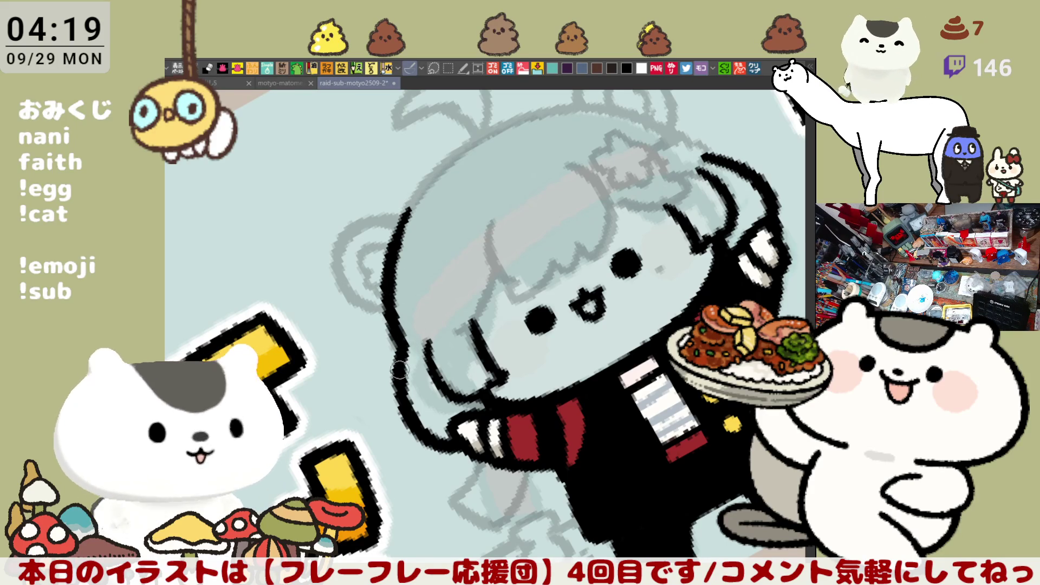
{"action": "key", "text": "ctrl+0"}
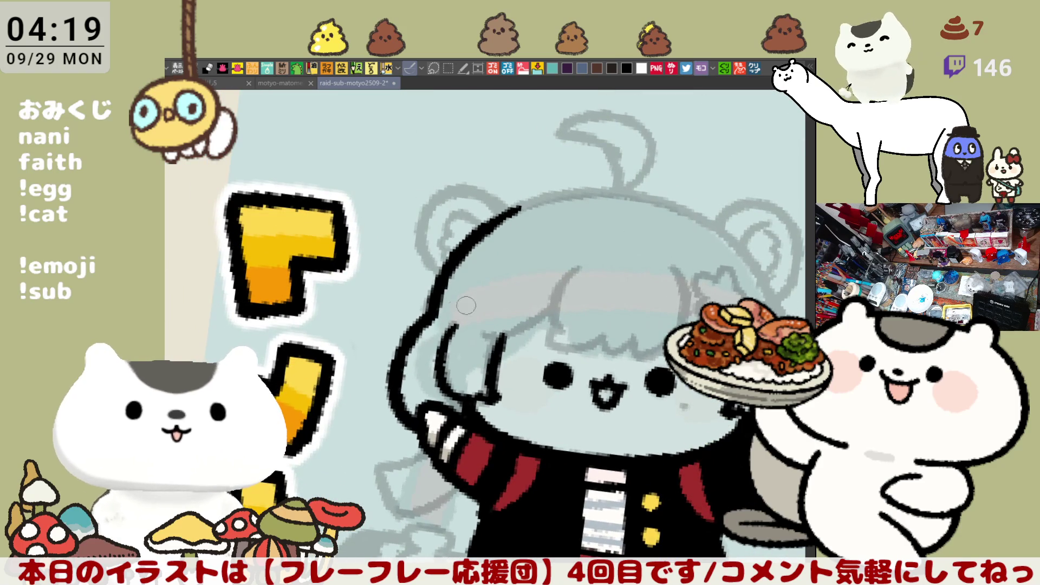
- With the view rotated and mirrored, ink the outline along the top of the head
{"action": "scroll", "coordinate": [579, 207], "scroll_direction": "up", "scroll_amount": 2}
{"action": "left_click_drag", "start_coordinate": [579, 207], "coordinate": [470, 320]}
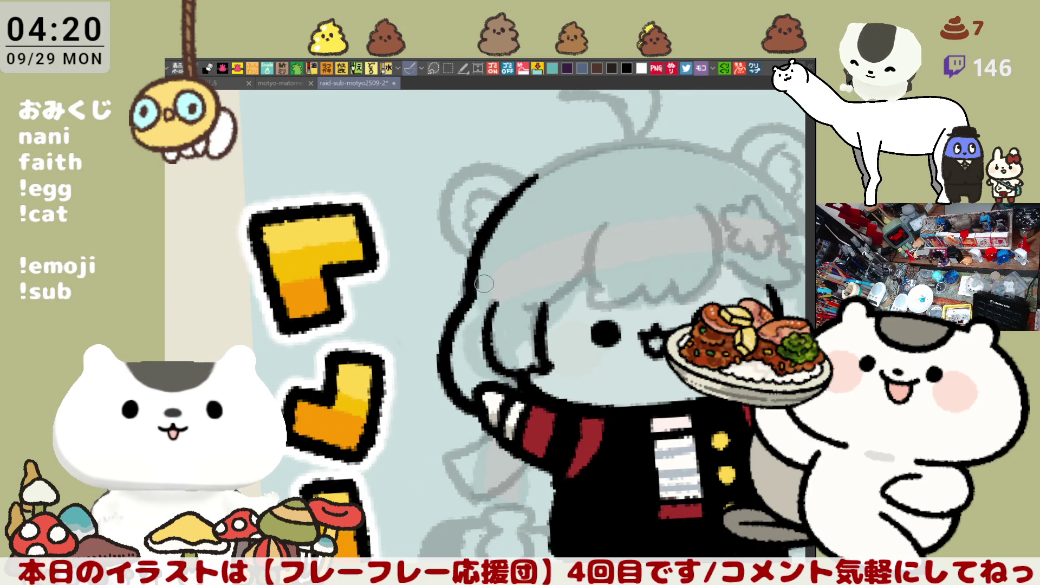
{"action": "key", "text": "h"}
{"action": "key", "text": "h"}
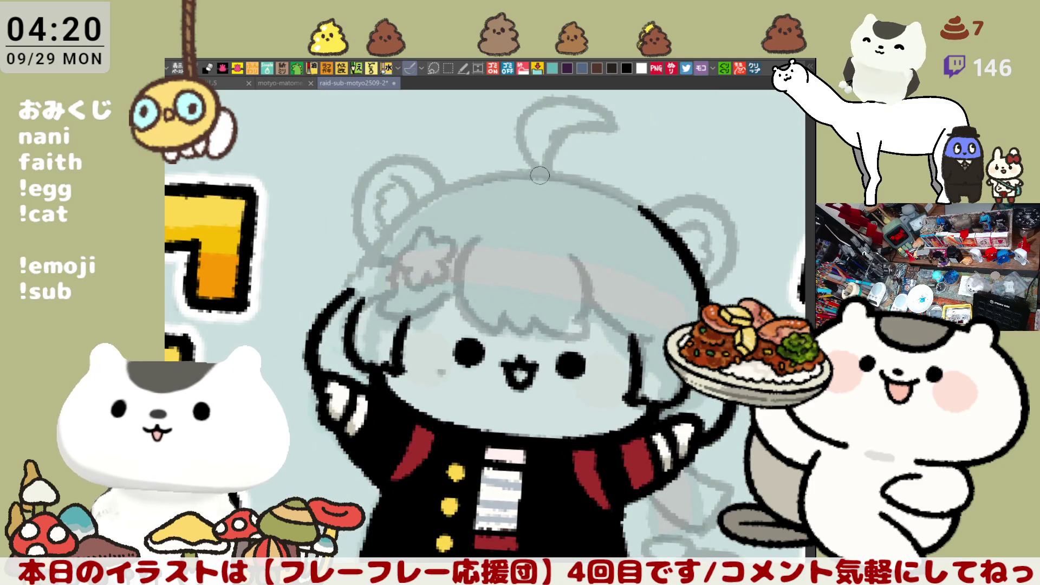
{"action": "left_click_drag", "start_coordinate": [525, 174], "coordinate": [666, 236]}
{"action": "key", "text": "ctrl+z"}
{"action": "mouse_move", "coordinate": [528, 172]}
{"action": "left_mouse_down"}
{"action": "mouse_move", "coordinate": [585, 174]}
{"action": "mouse_move", "coordinate": [672, 239]}
{"action": "left_mouse_up"}
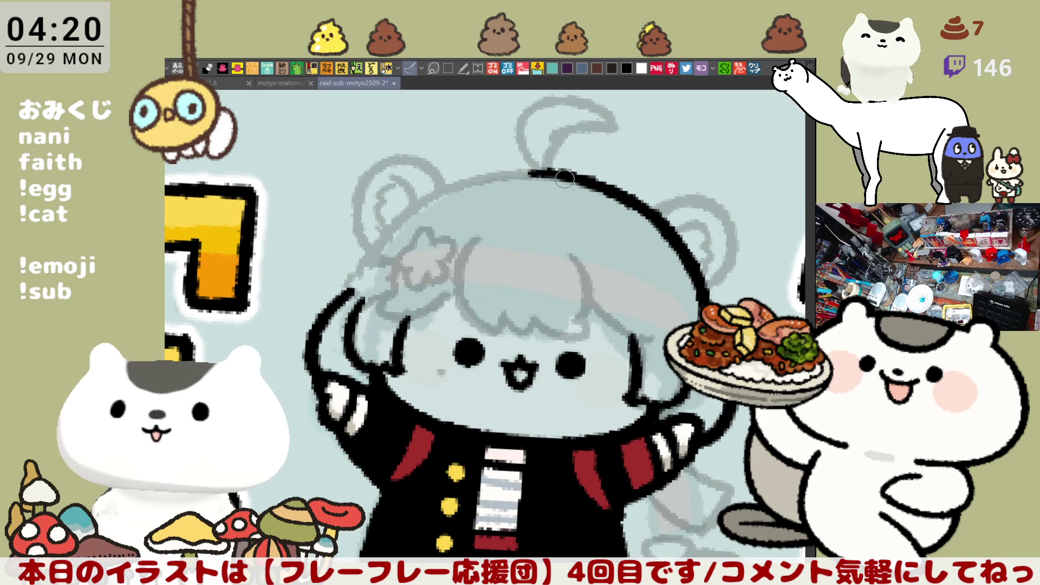
{"action": "key", "text": "h"}
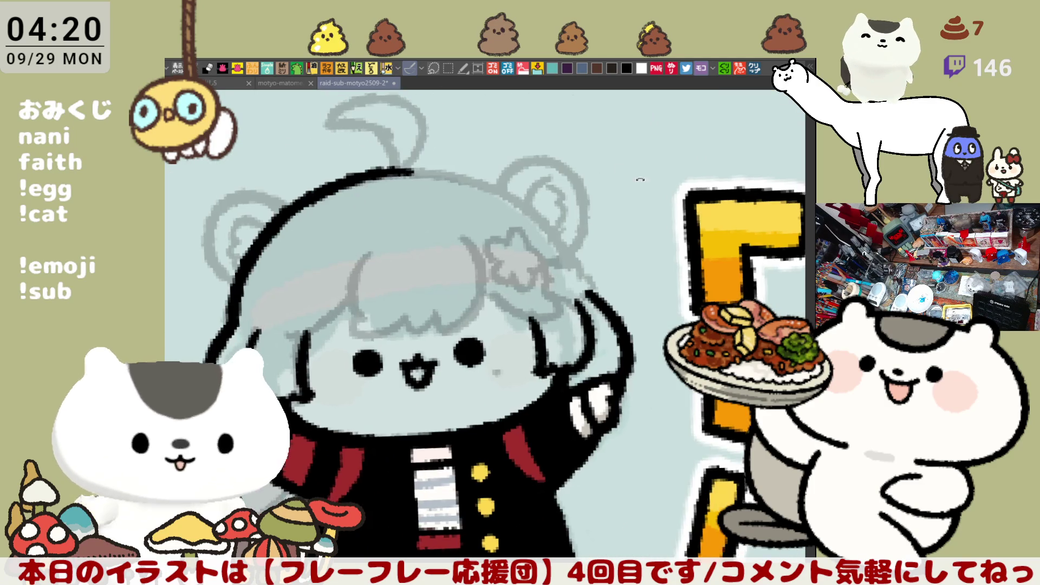
{"action": "key", "text": "minus"}
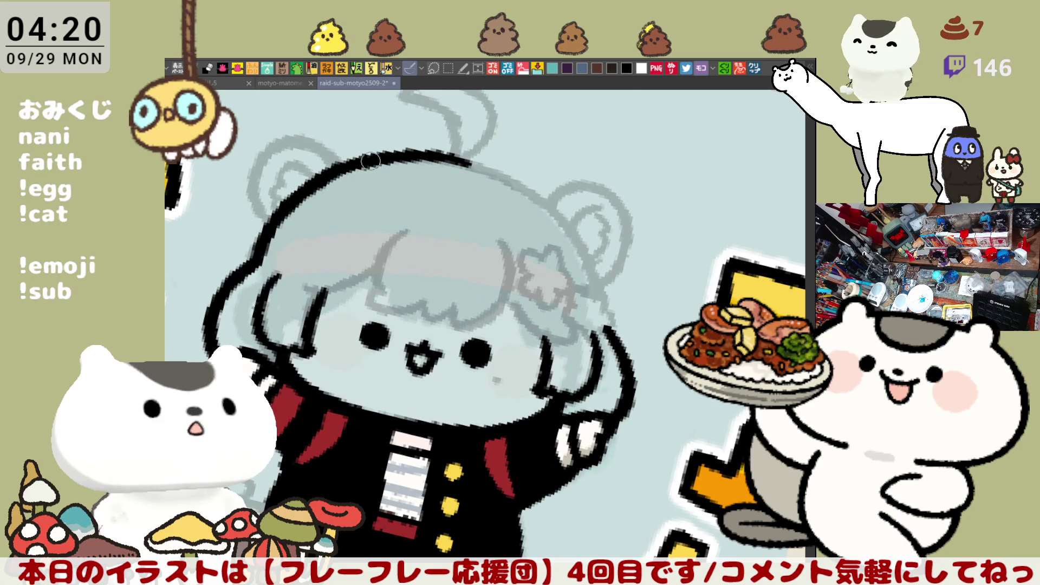
- Extend the head outline rightward and down the right side, redoing uneven strokes
{"action": "left_click_drag", "start_coordinate": [452, 159], "coordinate": [566, 217]}
{"action": "key", "text": "ctrl+z"}
{"action": "left_click_drag", "start_coordinate": [460, 161], "coordinate": [587, 241]}
{"action": "key", "text": "ctrl+z"}
{"action": "mouse_move", "coordinate": [425, 156]}
{"action": "left_mouse_down"}
{"action": "mouse_move", "coordinate": [579, 236]}
{"action": "mouse_move", "coordinate": [540, 192]}
{"action": "mouse_move", "coordinate": [580, 244]}
{"action": "left_mouse_up"}
{"action": "key", "text": "ctrl+z"}
{"action": "key", "text": "ctrl+z"}
{"action": "left_click_drag", "start_coordinate": [471, 161], "coordinate": [583, 246]}
{"action": "key", "text": "ctrl+z"}
{"action": "mouse_move", "coordinate": [432, 156]}
{"action": "left_mouse_down"}
{"action": "mouse_move", "coordinate": [519, 191]}
{"action": "mouse_move", "coordinate": [563, 234]}
{"action": "mouse_move", "coordinate": [507, 180]}
{"action": "mouse_move", "coordinate": [585, 247]}
{"action": "left_mouse_up"}
{"action": "key", "text": "ctrl+z"}
{"action": "key", "text": "ctrl+z"}
{"action": "key", "text": "ctrl+z"}
{"action": "left_click_drag", "start_coordinate": [460, 156], "coordinate": [599, 244]}
{"action": "key", "text": "ctrl+z"}
{"action": "key", "text": "ctrl+z"}
{"action": "mouse_move", "coordinate": [466, 160]}
{"action": "left_mouse_down"}
{"action": "mouse_move", "coordinate": [584, 248]}
{"action": "mouse_move", "coordinate": [570, 234]}
{"action": "left_mouse_up"}
{"action": "key", "text": "ctrl+z"}
- Extend the head's left outline downward, then reset the view and centre the face
{"action": "scroll", "coordinate": [542, 211], "scroll_direction": "down", "scroll_amount": 2}
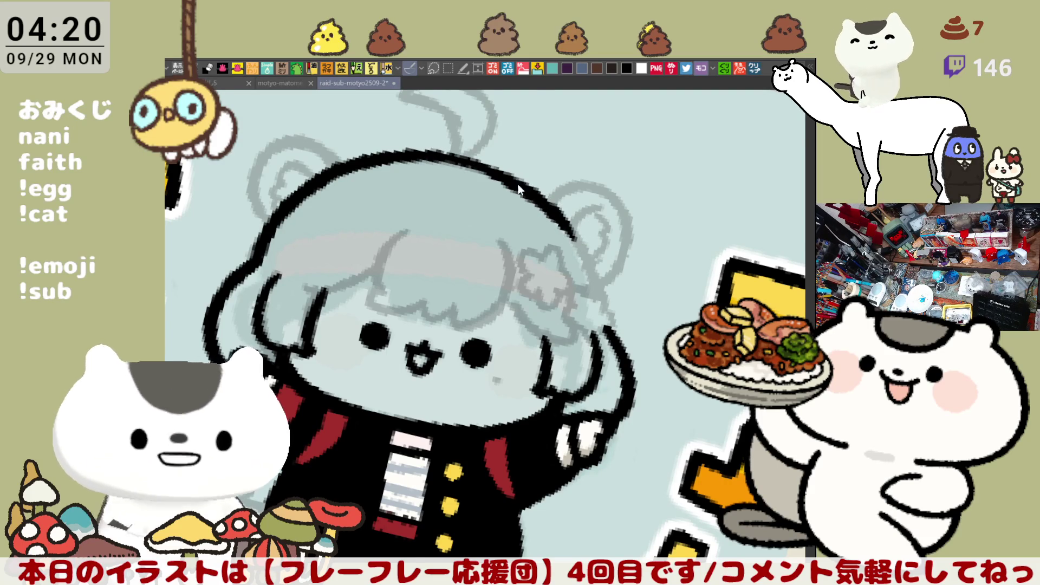
{"action": "key", "text": "minus"}
{"action": "key", "text": "minus"}
{"action": "key", "text": "minus"}
{"action": "scroll", "coordinate": [427, 214], "scroll_direction": "up", "scroll_amount": 3}
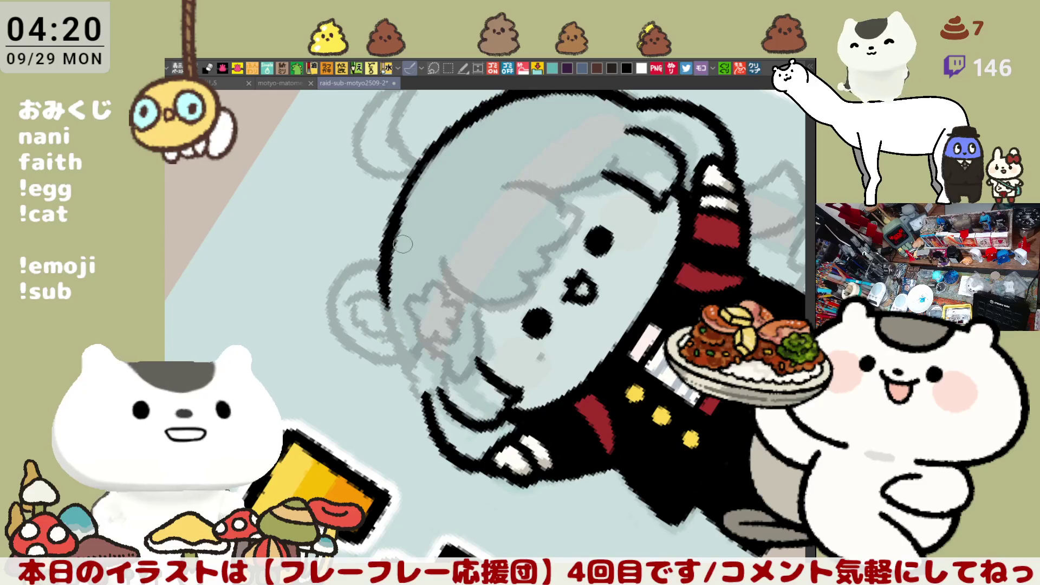
{"action": "left_click_drag", "start_coordinate": [381, 241], "coordinate": [411, 374]}
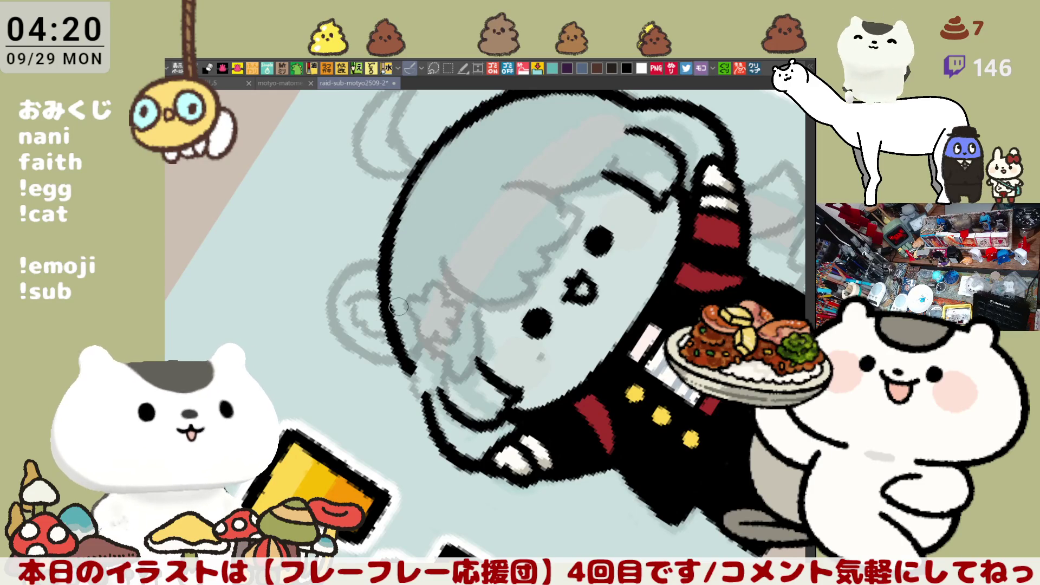
{"action": "key", "text": "ctrl+0"}
{"action": "left_click_drag", "start_coordinate": [539, 376], "coordinate": [487, 281]}
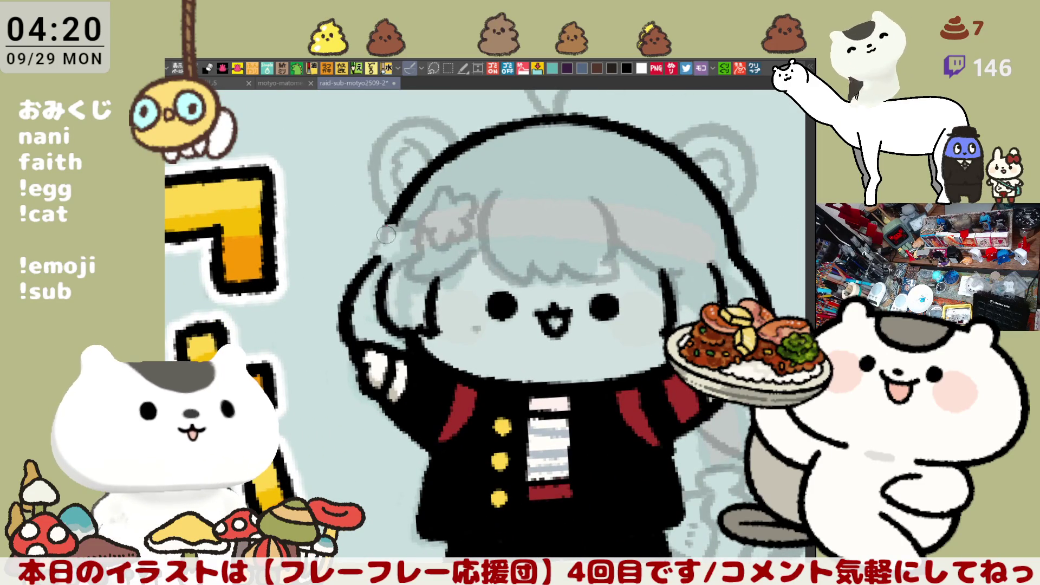
- Outline the star hair clip's top, right edge and the hair edge beneath it in black
{"action": "mouse_move", "coordinate": [399, 229]}
{"action": "left_mouse_down"}
{"action": "mouse_move", "coordinate": [411, 221]}
{"action": "mouse_move", "coordinate": [417, 236]}
{"action": "left_mouse_up"}
{"action": "key", "text": "ctrl+z"}
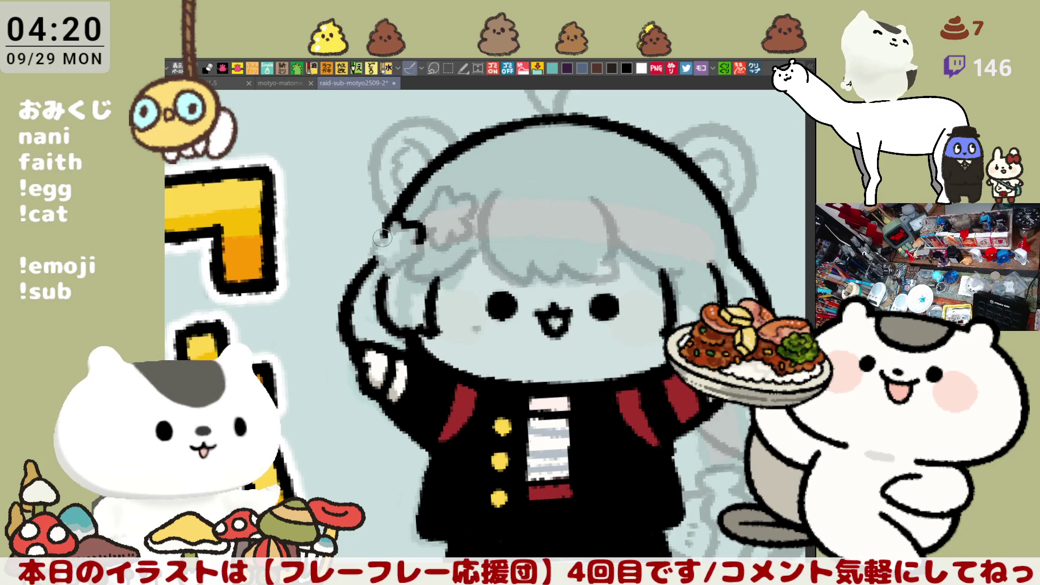
{"action": "mouse_move", "coordinate": [383, 231]}
{"action": "left_mouse_down"}
{"action": "mouse_move", "coordinate": [380, 260]}
{"action": "mouse_move", "coordinate": [425, 247]}
{"action": "mouse_move", "coordinate": [413, 250]}
{"action": "left_mouse_up"}
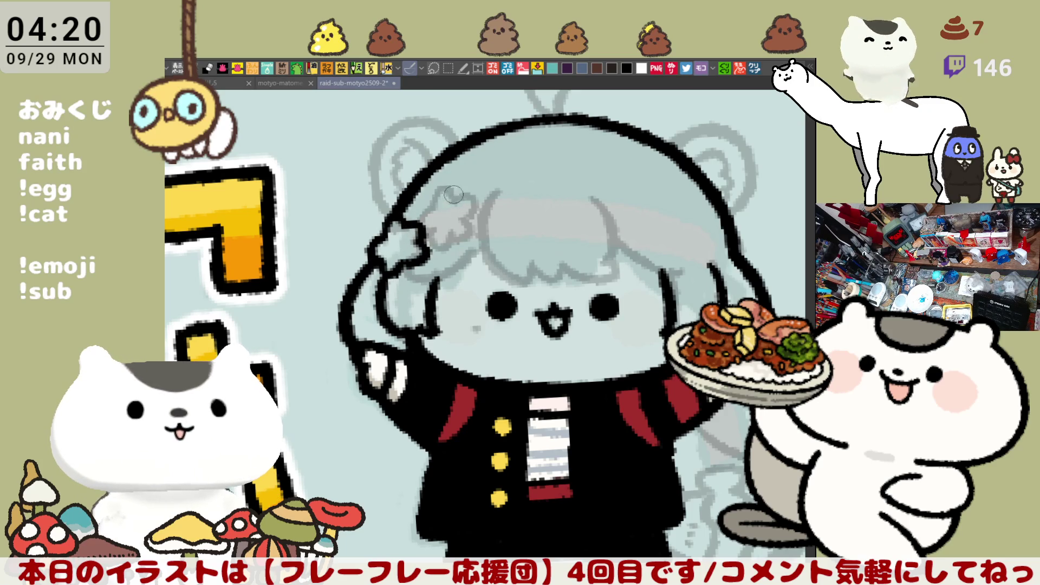
{"action": "mouse_move", "coordinate": [437, 201]}
{"action": "left_mouse_down"}
{"action": "mouse_move", "coordinate": [457, 194]}
{"action": "mouse_move", "coordinate": [471, 212]}
{"action": "left_mouse_up"}
{"action": "key", "text": "ctrl+z"}
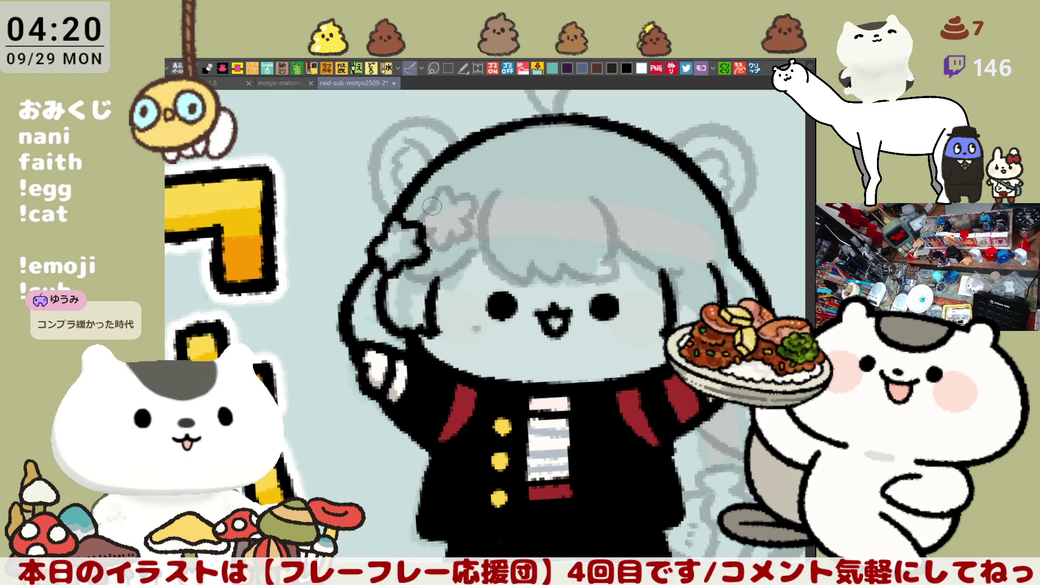
{"action": "left_click_drag", "start_coordinate": [457, 197], "coordinate": [428, 211]}
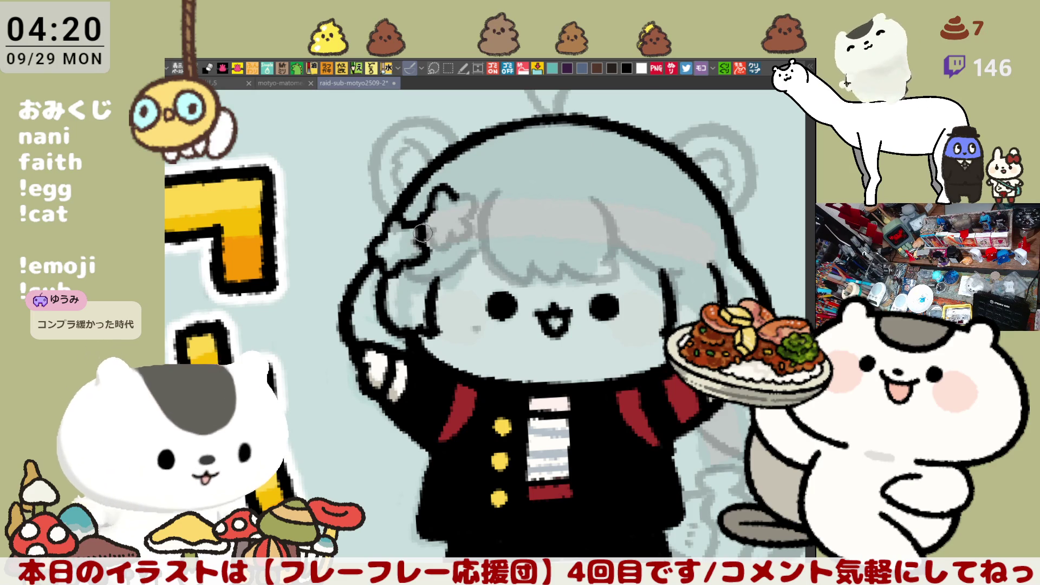
{"action": "mouse_move", "coordinate": [432, 248]}
{"action": "left_mouse_down"}
{"action": "mouse_move", "coordinate": [464, 214]}
{"action": "mouse_move", "coordinate": [473, 227]}
{"action": "mouse_move", "coordinate": [454, 239]}
{"action": "left_mouse_up"}
{"action": "key", "text": "ctrl+z"}
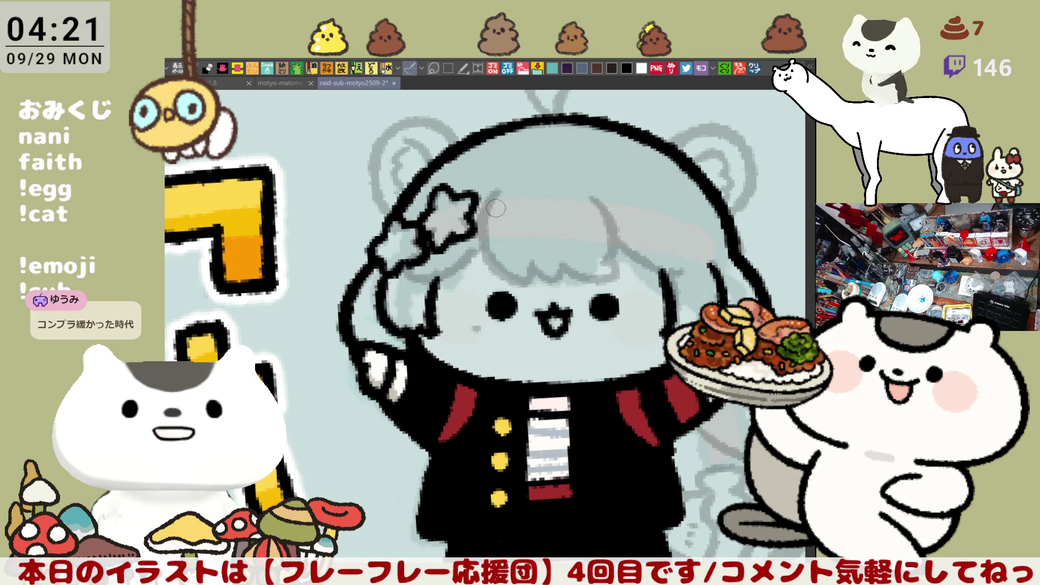
{"action": "left_click_drag", "start_coordinate": [597, 164], "coordinate": [578, 169]}
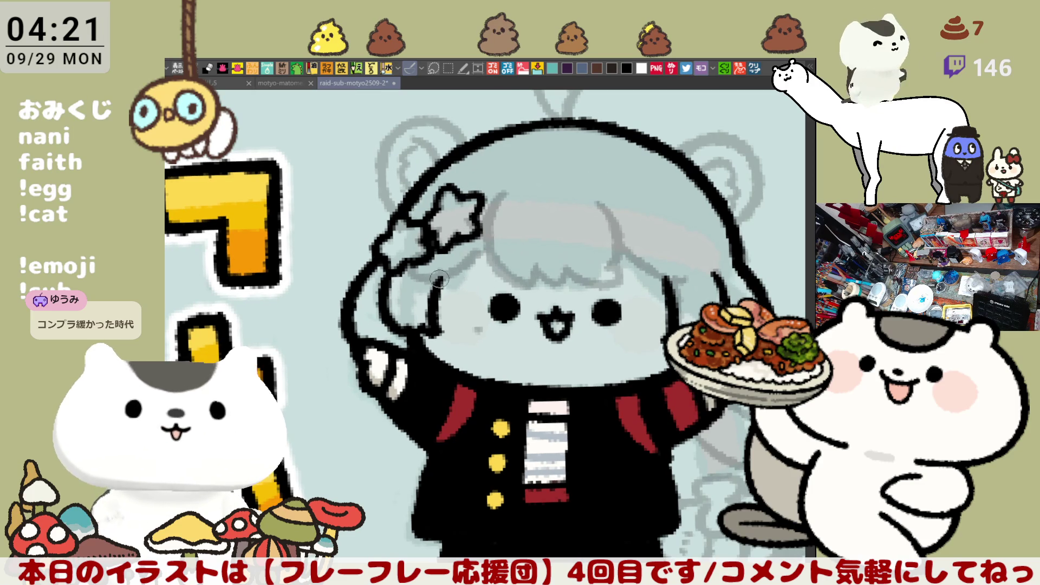
- Ink the bangs line under the star clip, running from the face edge into the hair
{"action": "left_click_drag", "start_coordinate": [418, 284], "coordinate": [482, 250]}
{"action": "key", "text": "ctrl+z"}
{"action": "left_click_drag", "start_coordinate": [417, 285], "coordinate": [479, 251]}
{"action": "left_click_drag", "start_coordinate": [592, 163], "coordinate": [539, 205]}
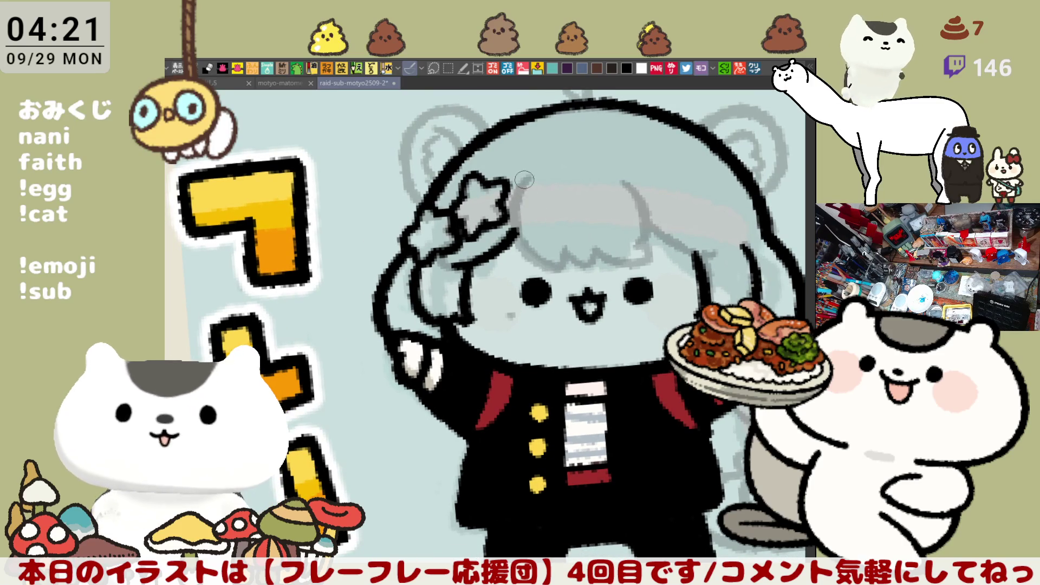
{"action": "left_click_drag", "start_coordinate": [467, 267], "coordinate": [512, 236]}
{"action": "key", "text": "ctrl+z"}
{"action": "left_click_drag", "start_coordinate": [467, 266], "coordinate": [512, 236]}
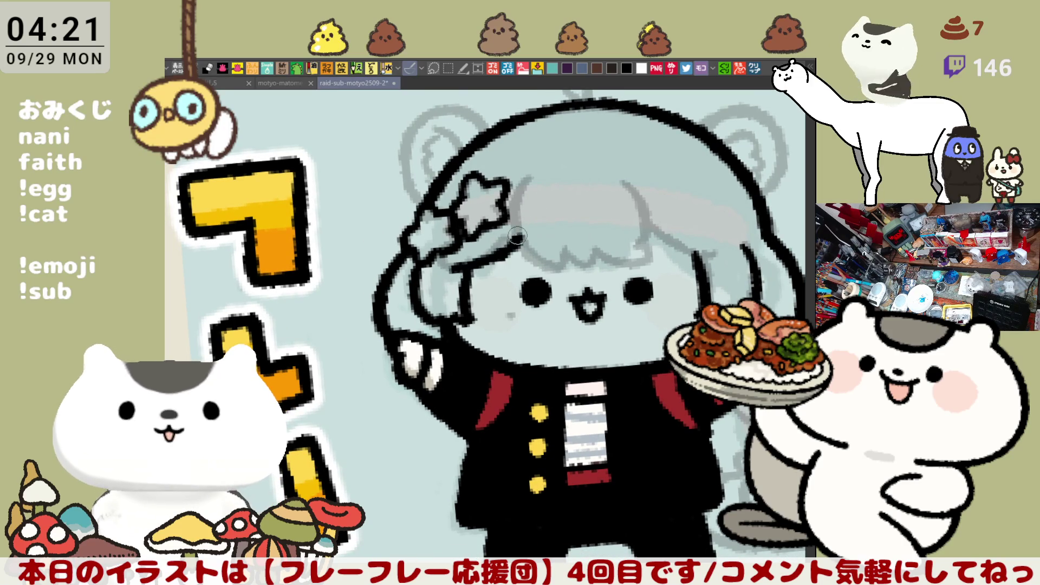
{"action": "key", "text": "ctrl+z"}
{"action": "left_click_drag", "start_coordinate": [450, 269], "coordinate": [512, 241]}
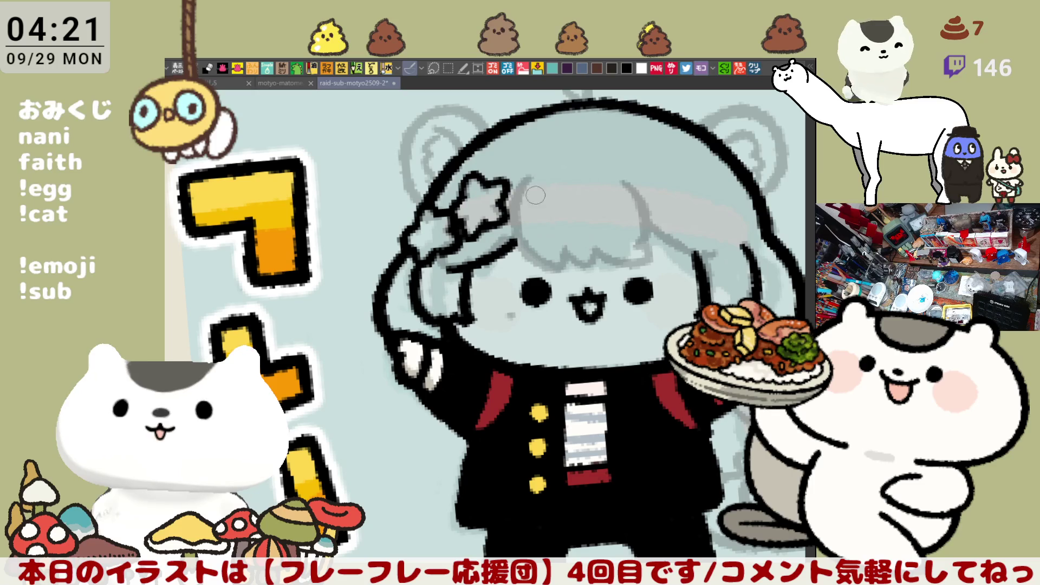
- Try several strokes for the hair strand right of the star, removing the last attempt
{"action": "left_click_drag", "start_coordinate": [533, 174], "coordinate": [526, 241]}
{"action": "key", "text": "ctrl+z"}
{"action": "left_click_drag", "start_coordinate": [528, 181], "coordinate": [525, 247]}
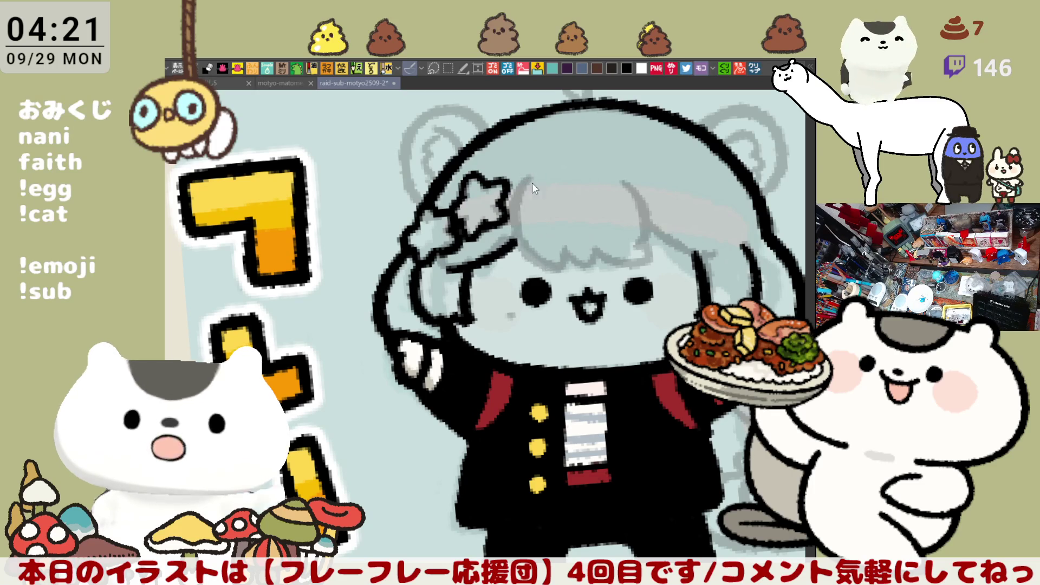
{"action": "key", "text": "ctrl+z"}
{"action": "left_click_drag", "start_coordinate": [528, 168], "coordinate": [514, 234]}
{"action": "key", "text": "ctrl+z"}
{"action": "left_click_drag", "start_coordinate": [533, 172], "coordinate": [519, 233]}
{"action": "key", "text": "ctrl+z"}
- Redraw the short bangs line below the star and begin the strand to its right
{"action": "key", "text": "ctrl+z"}
{"action": "left_click_drag", "start_coordinate": [460, 266], "coordinate": [506, 240]}
{"action": "key", "text": "ctrl+z"}
{"action": "left_click_drag", "start_coordinate": [461, 268], "coordinate": [521, 237]}
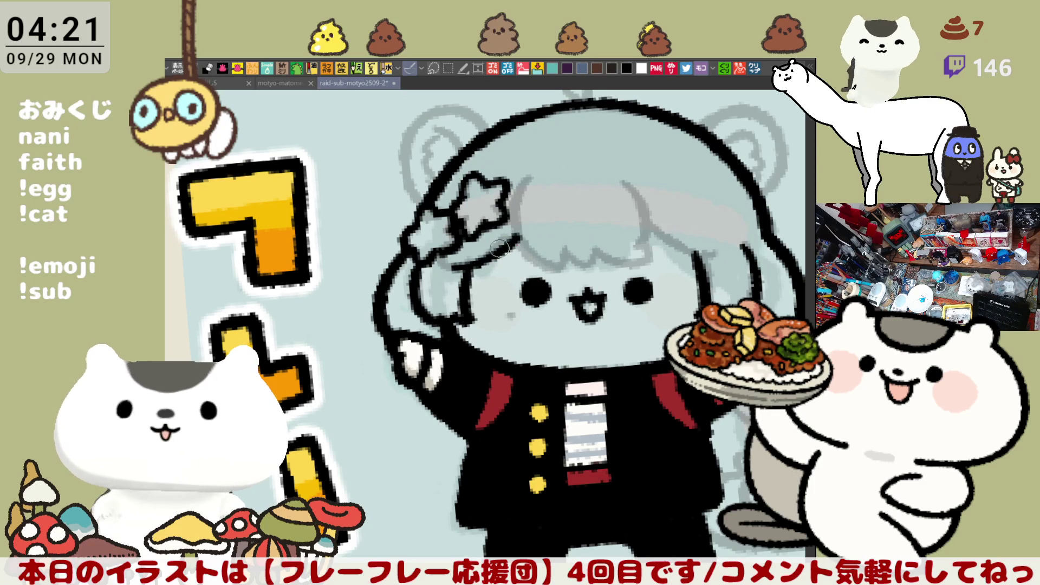
{"action": "mouse_move", "coordinate": [528, 171]}
{"action": "left_mouse_down"}
{"action": "mouse_move", "coordinate": [515, 249]}
{"action": "mouse_move", "coordinate": [550, 265]}
{"action": "mouse_move", "coordinate": [514, 217]}
{"action": "mouse_move", "coordinate": [558, 273]}
{"action": "mouse_move", "coordinate": [528, 195]}
{"action": "mouse_move", "coordinate": [564, 271]}
{"action": "left_mouse_up"}
{"action": "key", "text": "ctrl+z"}
{"action": "key", "text": "ctrl+z"}
{"action": "key", "text": "ctrl+z"}
{"action": "mouse_move", "coordinate": [529, 169]}
{"action": "left_mouse_down"}
{"action": "mouse_move", "coordinate": [527, 255]}
{"action": "mouse_move", "coordinate": [563, 271]}
{"action": "left_mouse_up"}
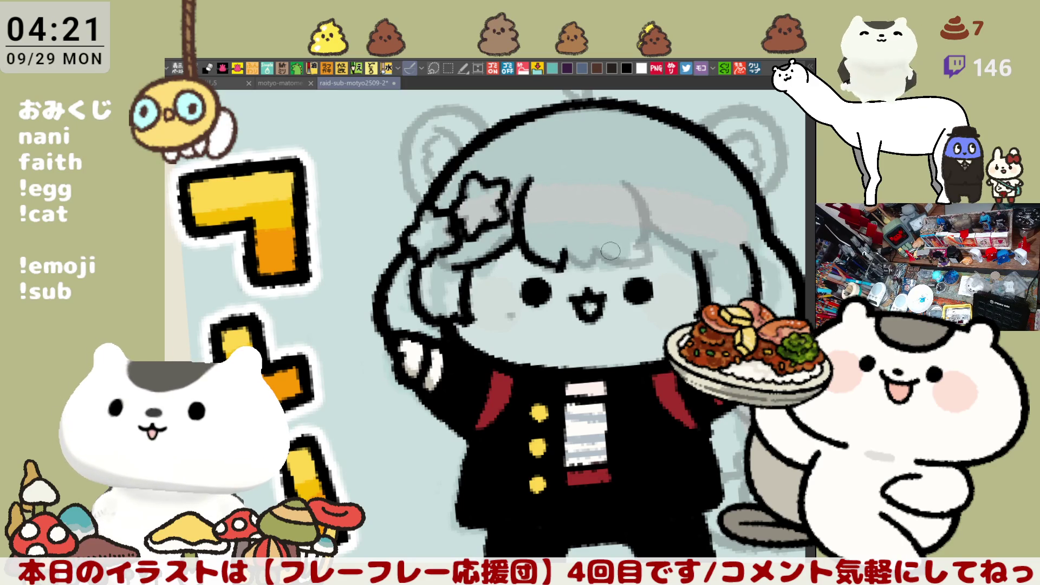
{"action": "key", "text": "ctrl+z"}
- Ink the curved strand down right of the star, continuing it right with a hooked tip
{"action": "left_click_drag", "start_coordinate": [529, 178], "coordinate": [554, 266]}
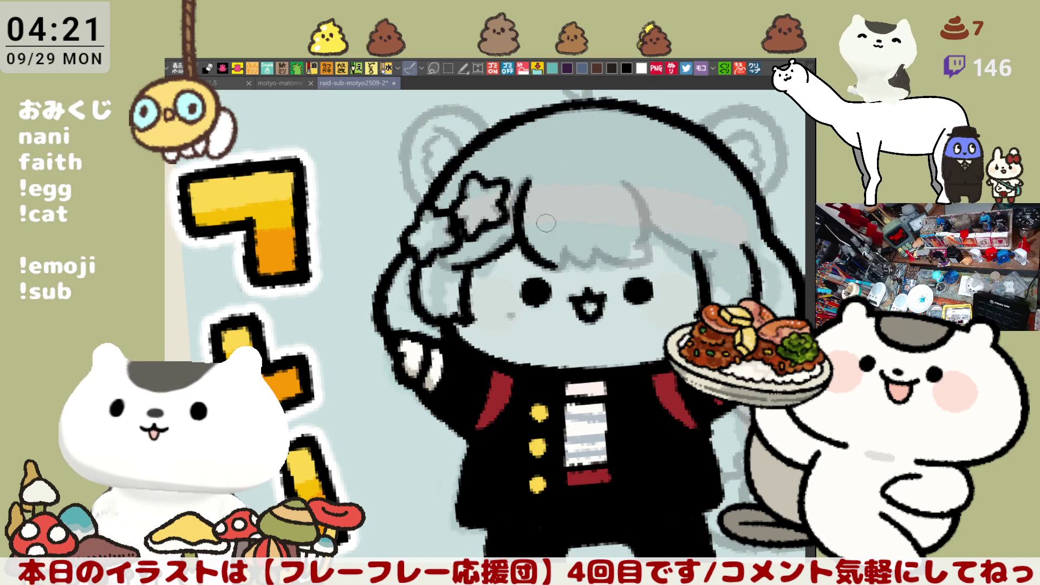
{"action": "key", "text": "ctrl+z"}
{"action": "mouse_move", "coordinate": [529, 178]}
{"action": "left_mouse_down"}
{"action": "mouse_move", "coordinate": [547, 260]}
{"action": "mouse_move", "coordinate": [564, 274]}
{"action": "mouse_move", "coordinate": [534, 201]}
{"action": "mouse_move", "coordinate": [561, 270]}
{"action": "left_mouse_up"}
{"action": "key", "text": "ctrl+z"}
{"action": "key", "text": "ctrl+z"}
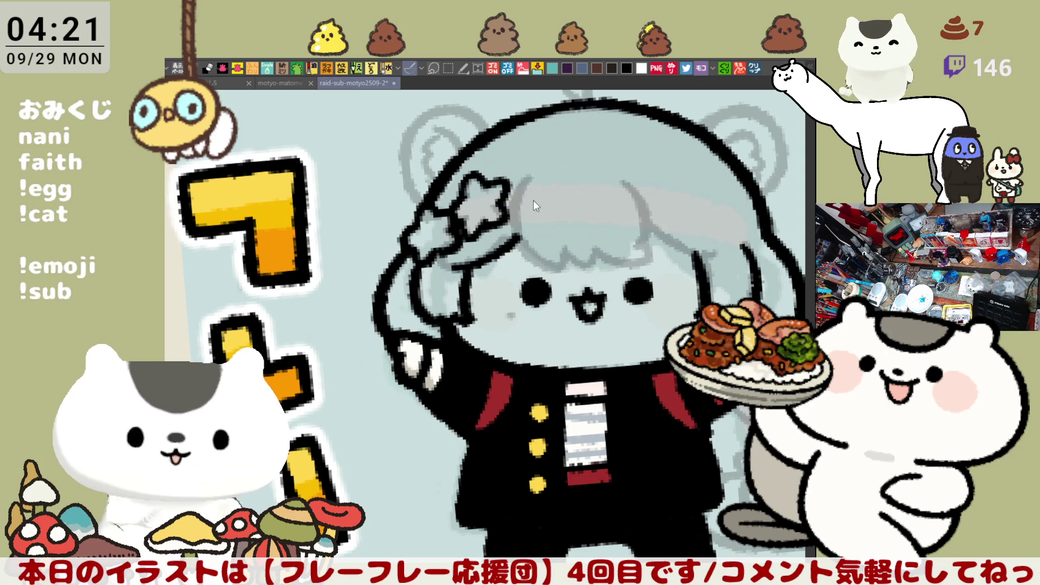
{"action": "left_click_drag", "start_coordinate": [531, 182], "coordinate": [563, 269]}
{"action": "key", "text": "ctrl+z"}
{"action": "mouse_move", "coordinate": [527, 173]}
{"action": "left_mouse_down"}
{"action": "mouse_move", "coordinate": [542, 271]}
{"action": "mouse_move", "coordinate": [573, 258]}
{"action": "left_mouse_up"}
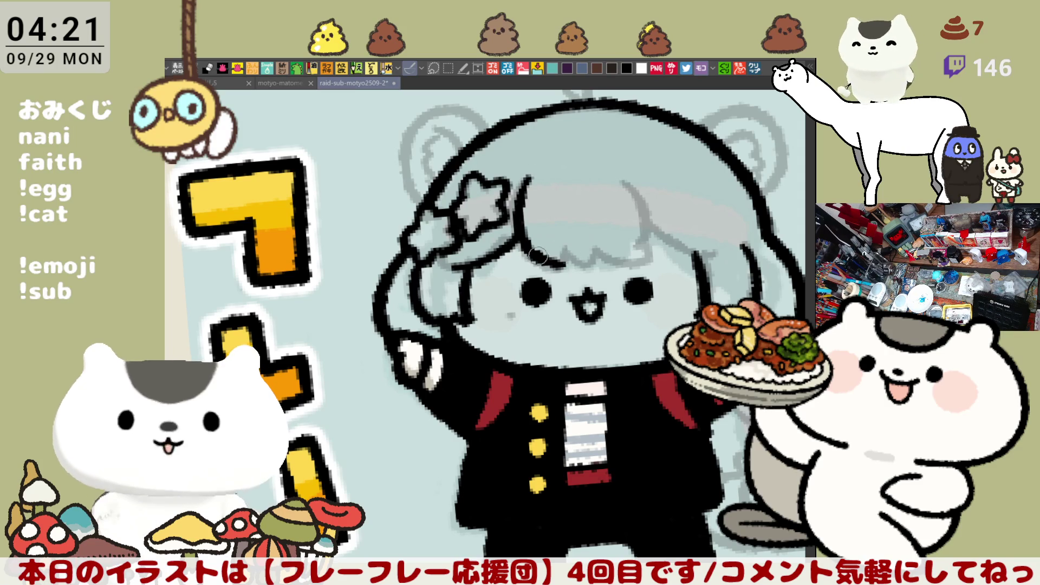
{"action": "mouse_move", "coordinate": [538, 256]}
{"action": "left_mouse_down"}
{"action": "mouse_move", "coordinate": [565, 261]}
{"action": "mouse_move", "coordinate": [569, 250]}
{"action": "left_mouse_up"}
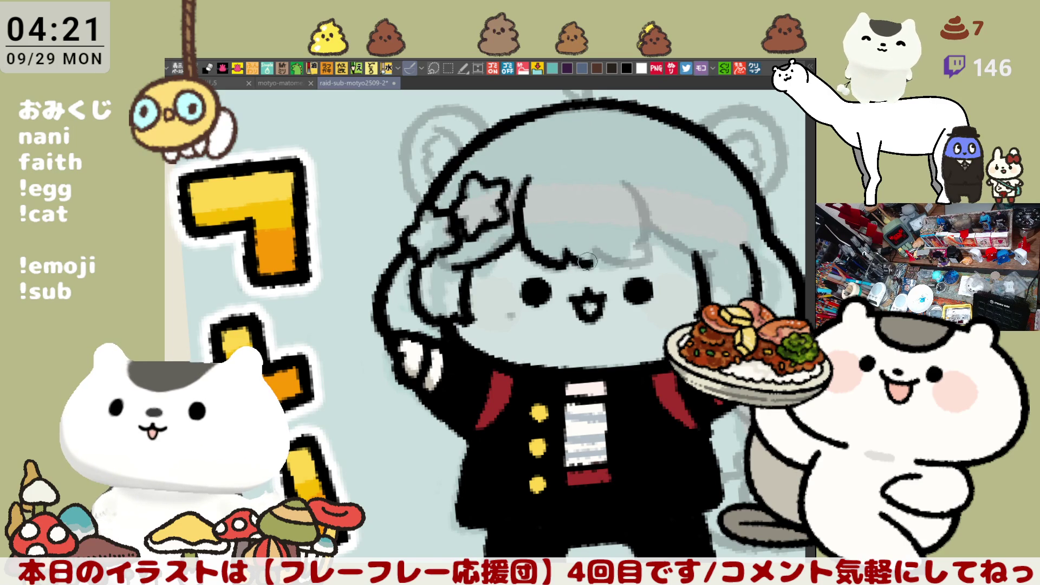
{"action": "left_click_drag", "start_coordinate": [596, 251], "coordinate": [583, 266]}
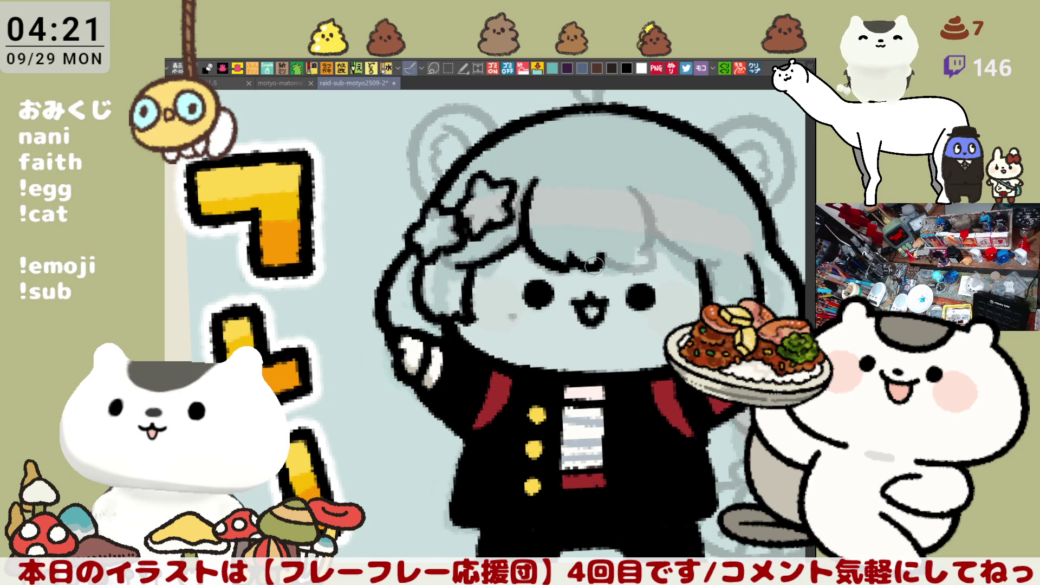
- Redraw the hair-strand line and the bangs line curving right from it
{"action": "mouse_move", "coordinate": [643, 232]}
{"action": "left_mouse_down"}
{"action": "mouse_move", "coordinate": [628, 213]}
{"action": "mouse_move", "coordinate": [531, 235]}
{"action": "mouse_move", "coordinate": [487, 206]}
{"action": "mouse_move", "coordinate": [471, 177]}
{"action": "mouse_move", "coordinate": [463, 244]}
{"action": "left_mouse_up"}
{"action": "key", "text": "ctrl+z"}
{"action": "mouse_move", "coordinate": [476, 146]}
{"action": "left_mouse_down"}
{"action": "mouse_move", "coordinate": [465, 248]}
{"action": "mouse_move", "coordinate": [522, 228]}
{"action": "left_mouse_up"}
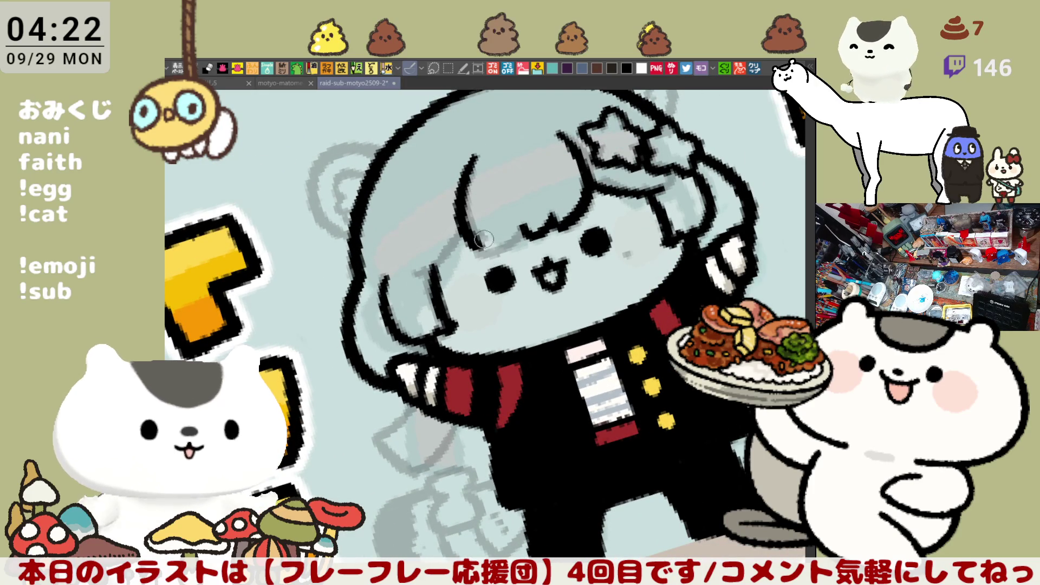
{"action": "left_click_drag", "start_coordinate": [471, 248], "coordinate": [523, 226]}
{"action": "key", "text": "ctrl+z"}
{"action": "left_click_drag", "start_coordinate": [471, 248], "coordinate": [523, 226]}
- Restore the view orientation and continue the bangs stroke toward the right of the hair
{"action": "key", "text": "h"}
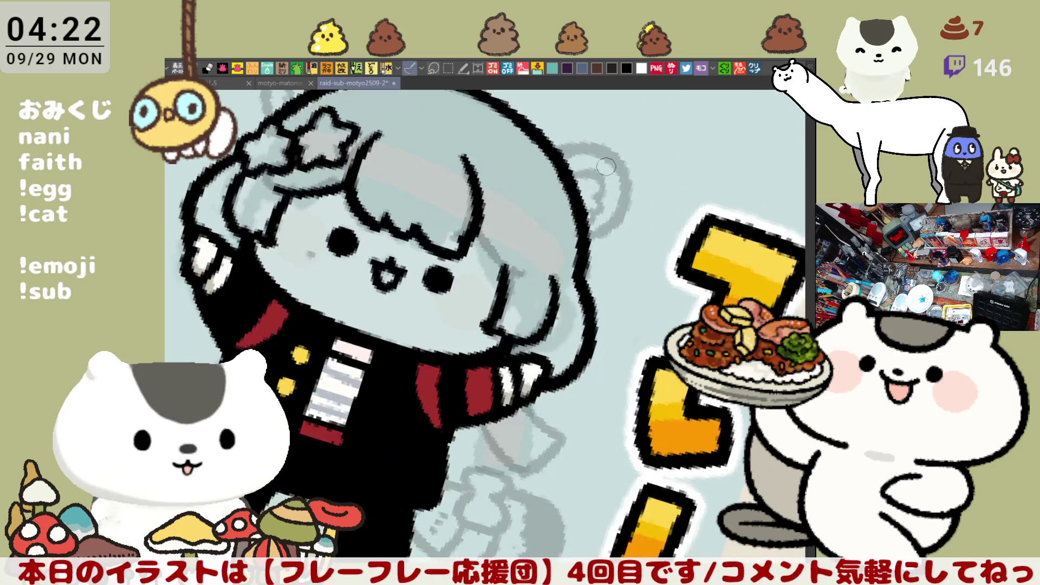
{"action": "key", "text": "^"}
{"action": "key", "text": "^"}
{"action": "left_click_drag", "start_coordinate": [612, 189], "coordinate": [611, 181]}
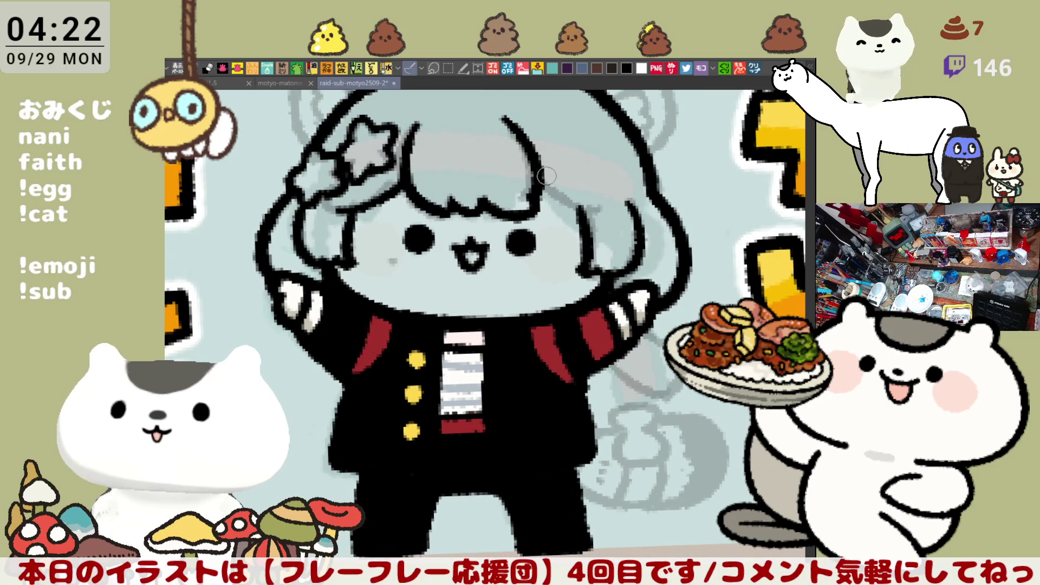
{"action": "left_click_drag", "start_coordinate": [542, 184], "coordinate": [611, 206]}
{"action": "key", "text": "ctrl+z"}
{"action": "left_click_drag", "start_coordinate": [541, 168], "coordinate": [630, 231]}
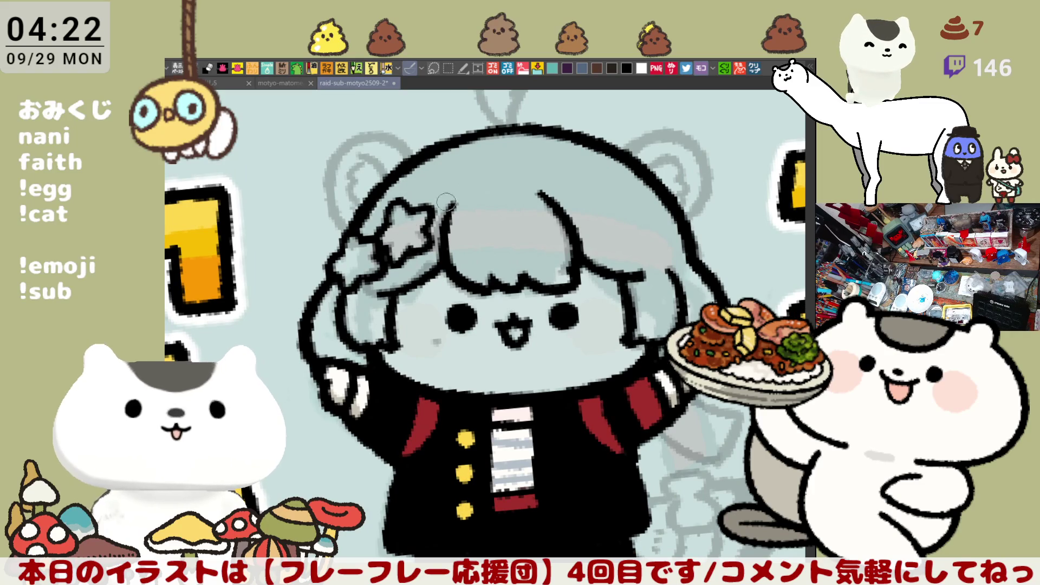
- Ink the left bear ear's outline and its inner curve
{"action": "left_click_drag", "start_coordinate": [341, 150], "coordinate": [360, 230]}
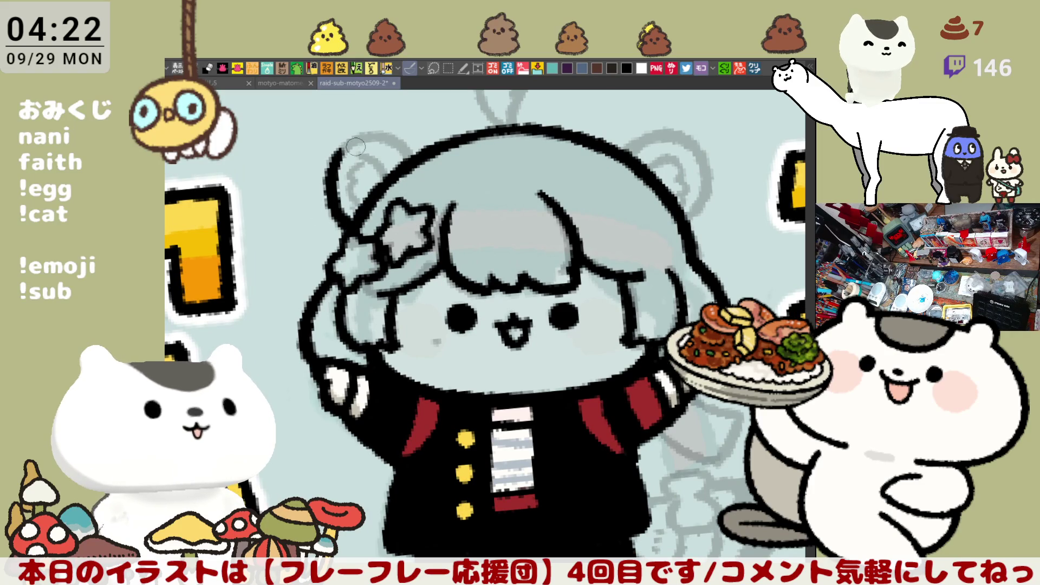
{"action": "mouse_move", "coordinate": [338, 155]}
{"action": "left_mouse_down"}
{"action": "mouse_move", "coordinate": [395, 135]}
{"action": "mouse_move", "coordinate": [417, 159]}
{"action": "mouse_move", "coordinate": [374, 157]}
{"action": "mouse_move", "coordinate": [386, 164]}
{"action": "left_mouse_up"}
{"action": "key", "text": "ctrl+z"}
{"action": "mouse_move", "coordinate": [368, 161]}
{"action": "left_mouse_down"}
{"action": "mouse_move", "coordinate": [350, 184]}
{"action": "mouse_move", "coordinate": [353, 206]}
{"action": "left_mouse_up"}
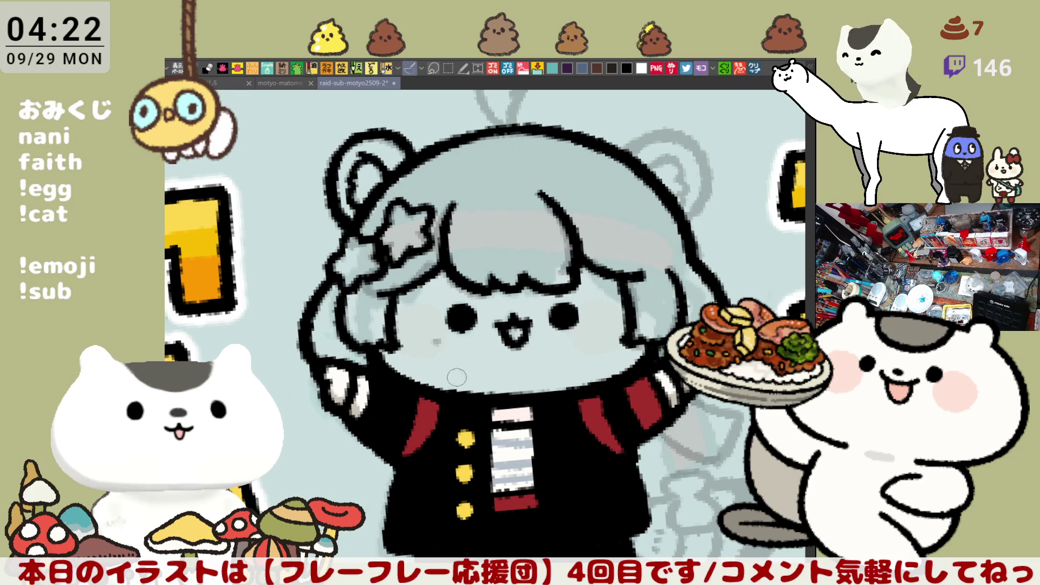
- Ink the curled ahoge above the head, connecting its hook down to the head top
{"action": "left_click_drag", "start_coordinate": [519, 183], "coordinate": [488, 288]}
{"action": "mouse_move", "coordinate": [493, 228]}
{"action": "left_mouse_down"}
{"action": "mouse_move", "coordinate": [466, 201]}
{"action": "mouse_move", "coordinate": [479, 164]}
{"action": "left_mouse_up"}
{"action": "key", "text": "ctrl+z"}
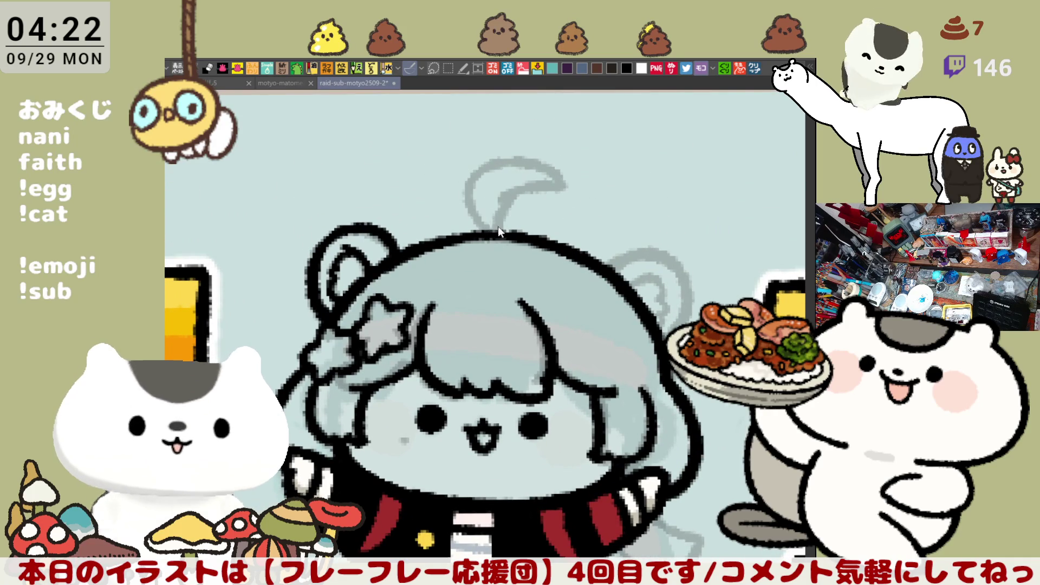
{"action": "mouse_move", "coordinate": [475, 228]}
{"action": "left_mouse_down"}
{"action": "mouse_move", "coordinate": [536, 158]}
{"action": "mouse_move", "coordinate": [569, 181]}
{"action": "mouse_move", "coordinate": [507, 196]}
{"action": "mouse_move", "coordinate": [559, 182]}
{"action": "mouse_move", "coordinate": [513, 191]}
{"action": "mouse_move", "coordinate": [498, 227]}
{"action": "left_mouse_up"}
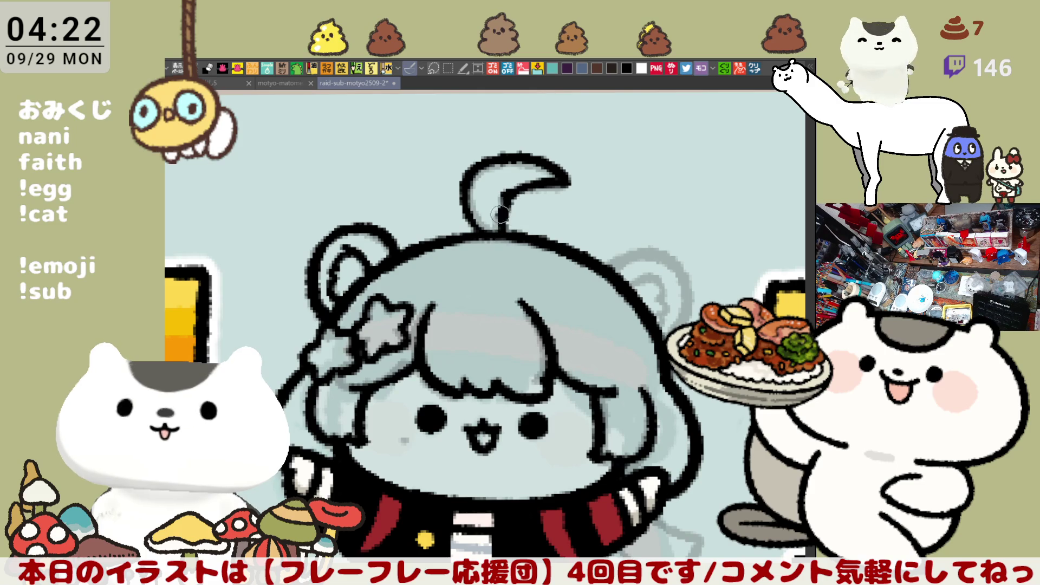
{"action": "mouse_move", "coordinate": [514, 187]}
{"action": "left_mouse_down"}
{"action": "mouse_move", "coordinate": [495, 209]}
{"action": "mouse_move", "coordinate": [504, 232]}
{"action": "left_mouse_up"}
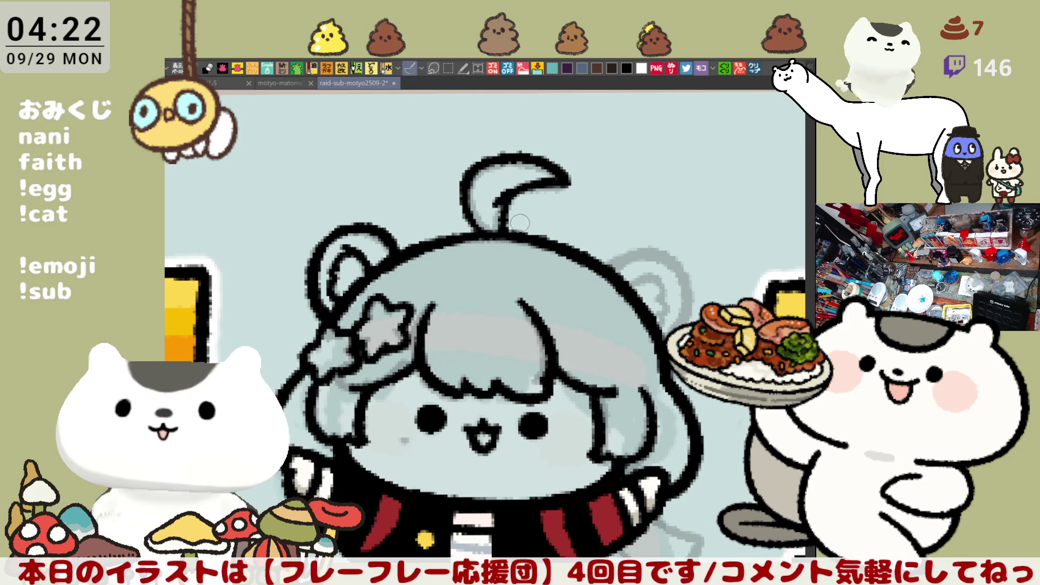
{"action": "key", "text": "ctrl+z"}
{"action": "left_click_drag", "start_coordinate": [515, 189], "coordinate": [497, 241]}
{"action": "mouse_move", "coordinate": [587, 311]}
{"action": "left_mouse_down"}
{"action": "mouse_move", "coordinate": [565, 218]}
{"action": "mouse_move", "coordinate": [593, 193]}
{"action": "left_mouse_up"}
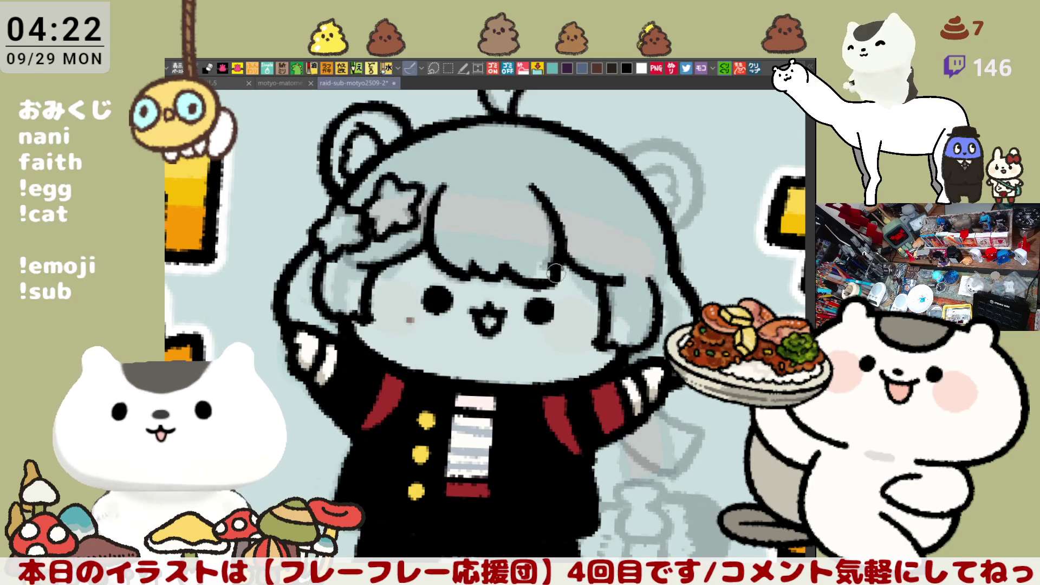
{"action": "left_click_drag", "start_coordinate": [664, 323], "coordinate": [667, 237]}
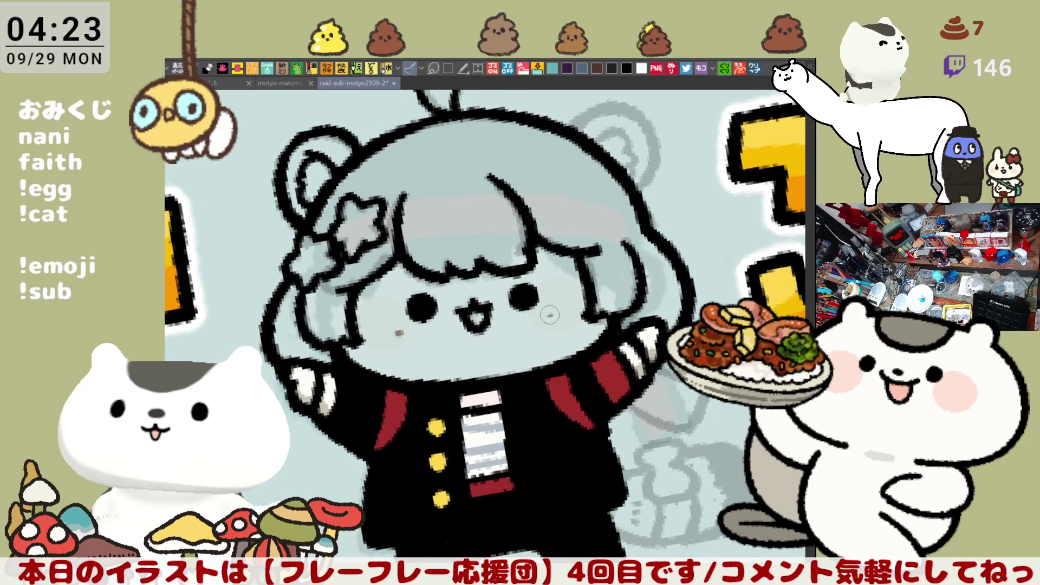
- Draw a small star mark on the right cheek
{"action": "mouse_move", "coordinate": [551, 309]}
{"action": "left_mouse_down"}
{"action": "mouse_move", "coordinate": [557, 297]}
{"action": "mouse_move", "coordinate": [569, 306]}
{"action": "mouse_move", "coordinate": [549, 308]}
{"action": "mouse_move", "coordinate": [548, 337]}
{"action": "mouse_move", "coordinate": [567, 304]}
{"action": "mouse_move", "coordinate": [581, 315]}
{"action": "left_mouse_up"}
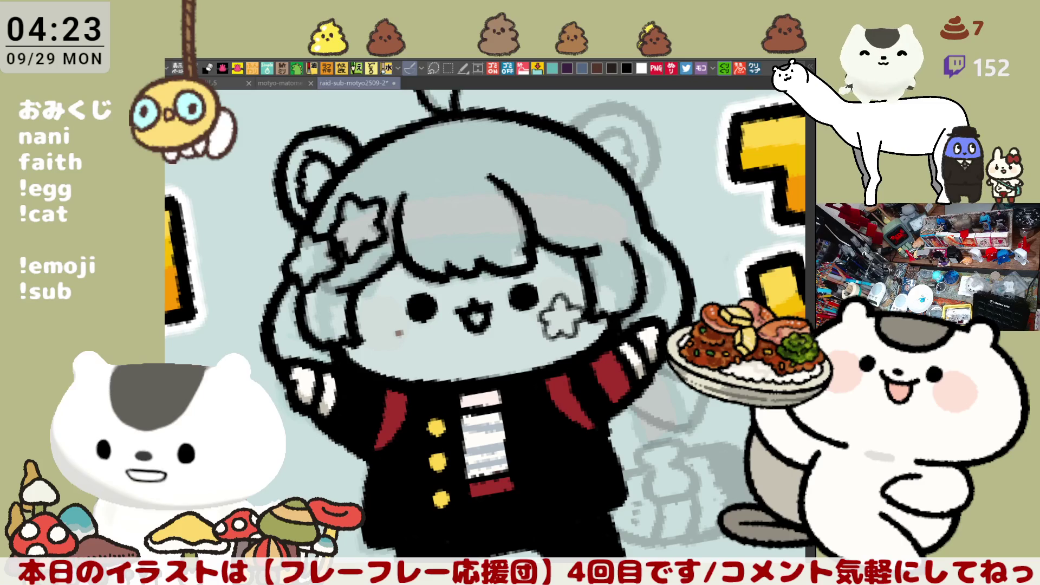
- Open the copied tweet screenshot as a new image
{"action": "left_click", "coordinate": [752, 69]}
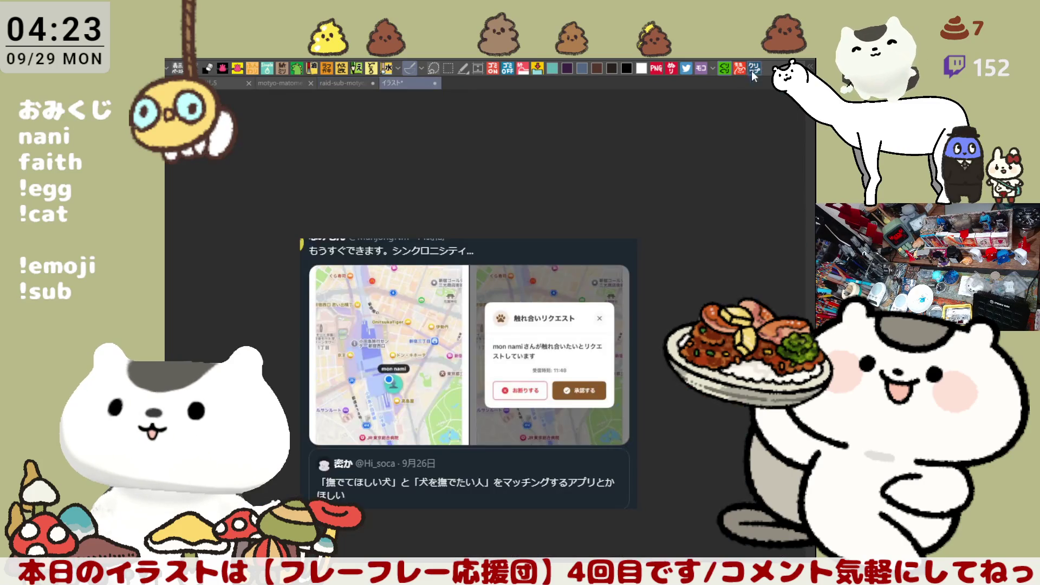
- Pan around the tweet screenshot, then return to the raid-sub-motyo2509-2 illustration
{"action": "left_click_drag", "start_coordinate": [471, 472], "coordinate": [473, 410]}
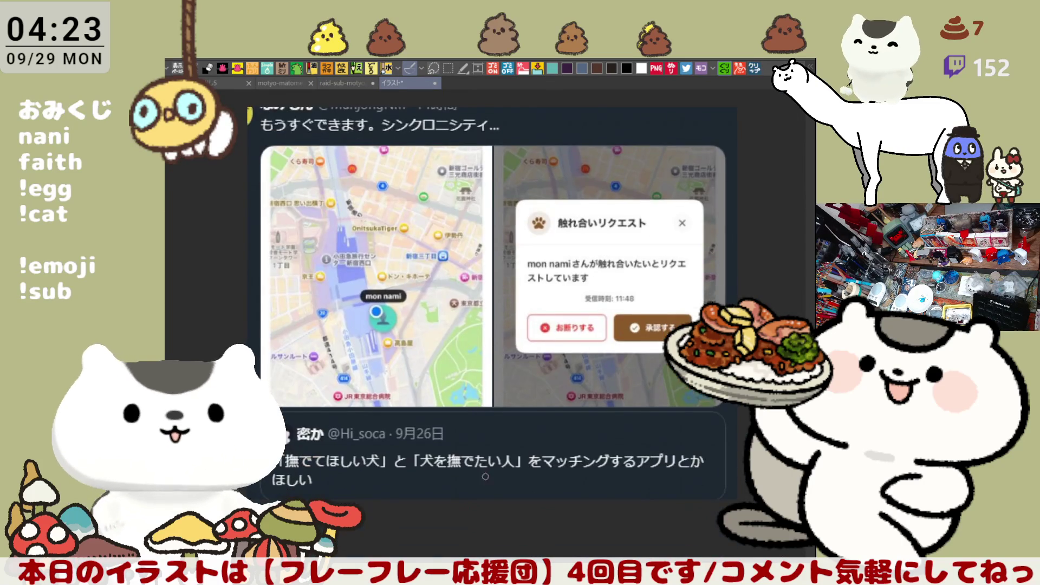
{"action": "scroll", "coordinate": [474, 486], "scroll_direction": "up", "scroll_amount": 1}
{"action": "left_click_drag", "start_coordinate": [367, 486], "coordinate": [414, 384]}
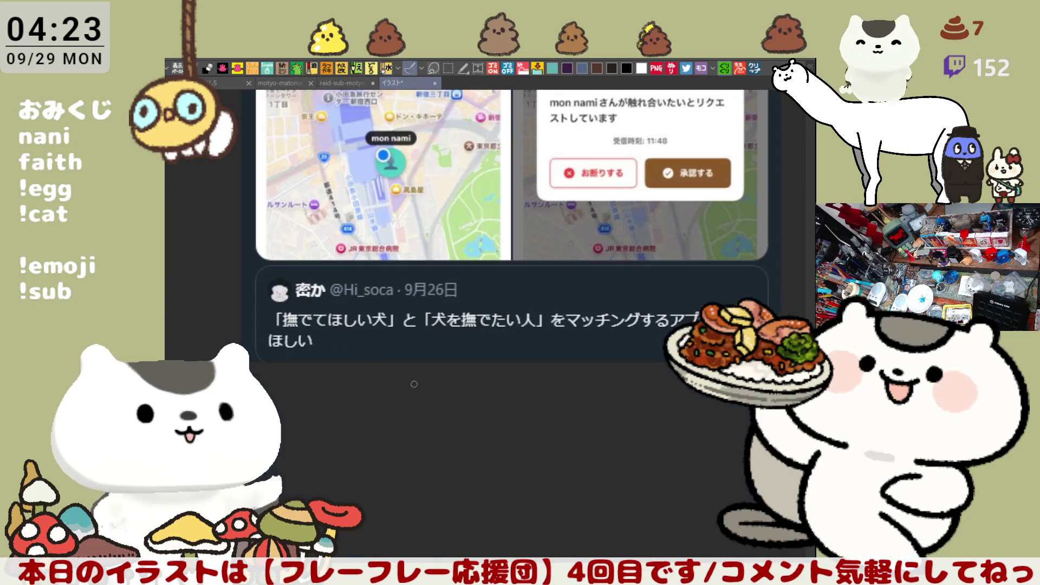
{"action": "left_click_drag", "start_coordinate": [479, 442], "coordinate": [409, 447]}
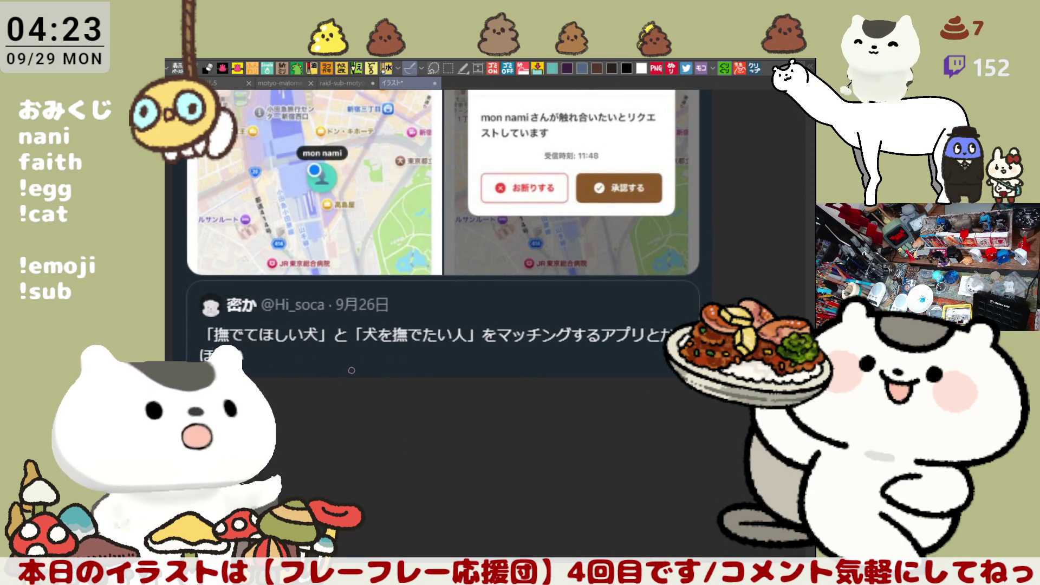
{"action": "scroll", "coordinate": [357, 370], "scroll_direction": "down", "scroll_amount": 2}
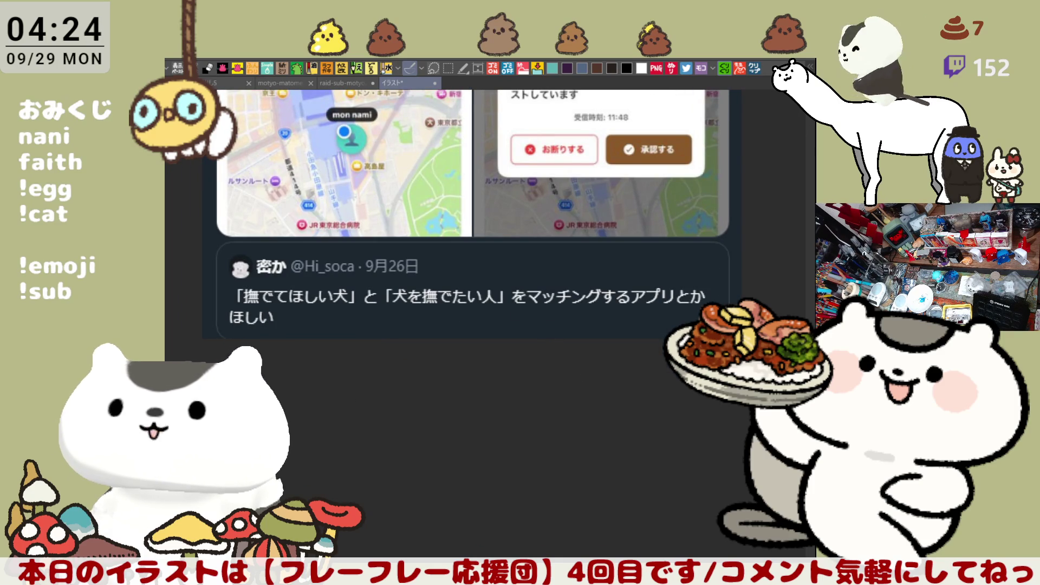
{"action": "scroll", "coordinate": [418, 188], "scroll_direction": "up", "scroll_amount": 10}
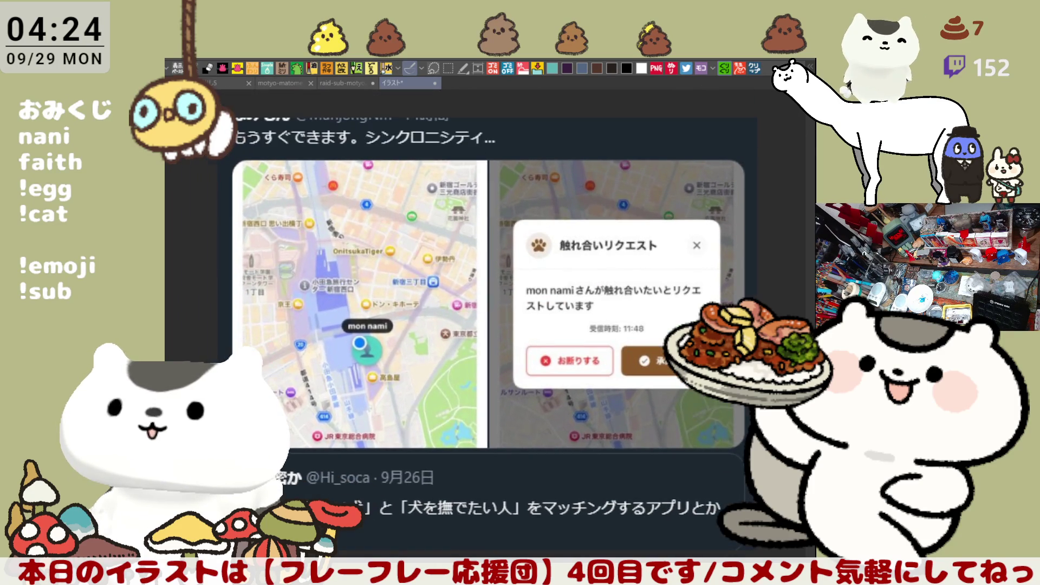
{"action": "scroll", "coordinate": [419, 188], "scroll_direction": "down", "scroll_amount": 1}
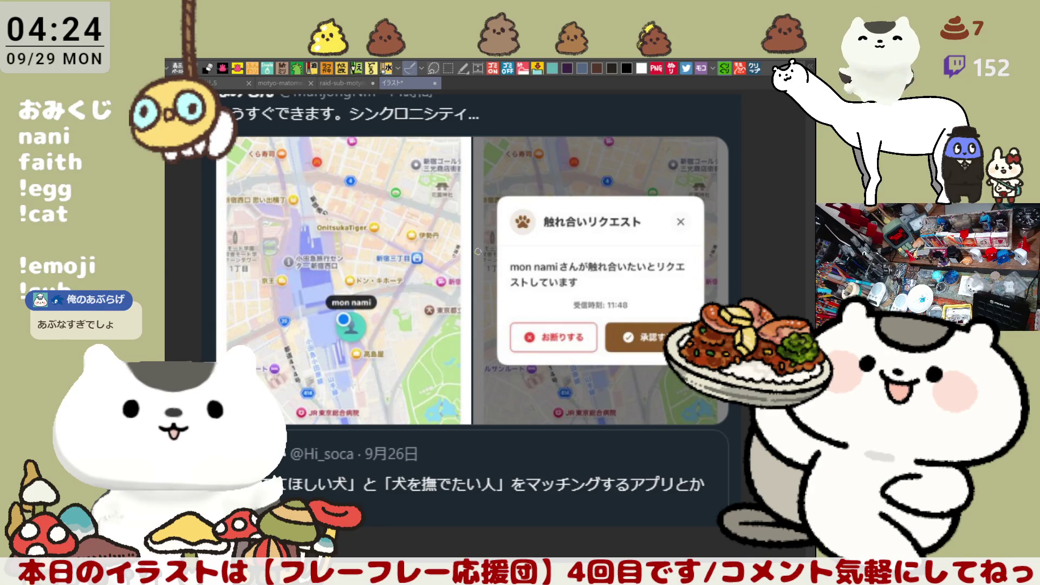
{"action": "scroll", "coordinate": [477, 307], "scroll_direction": "down", "scroll_amount": 3}
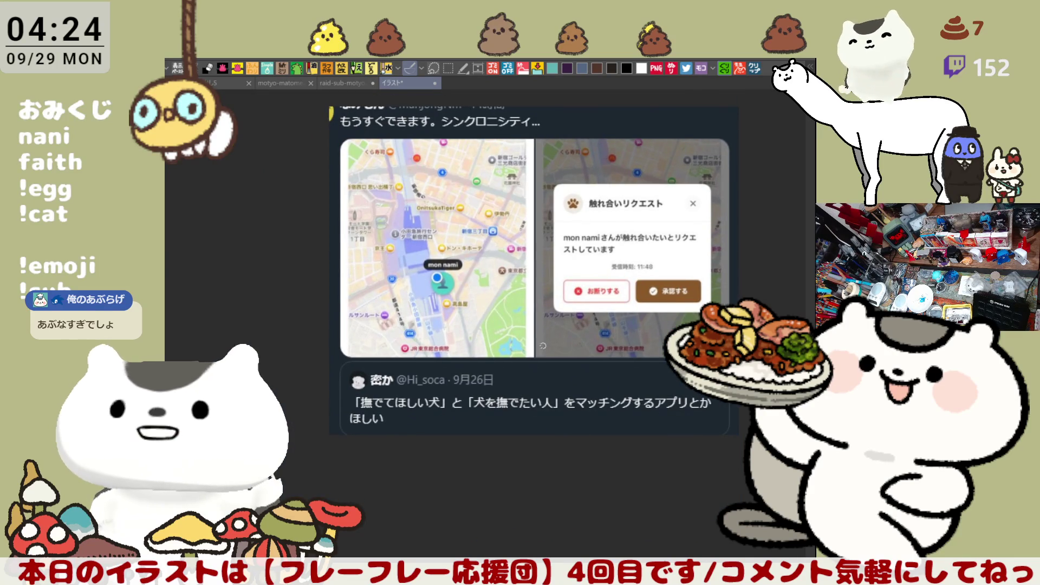
{"action": "left_click_drag", "start_coordinate": [576, 346], "coordinate": [574, 338]}
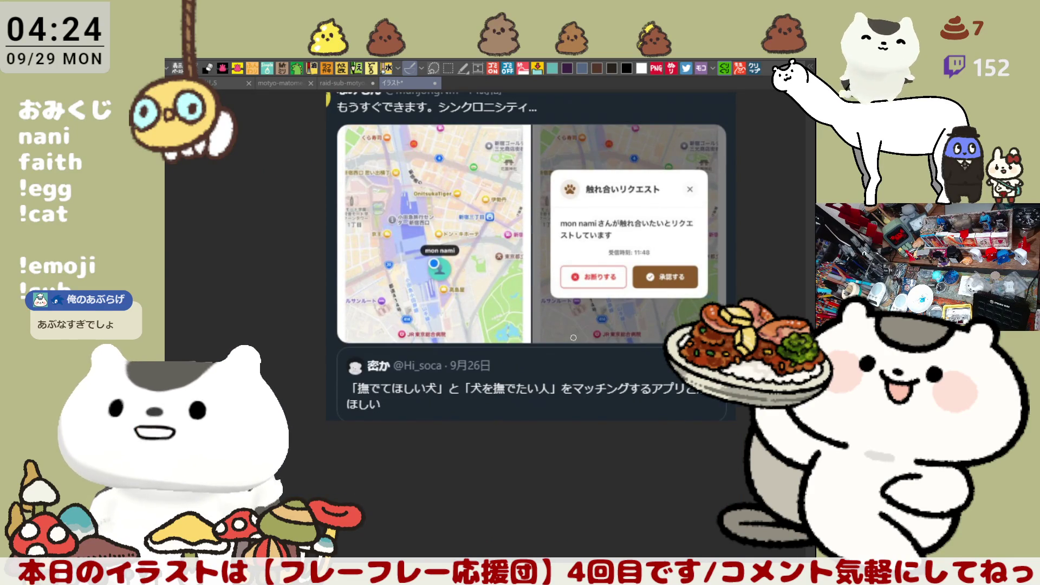
{"action": "scroll", "coordinate": [572, 338], "scroll_direction": "up", "scroll_amount": 2}
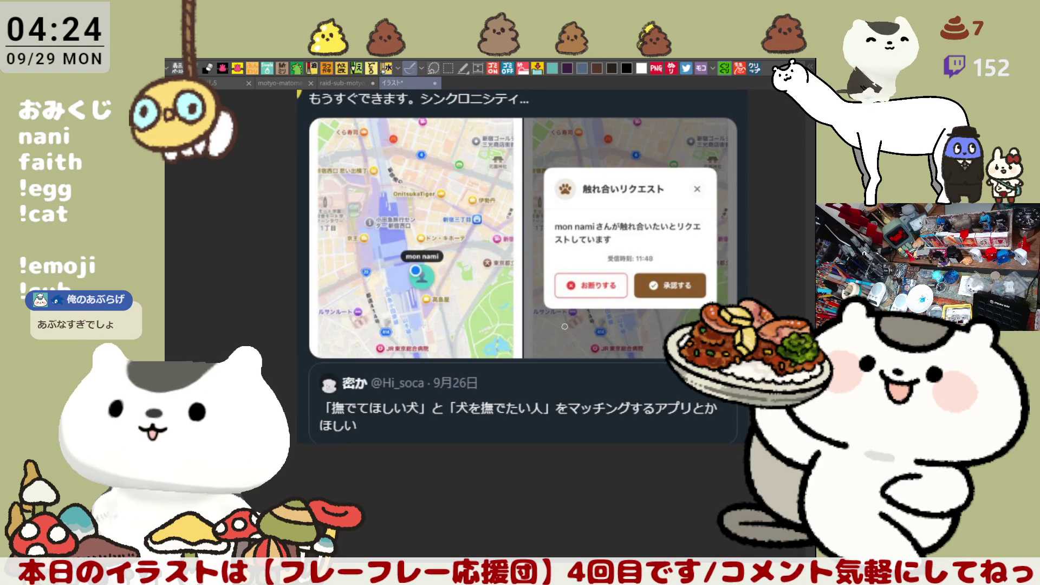
{"action": "left_click_drag", "start_coordinate": [564, 326], "coordinate": [553, 350]}
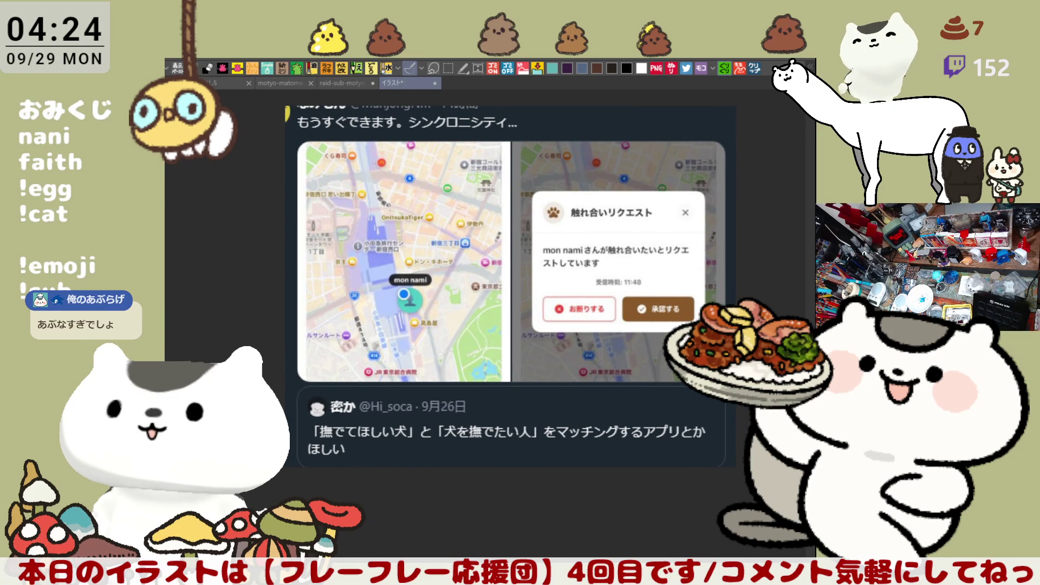
{"action": "left_click_drag", "start_coordinate": [510, 249], "coordinate": [516, 230]}
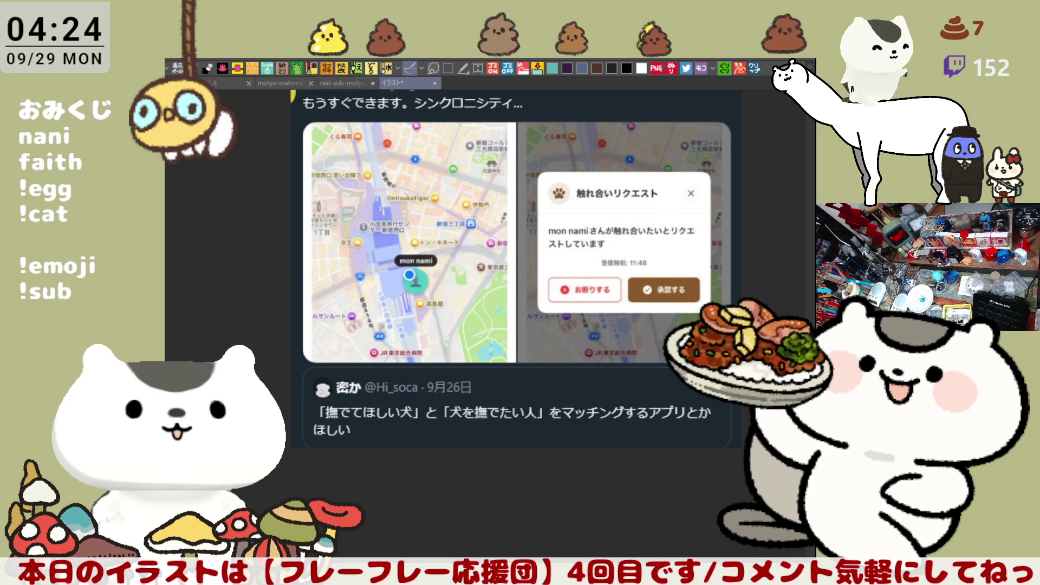
{"action": "key", "text": "ctrl+Tab"}
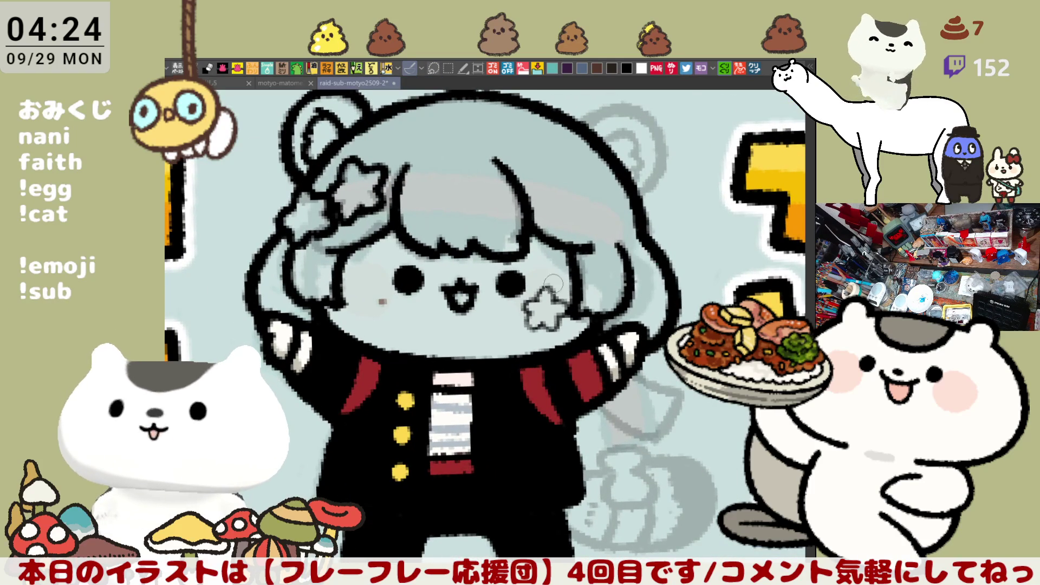
{"action": "mouse_move", "coordinate": [536, 303]}
{"action": "left_mouse_down"}
{"action": "mouse_move", "coordinate": [545, 289]}
{"action": "mouse_move", "coordinate": [554, 301]}
{"action": "left_mouse_up"}
{"action": "key", "text": "ctrl+z"}
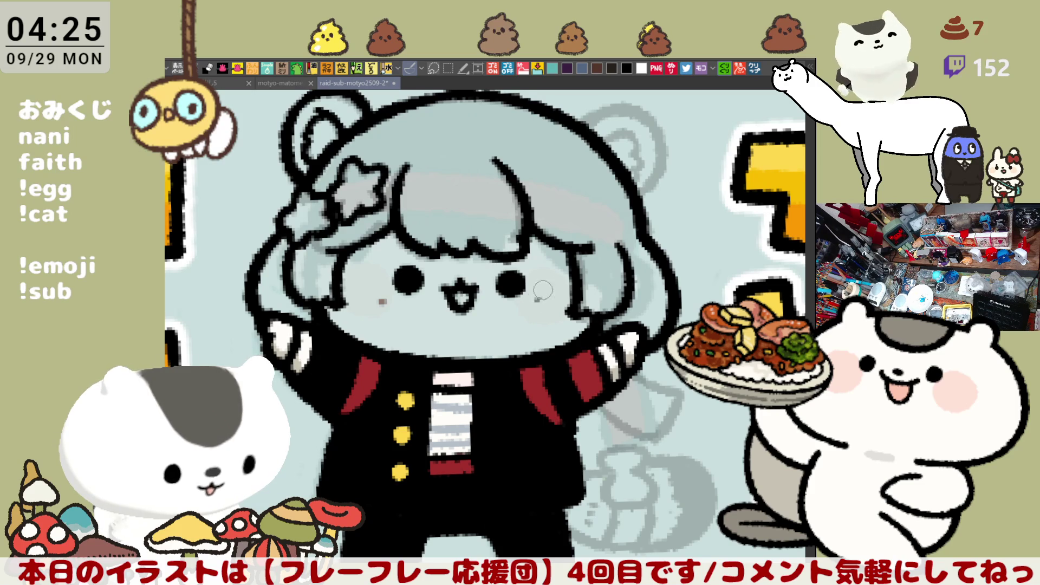
{"action": "left_click_drag", "start_coordinate": [542, 299], "coordinate": [557, 301]}
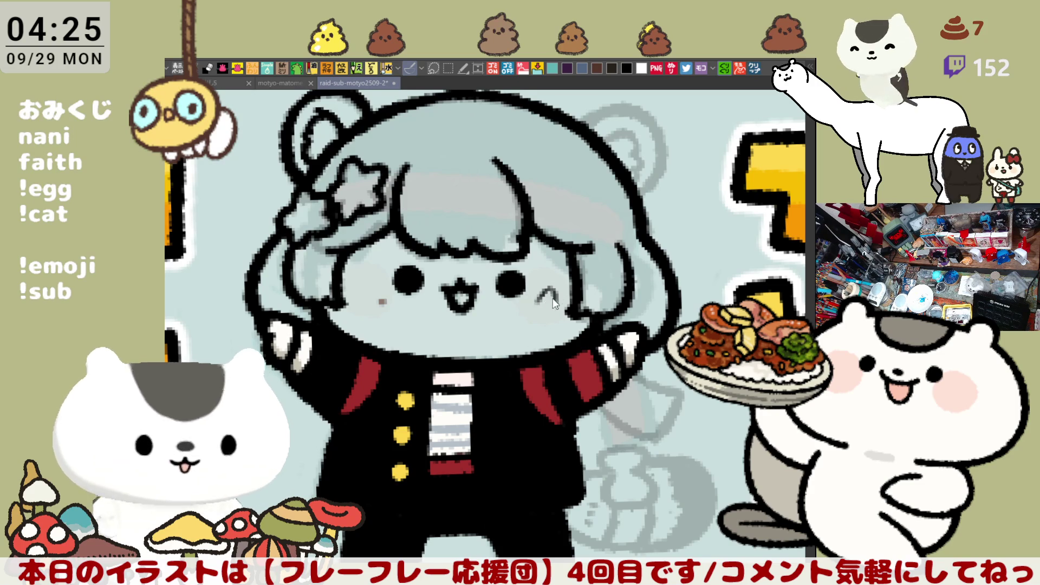
{"action": "left_click_drag", "start_coordinate": [535, 298], "coordinate": [554, 295]}
{"action": "key", "text": "ctrl+z"}
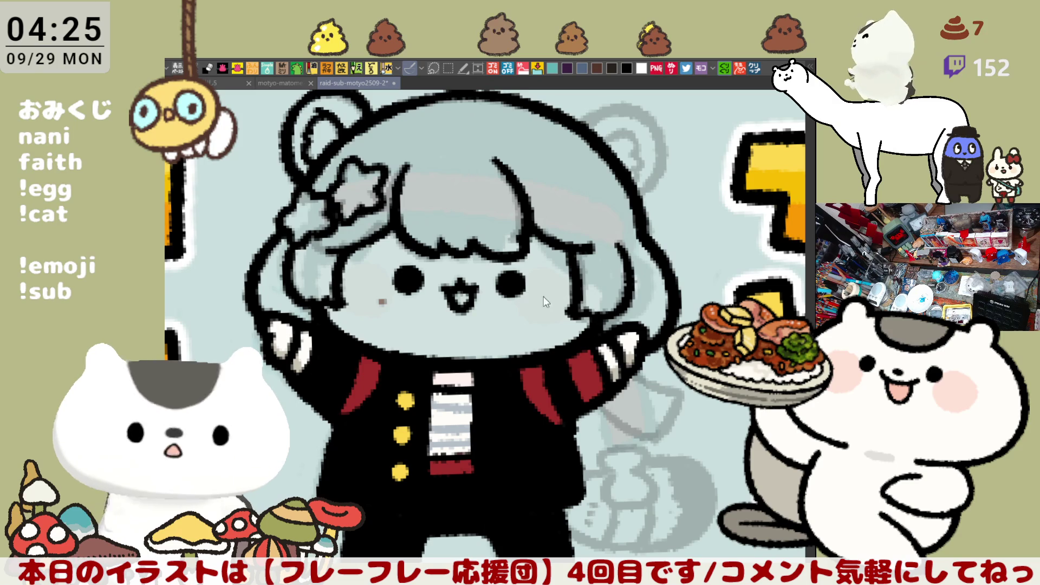
{"action": "left_click_drag", "start_coordinate": [553, 301], "coordinate": [519, 304]}
{"action": "key", "text": "ctrl+z"}
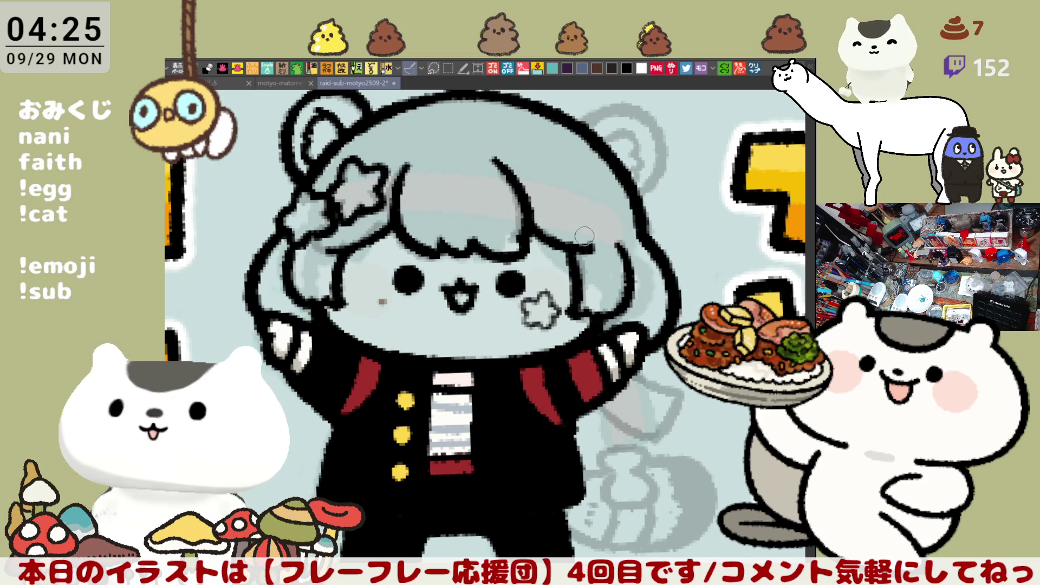
{"action": "key", "text": "asciicircum"}
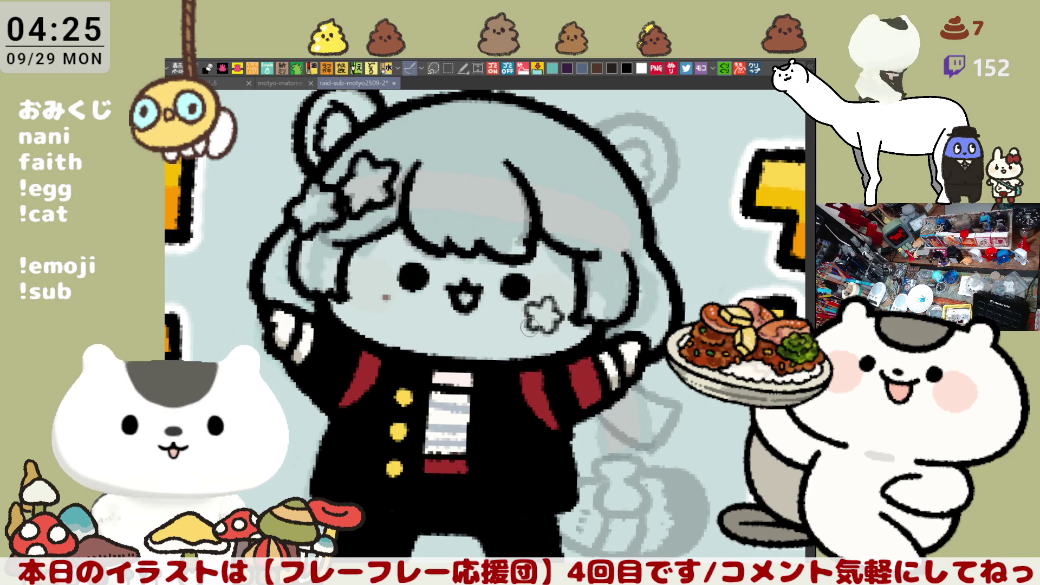
{"action": "left_click_drag", "start_coordinate": [530, 327], "coordinate": [508, 378]}
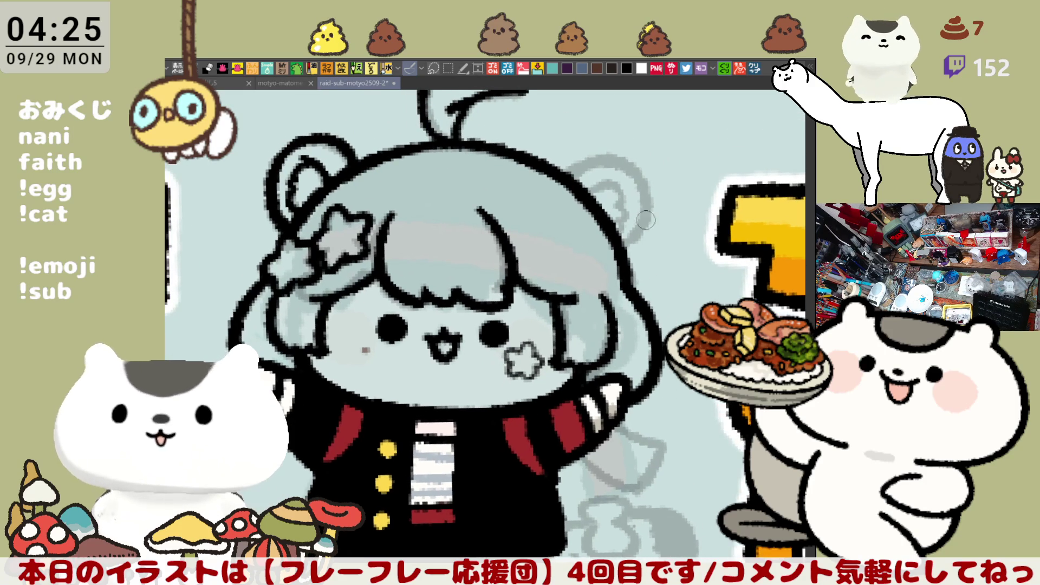
- With the canvas mirrored, ink the bear ear's side outline, redrawing it until it sits right
{"action": "key", "text": "h"}
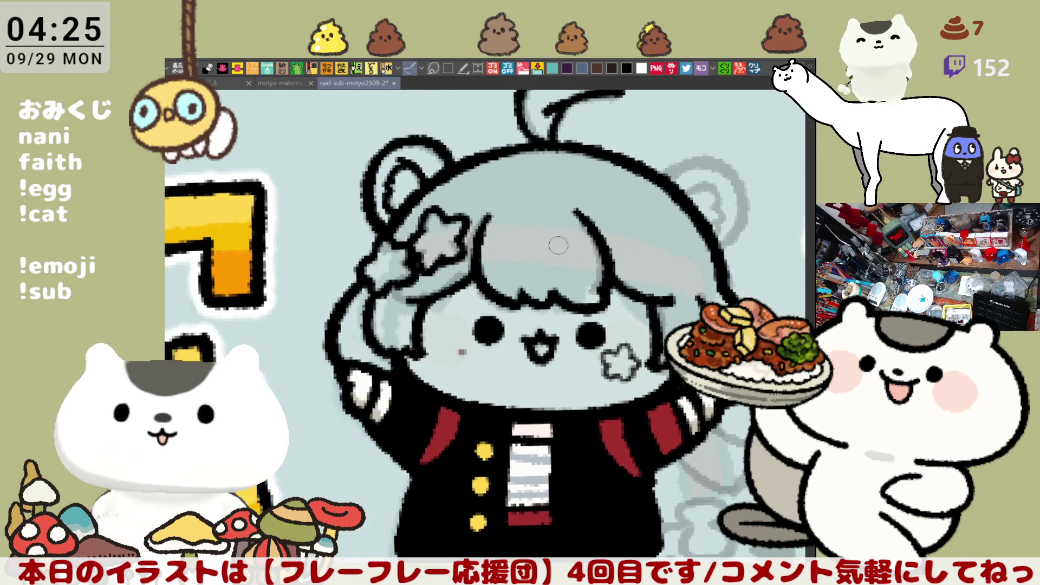
{"action": "scroll", "coordinate": [531, 266], "scroll_direction": "up", "scroll_amount": 2}
{"action": "left_click_drag", "start_coordinate": [531, 265], "coordinate": [732, 295]}
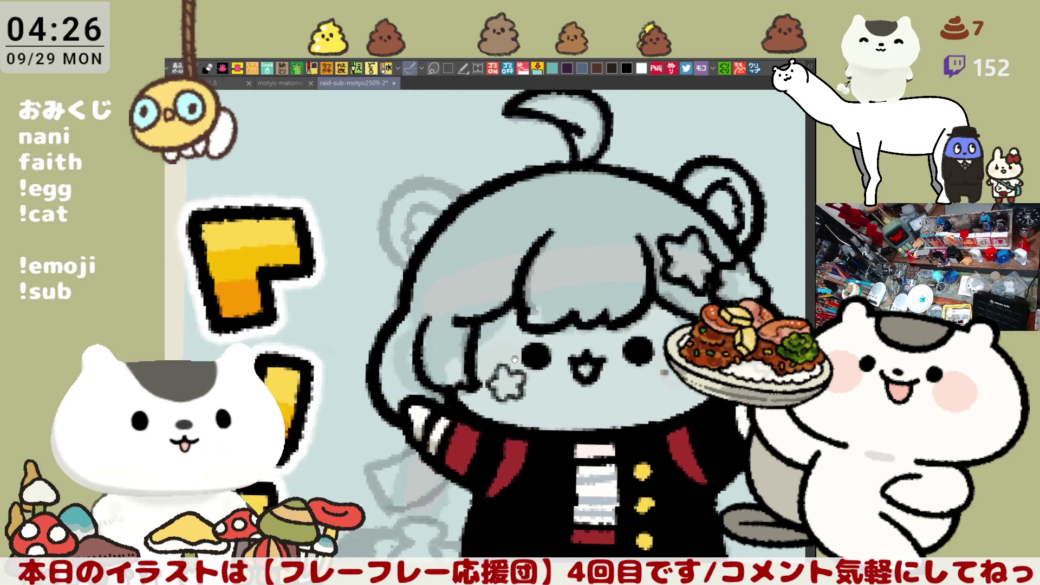
{"action": "left_click_drag", "start_coordinate": [404, 195], "coordinate": [420, 277]}
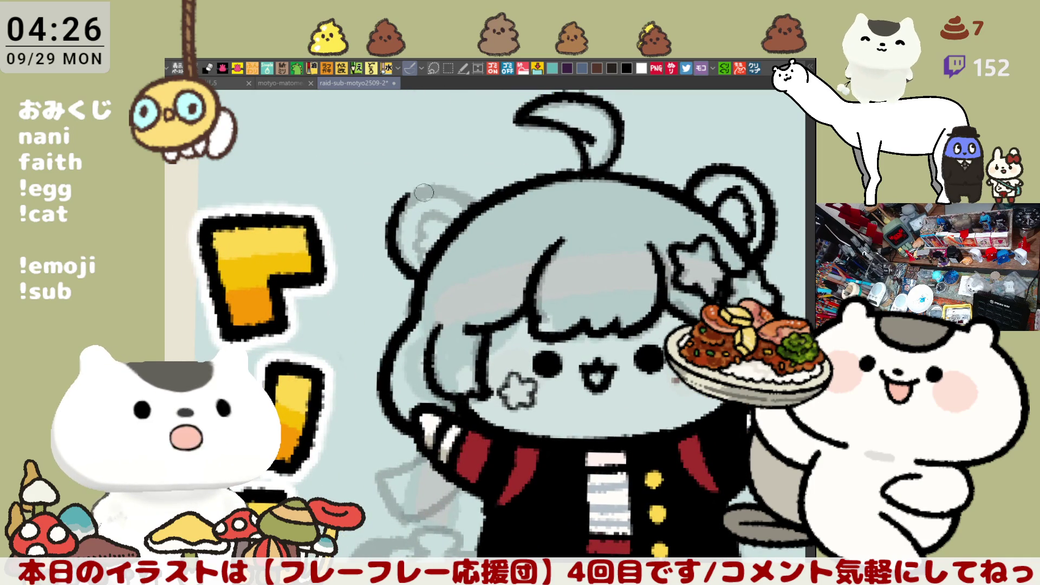
{"action": "key", "text": "ctrl+z"}
{"action": "mouse_move", "coordinate": [405, 191]}
{"action": "left_mouse_down"}
{"action": "mouse_move", "coordinate": [388, 227]}
{"action": "mouse_move", "coordinate": [422, 276]}
{"action": "left_mouse_up"}
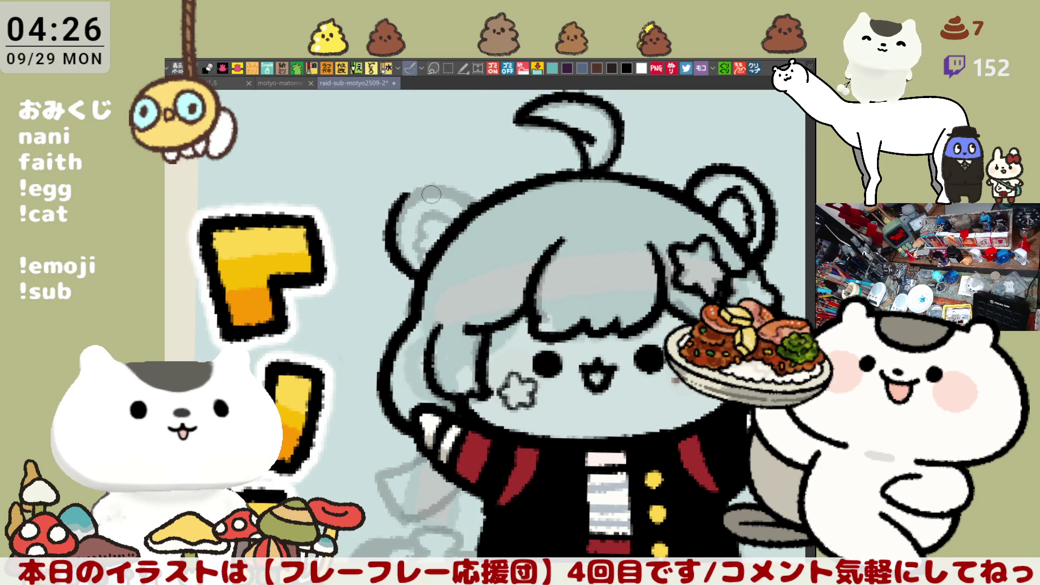
{"action": "key", "text": "ctrl+z"}
{"action": "left_click_drag", "start_coordinate": [411, 190], "coordinate": [416, 268]}
{"action": "key", "text": "ctrl+z"}
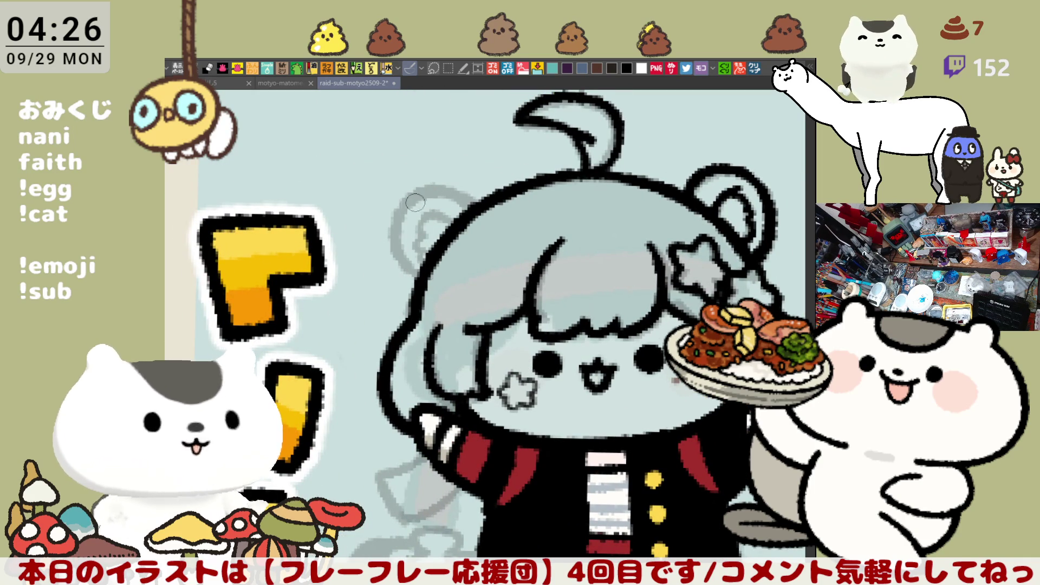
{"action": "mouse_move", "coordinate": [405, 192]}
{"action": "left_mouse_down"}
{"action": "mouse_move", "coordinate": [431, 290]}
{"action": "mouse_move", "coordinate": [423, 279]}
{"action": "left_mouse_up"}
{"action": "key", "text": "ctrl+z"}
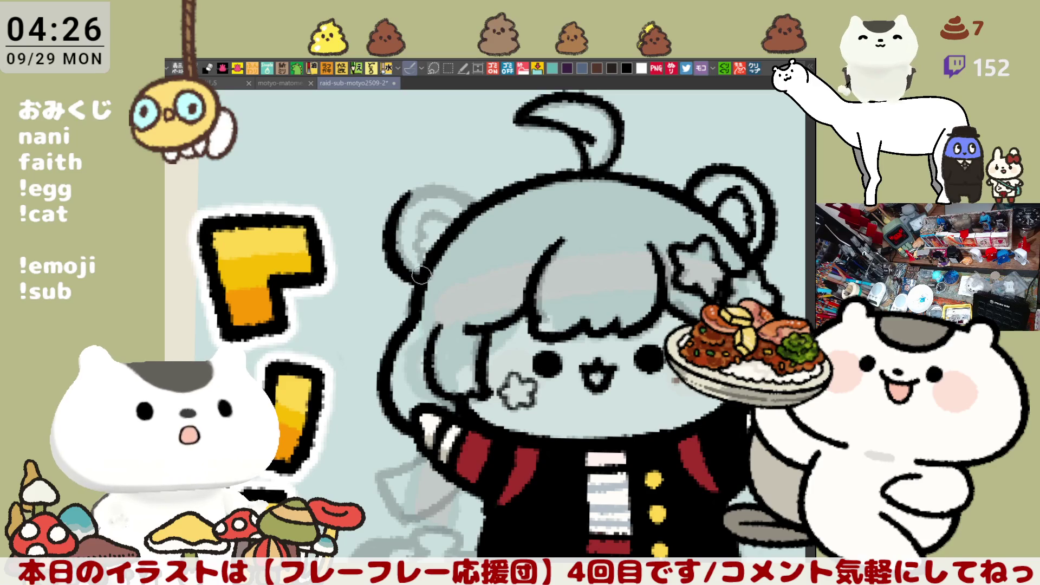
- Ink the ear's top where it joins the head outline, plus its inner curve
{"action": "left_click_drag", "start_coordinate": [406, 202], "coordinate": [477, 201]}
{"action": "key", "text": "ctrl+z"}
{"action": "mouse_move", "coordinate": [404, 202]}
{"action": "left_mouse_down"}
{"action": "mouse_move", "coordinate": [471, 200]}
{"action": "mouse_move", "coordinate": [482, 214]}
{"action": "left_mouse_up"}
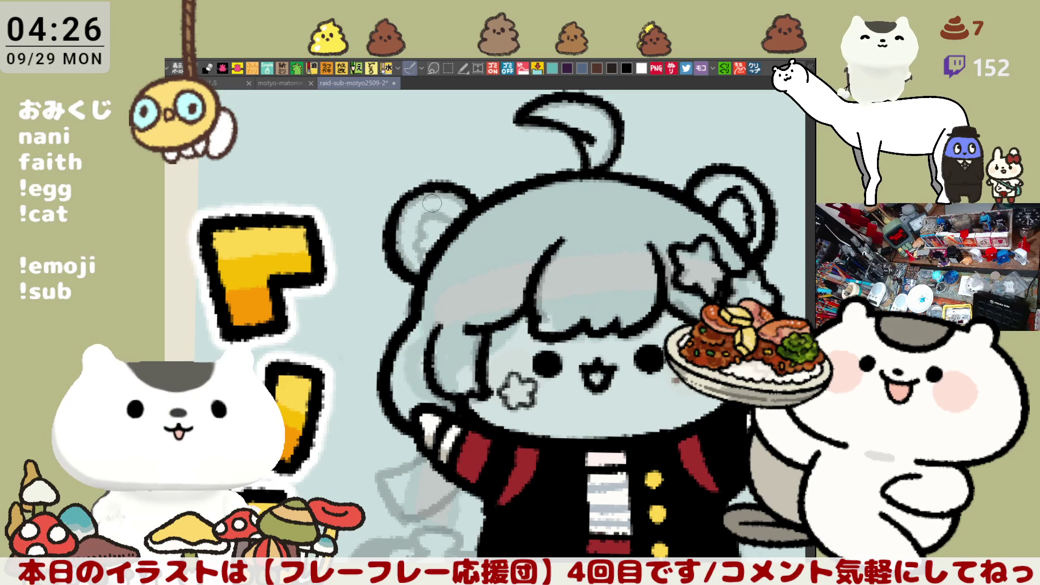
{"action": "left_click_drag", "start_coordinate": [420, 208], "coordinate": [439, 211]}
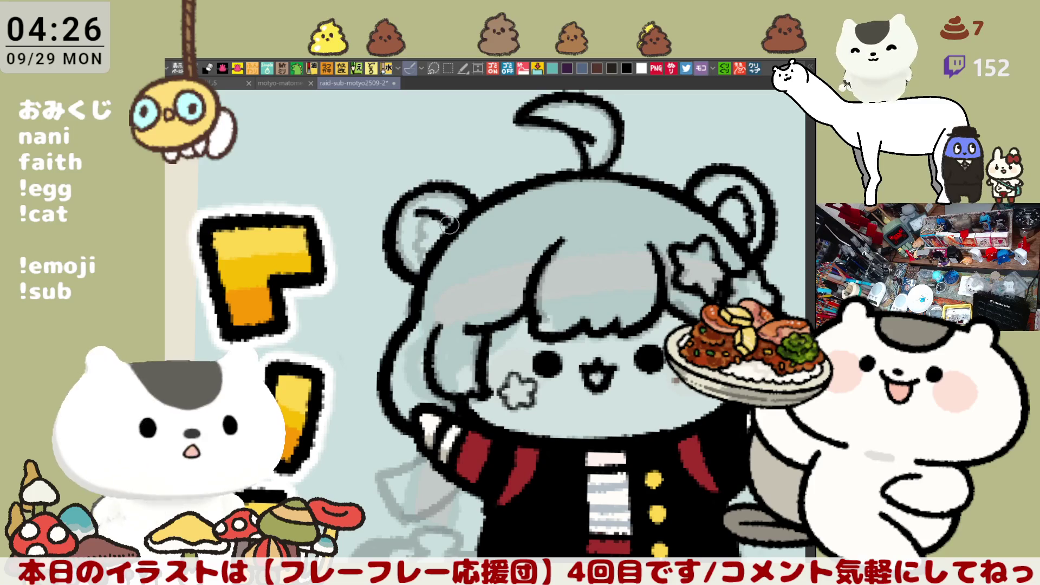
{"action": "left_click_drag", "start_coordinate": [423, 216], "coordinate": [419, 284]}
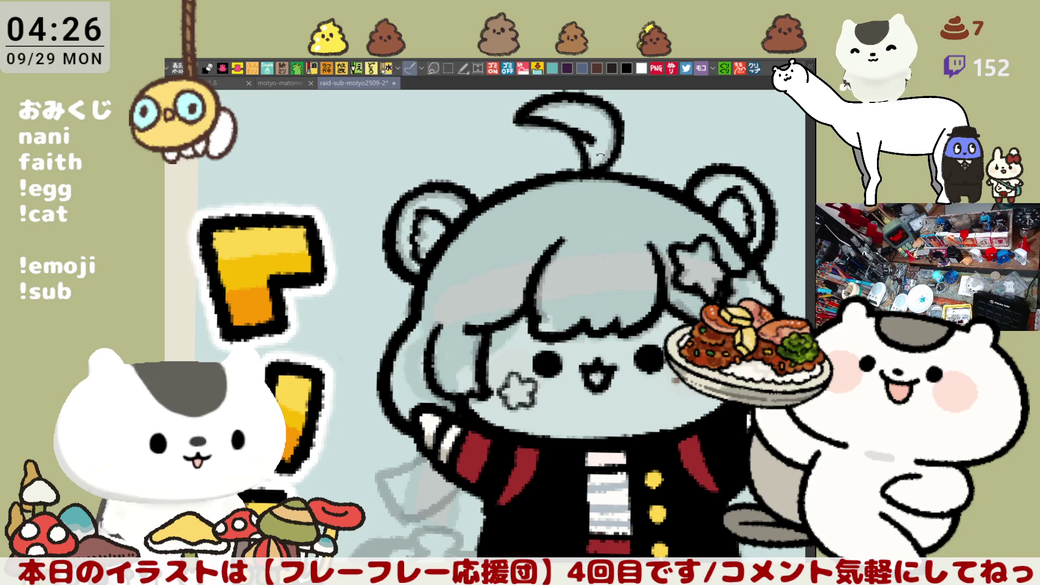
- Return to an unmirrored upright view, touch up the ear's top edge, and ink a line from the sleeve end
{"action": "key", "text": "-"}
{"action": "key", "text": "h"}
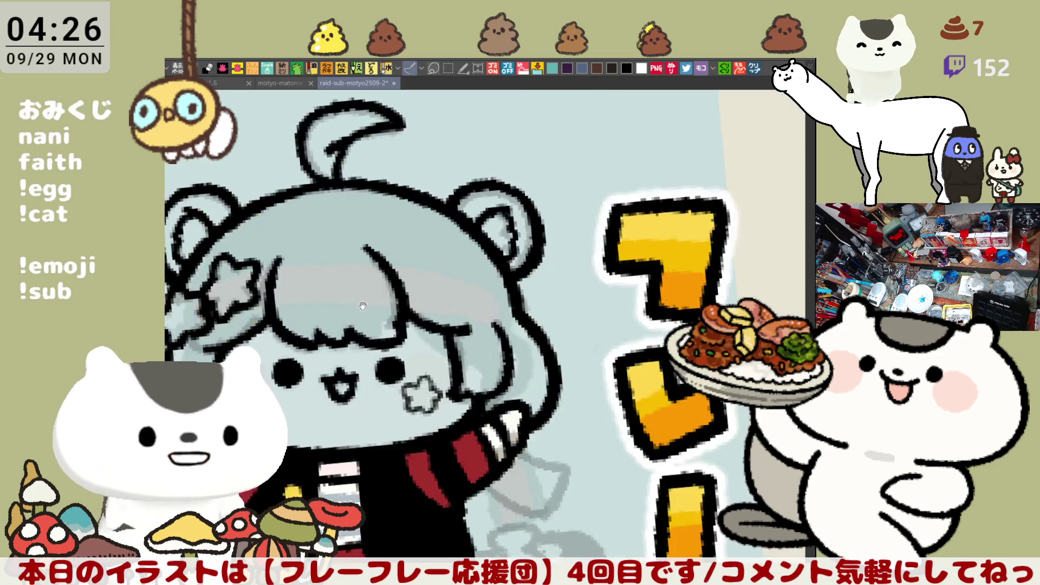
{"action": "key", "text": "^"}
{"action": "mouse_move", "coordinate": [346, 172]}
{"action": "left_mouse_down"}
{"action": "mouse_move", "coordinate": [374, 157]}
{"action": "mouse_move", "coordinate": [341, 174]}
{"action": "mouse_move", "coordinate": [352, 163]}
{"action": "left_mouse_up"}
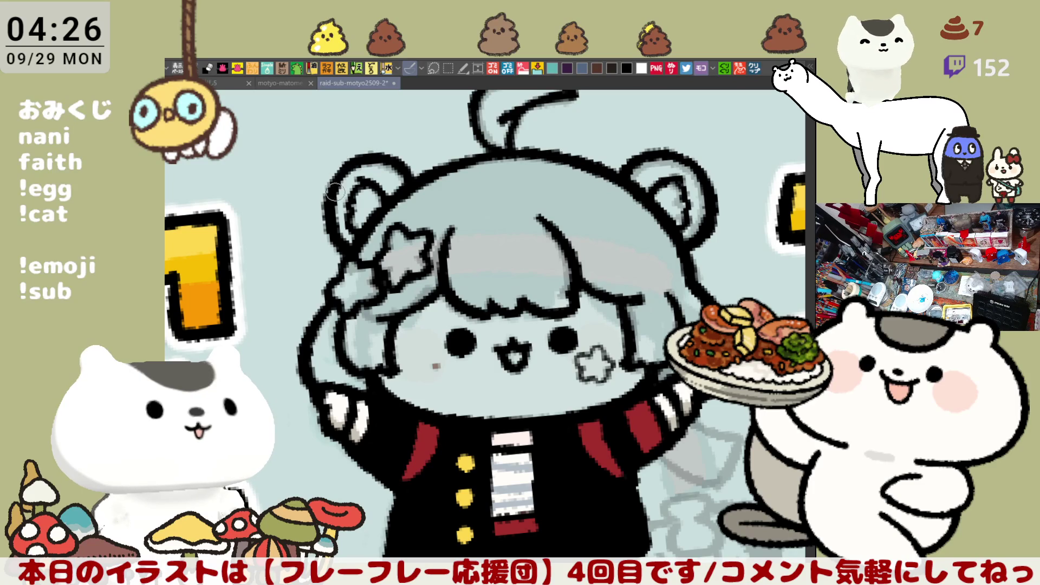
{"action": "key", "text": "^"}
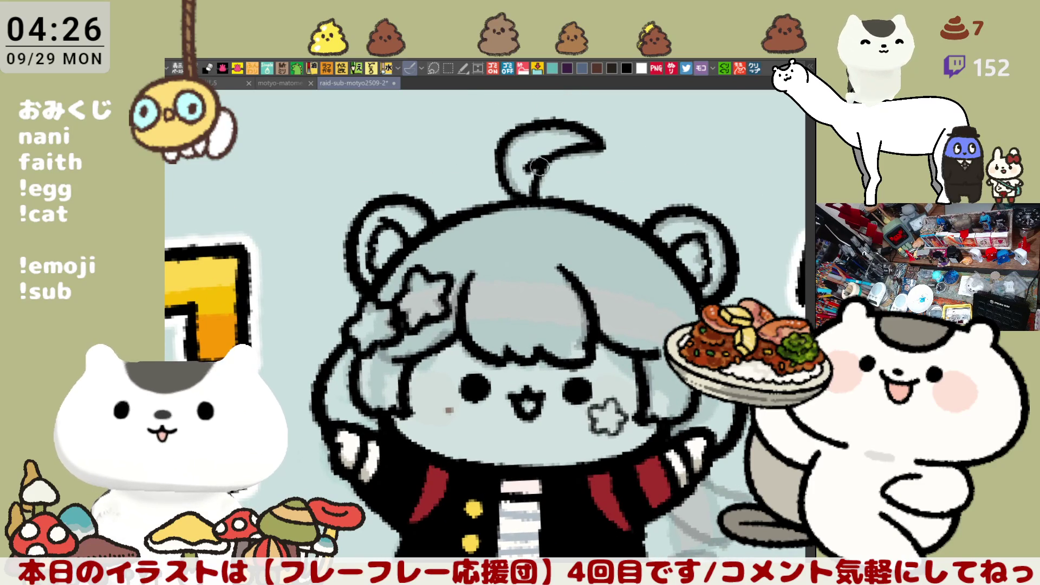
{"action": "mouse_move", "coordinate": [430, 425]}
{"action": "left_mouse_down"}
{"action": "mouse_move", "coordinate": [411, 353]}
{"action": "mouse_move", "coordinate": [321, 284]}
{"action": "left_mouse_up"}
{"action": "left_click_drag", "start_coordinate": [576, 355], "coordinate": [631, 386]}
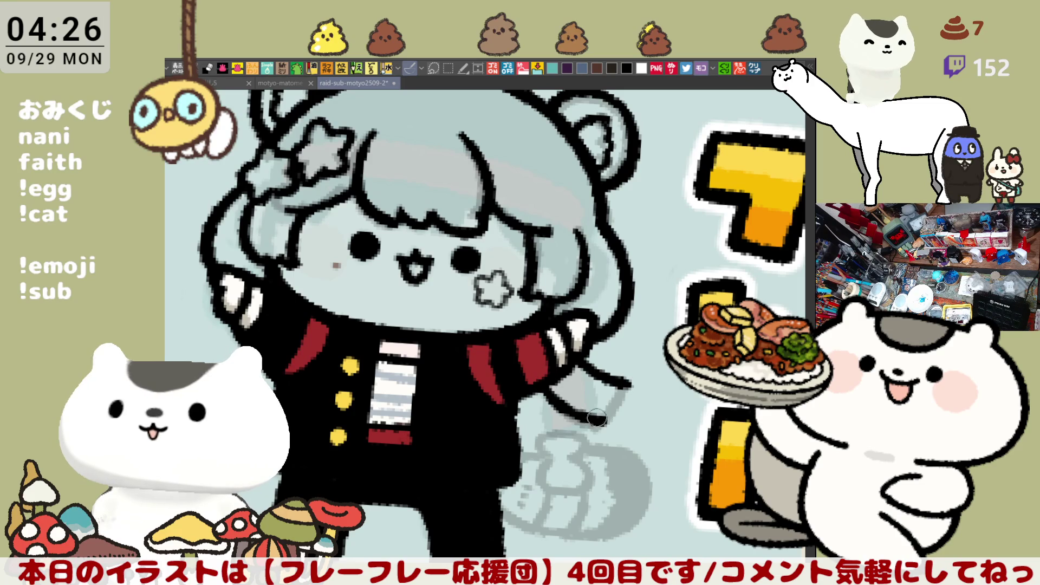
- Ink two cuff strokes at the sleeve end and an oval ring above the grey object
{"action": "left_click_drag", "start_coordinate": [542, 380], "coordinate": [596, 431]}
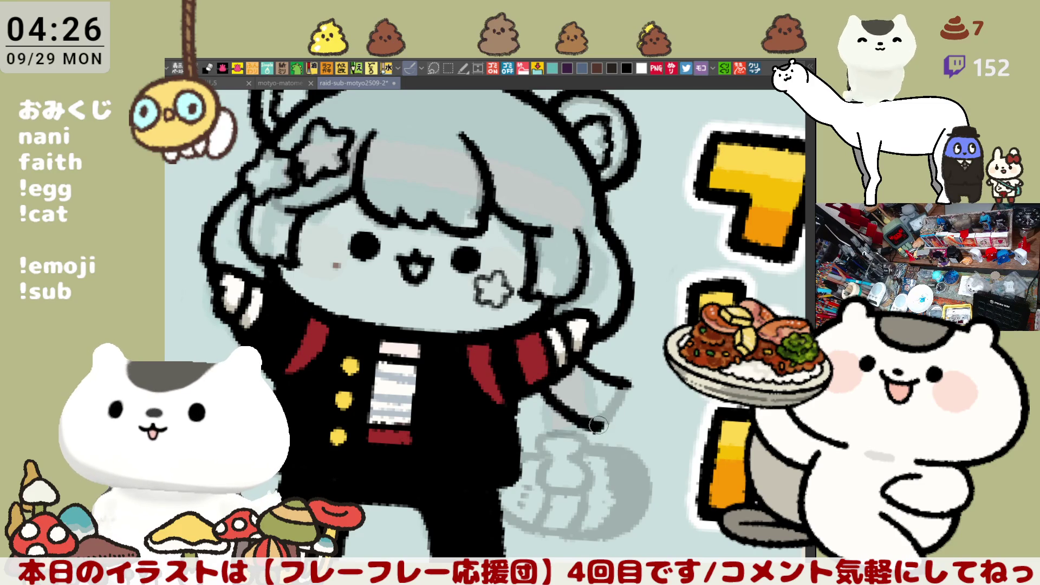
{"action": "mouse_move", "coordinate": [629, 382]}
{"action": "left_mouse_down"}
{"action": "mouse_move", "coordinate": [596, 431]}
{"action": "mouse_move", "coordinate": [563, 361]}
{"action": "mouse_move", "coordinate": [575, 373]}
{"action": "mouse_move", "coordinate": [539, 355]}
{"action": "mouse_move", "coordinate": [588, 374]}
{"action": "left_mouse_up"}
{"action": "key", "text": "ctrl+z"}
{"action": "key", "text": "ctrl+z"}
{"action": "key", "text": "ctrl+z"}
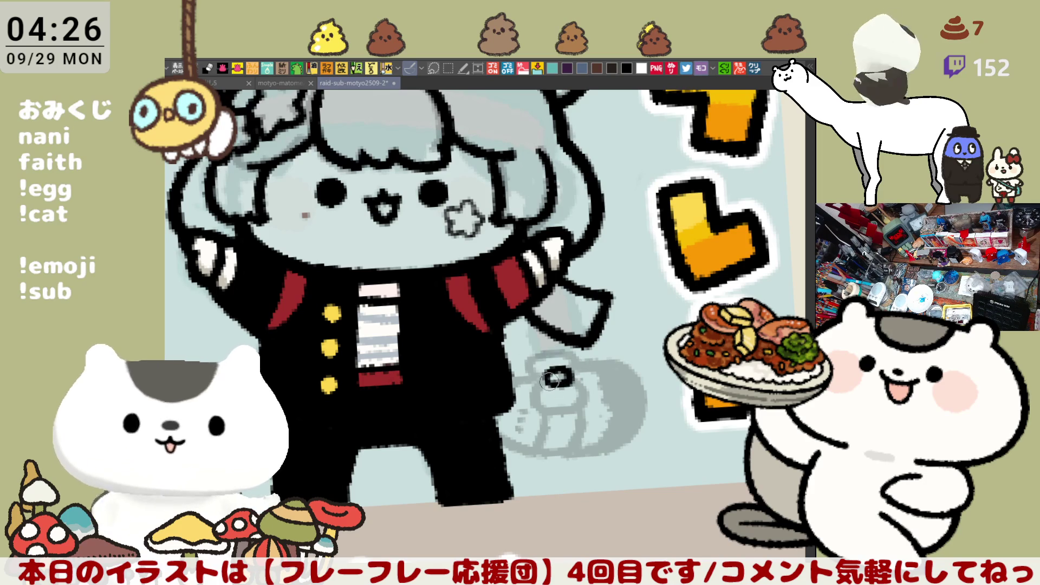
{"action": "mouse_move", "coordinate": [540, 380]}
{"action": "left_mouse_down"}
{"action": "mouse_move", "coordinate": [542, 349]}
{"action": "mouse_move", "coordinate": [577, 377]}
{"action": "mouse_move", "coordinate": [544, 386]}
{"action": "mouse_move", "coordinate": [572, 379]}
{"action": "mouse_move", "coordinate": [554, 384]}
{"action": "mouse_move", "coordinate": [558, 374]}
{"action": "mouse_move", "coordinate": [564, 384]}
{"action": "mouse_move", "coordinate": [528, 368]}
{"action": "mouse_move", "coordinate": [534, 349]}
{"action": "mouse_move", "coordinate": [559, 345]}
{"action": "mouse_move", "coordinate": [562, 371]}
{"action": "mouse_move", "coordinate": [574, 352]}
{"action": "mouse_move", "coordinate": [566, 380]}
{"action": "mouse_move", "coordinate": [539, 370]}
{"action": "mouse_move", "coordinate": [542, 379]}
{"action": "mouse_move", "coordinate": [574, 361]}
{"action": "mouse_move", "coordinate": [528, 359]}
{"action": "mouse_move", "coordinate": [568, 351]}
{"action": "mouse_move", "coordinate": [563, 379]}
{"action": "mouse_move", "coordinate": [528, 363]}
{"action": "mouse_move", "coordinate": [554, 379]}
{"action": "mouse_move", "coordinate": [583, 363]}
{"action": "mouse_move", "coordinate": [569, 382]}
{"action": "mouse_move", "coordinate": [551, 383]}
{"action": "left_mouse_up"}
{"action": "key", "text": "ctrl+z"}
{"action": "key", "text": "ctrl+z"}
{"action": "key", "text": "ctrl+z"}
{"action": "key", "text": "ctrl+z"}
{"action": "key", "text": "ctrl+z"}
{"action": "key", "text": "ctrl+z"}
{"action": "key", "text": "ctrl+z"}
{"action": "key", "text": "ctrl+z"}
{"action": "key", "text": "ctrl+z"}
{"action": "key", "text": "ctrl+z"}
{"action": "key", "text": "ctrl+z"}
{"action": "key", "text": "ctrl+z"}
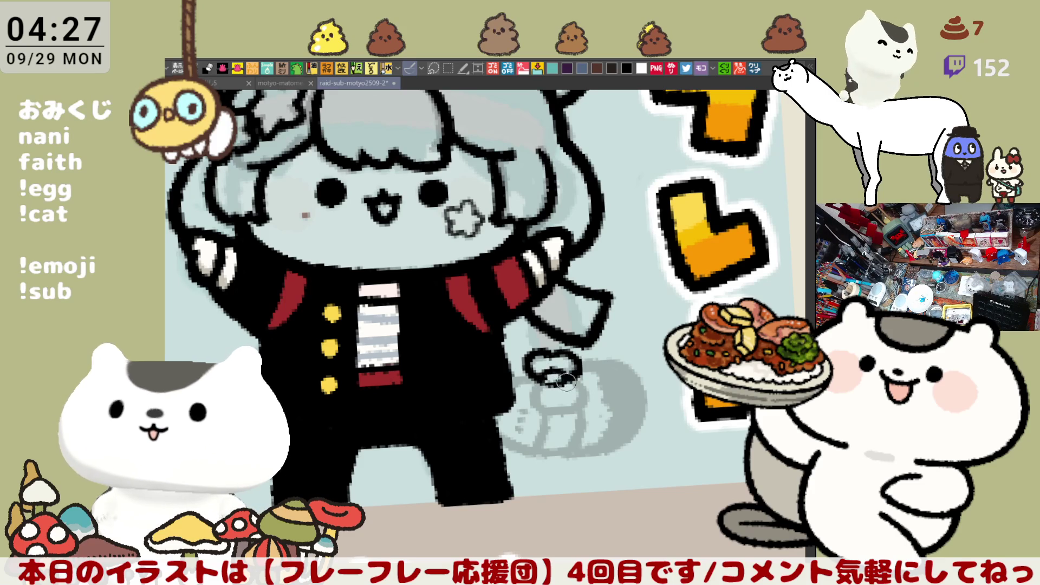
{"action": "mouse_move", "coordinate": [544, 381]}
{"action": "left_mouse_down"}
{"action": "mouse_move", "coordinate": [531, 401]}
{"action": "mouse_move", "coordinate": [547, 415]}
{"action": "mouse_move", "coordinate": [569, 399]}
{"action": "mouse_move", "coordinate": [561, 402]}
{"action": "left_mouse_up"}
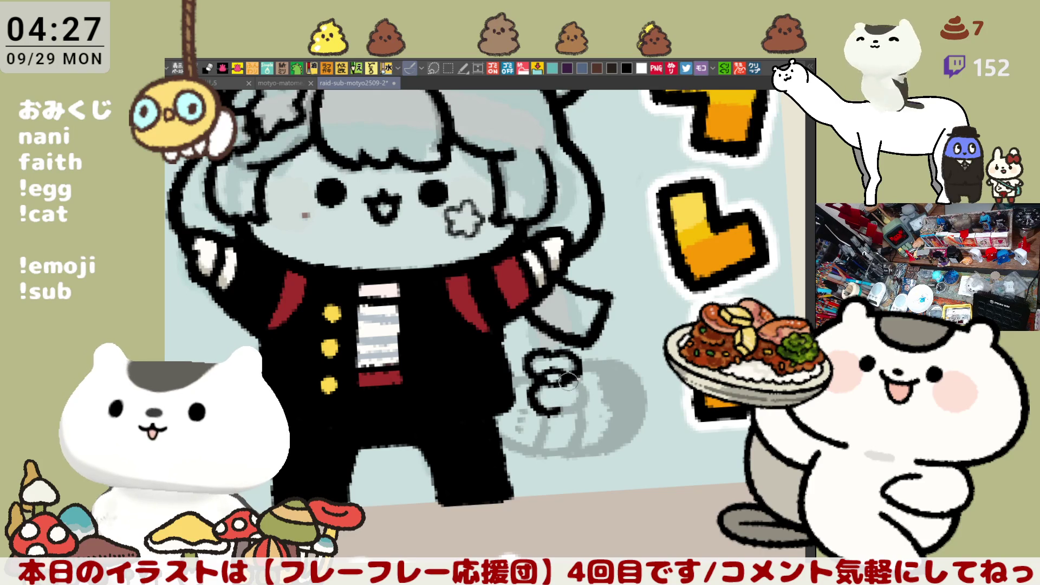
- Close the lower loop into a figure-eight and turn the view toward the grey object
{"action": "mouse_move", "coordinate": [561, 407]}
{"action": "left_mouse_down"}
{"action": "mouse_move", "coordinate": [582, 380]}
{"action": "mouse_move", "coordinate": [560, 411]}
{"action": "left_mouse_up"}
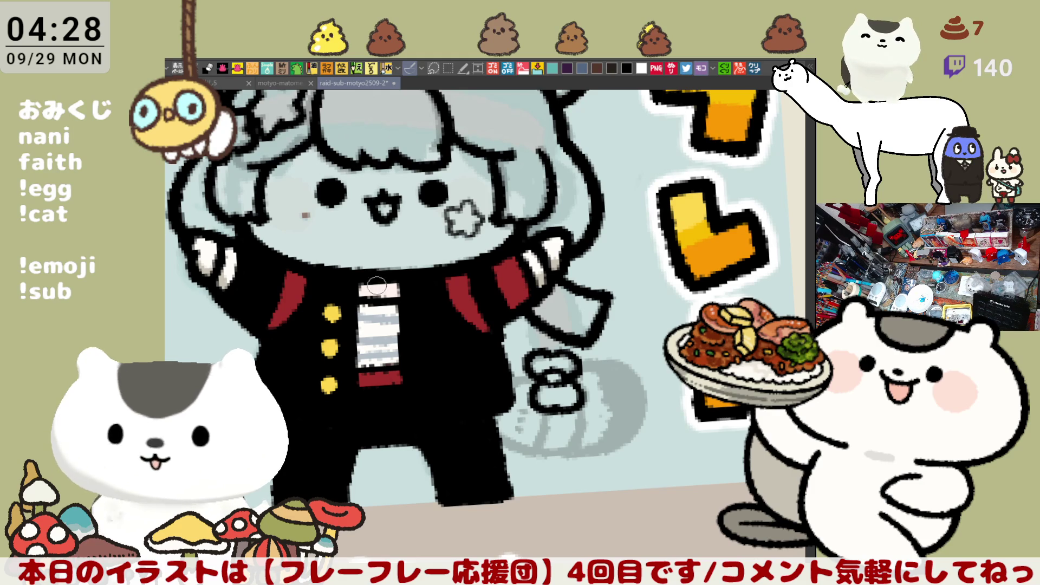
{"action": "mouse_move", "coordinate": [377, 283]}
{"action": "left_mouse_down"}
{"action": "mouse_move", "coordinate": [688, 293]}
{"action": "mouse_move", "coordinate": [639, 254]}
{"action": "left_mouse_up"}
- Ink the curved edge of the grey object beneath the knot, redrawing it until it fits
{"action": "scroll", "coordinate": [620, 234], "scroll_direction": "up", "scroll_amount": 3}
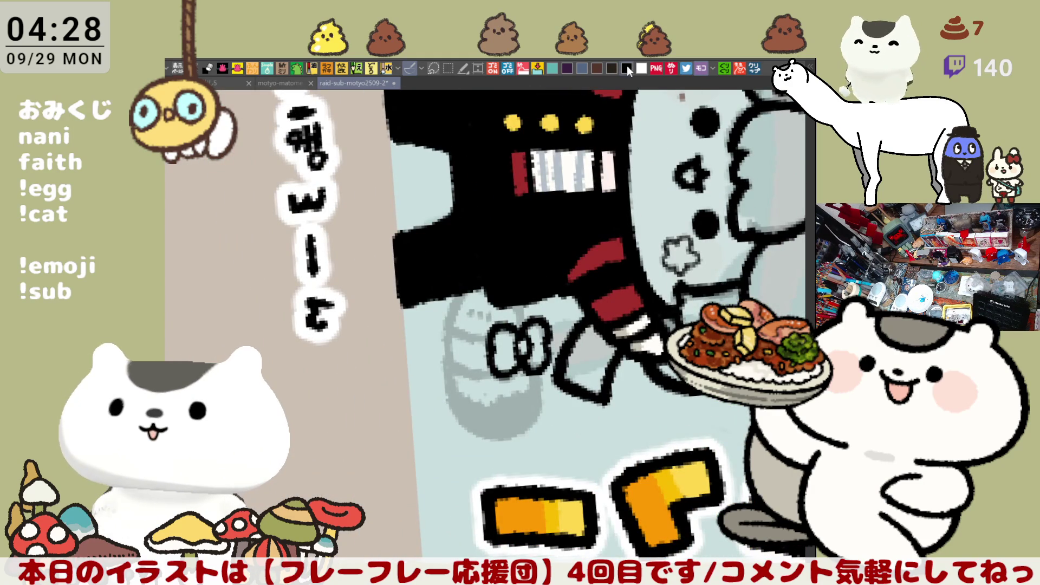
{"action": "left_click_drag", "start_coordinate": [460, 297], "coordinate": [458, 400]}
{"action": "key", "text": "ctrl+z"}
{"action": "left_click_drag", "start_coordinate": [464, 273], "coordinate": [476, 437]}
{"action": "key", "text": "ctrl+z"}
{"action": "left_click_drag", "start_coordinate": [464, 279], "coordinate": [476, 437]}
{"action": "key", "text": "ctrl+z"}
{"action": "left_click_drag", "start_coordinate": [464, 277], "coordinate": [477, 437]}
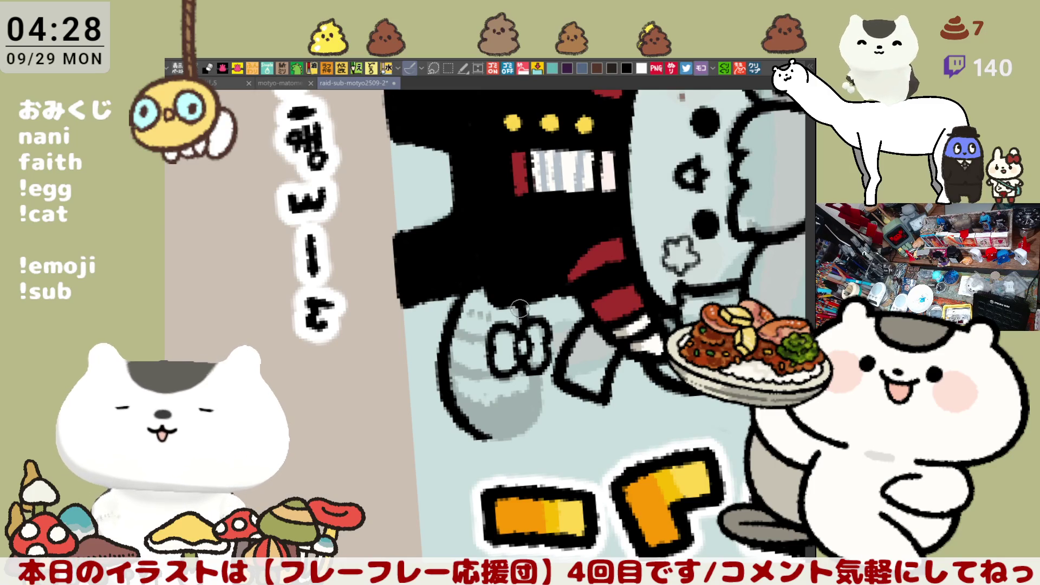
- Restore the unmirrored, upright view and save the illustration
{"action": "key", "text": "h"}
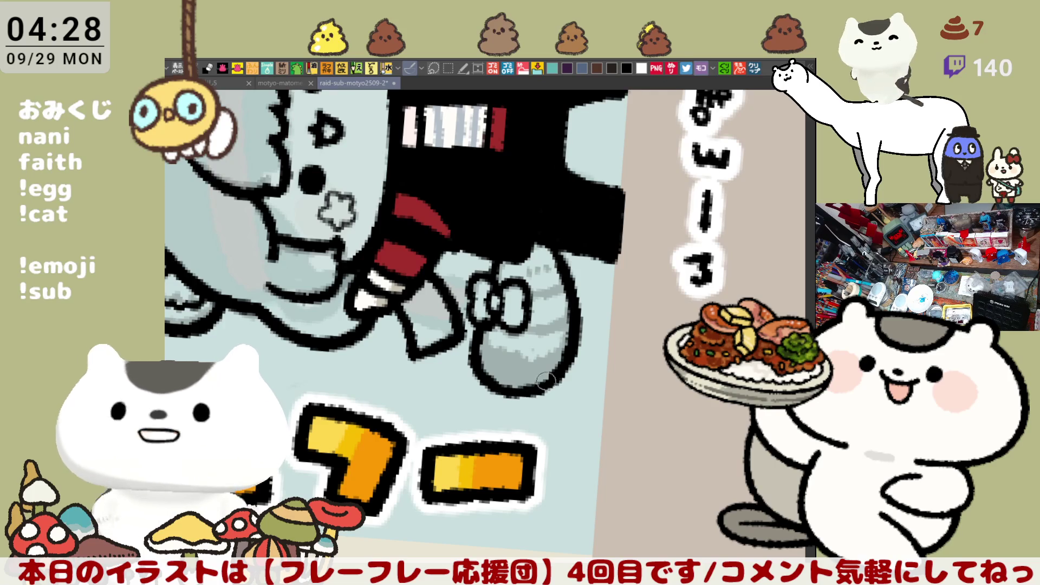
{"action": "left_click_drag", "start_coordinate": [534, 387], "coordinate": [600, 472]}
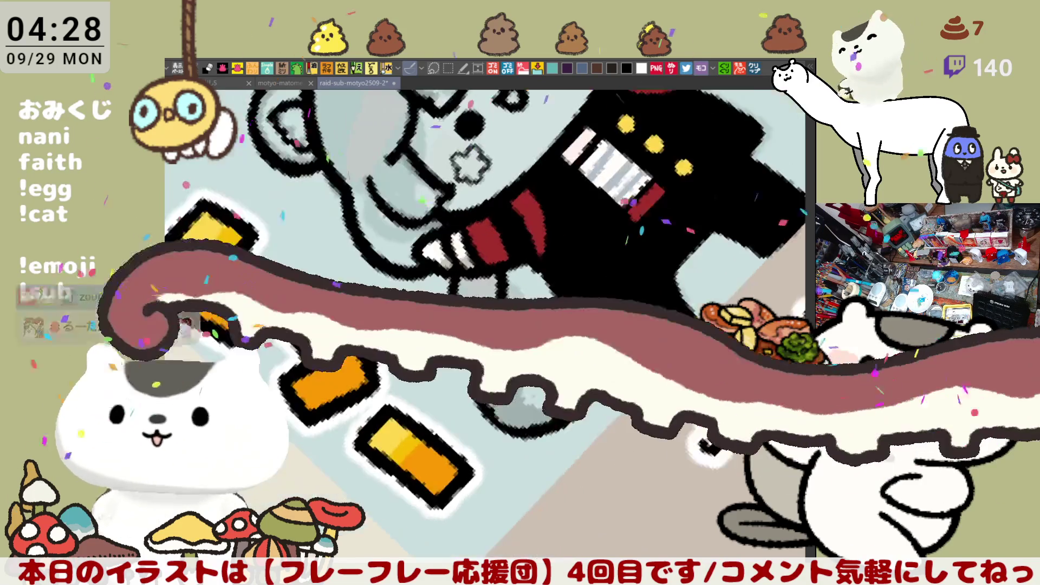
{"action": "key", "text": "ctrl+s"}
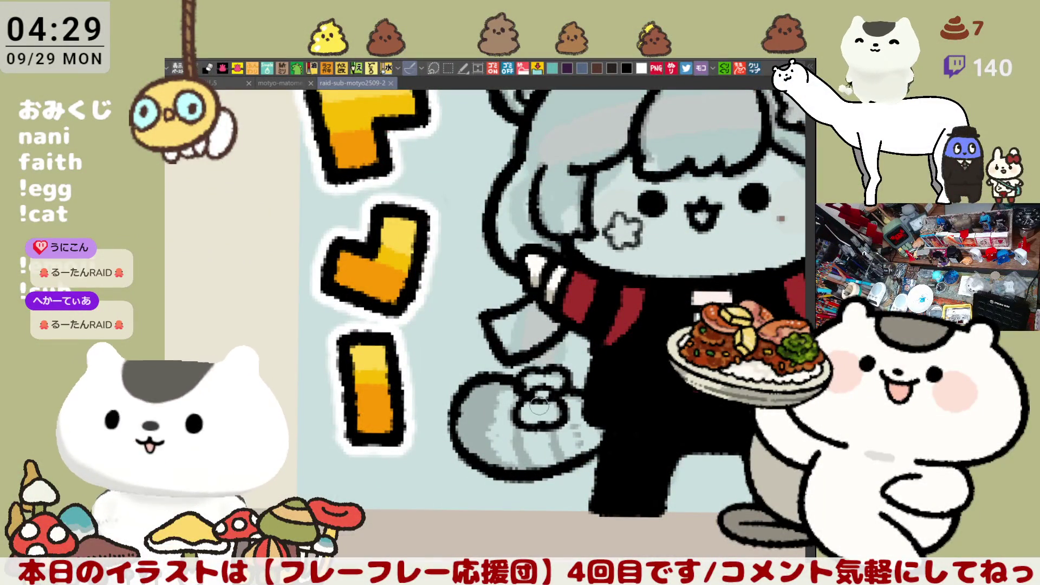
- Draw a pen stroke on the grey tail and check it in the mirrored view before flipping back
{"action": "scroll", "coordinate": [512, 337], "scroll_direction": "down", "scroll_amount": 1}
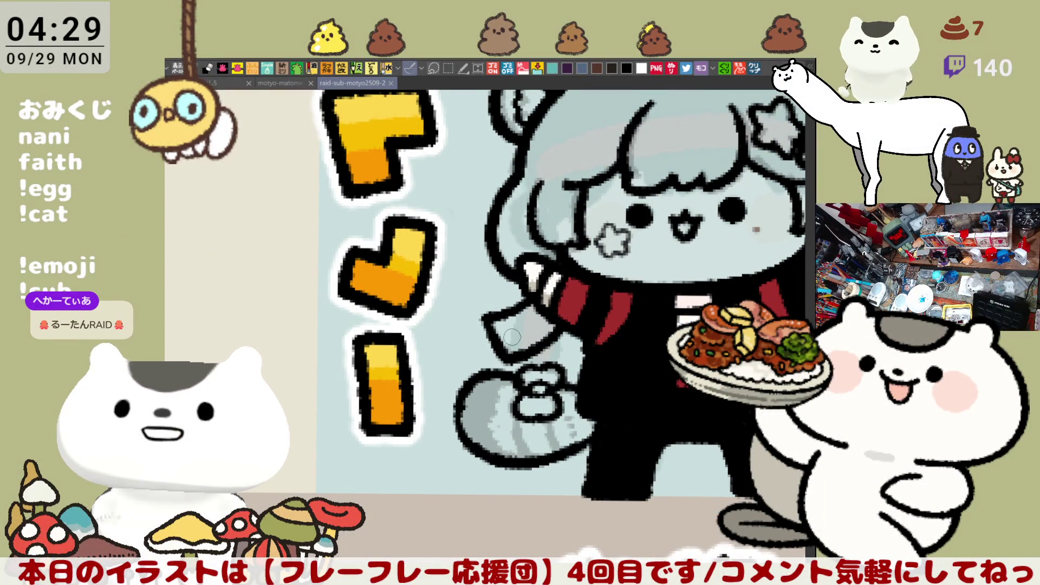
{"action": "left_click_drag", "start_coordinate": [475, 389], "coordinate": [466, 417]}
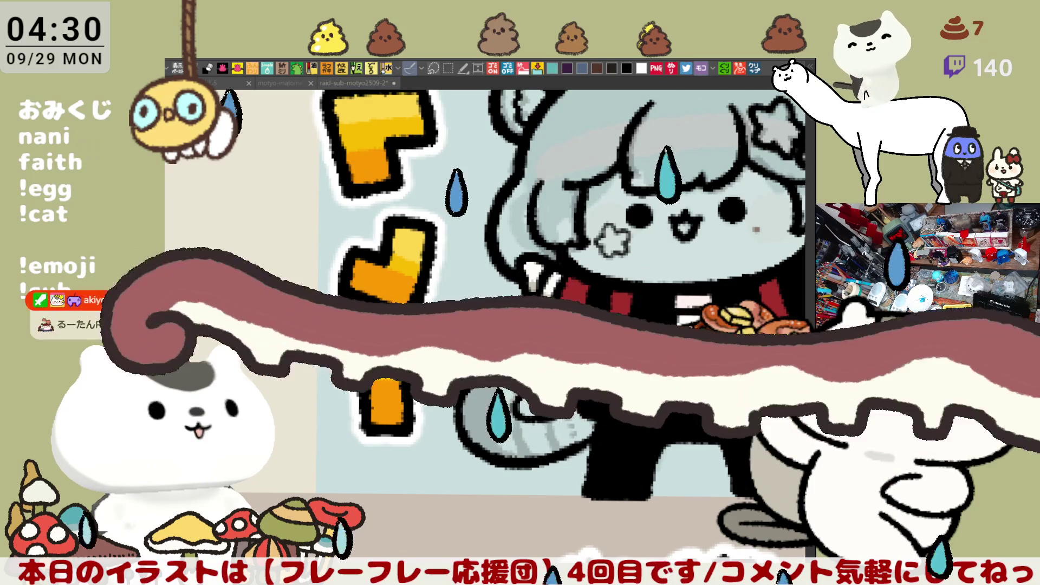
{"action": "key", "text": "h"}
{"action": "left_click_drag", "start_coordinate": [399, 394], "coordinate": [531, 410]}
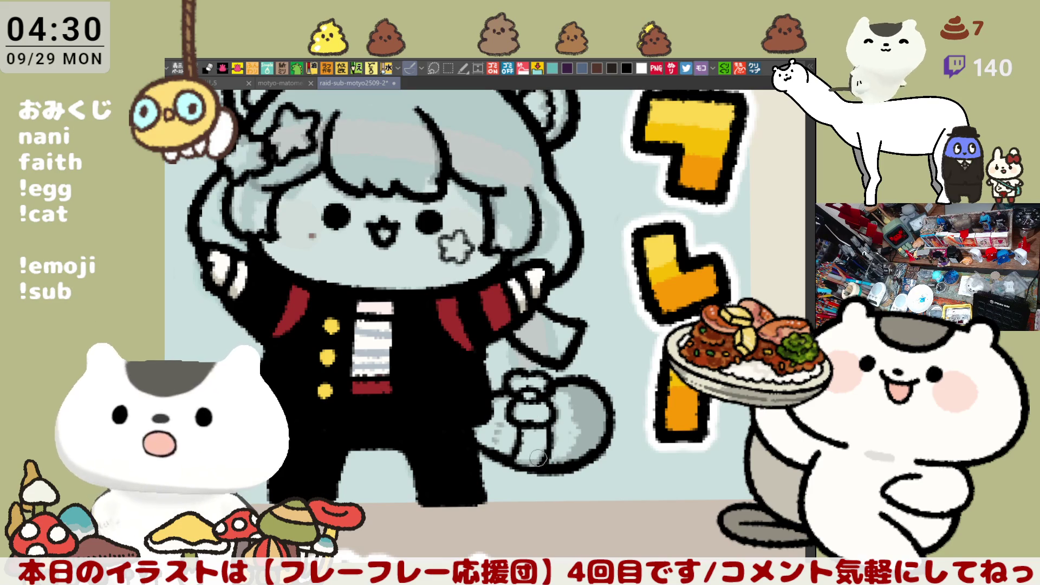
{"action": "key", "text": "h"}
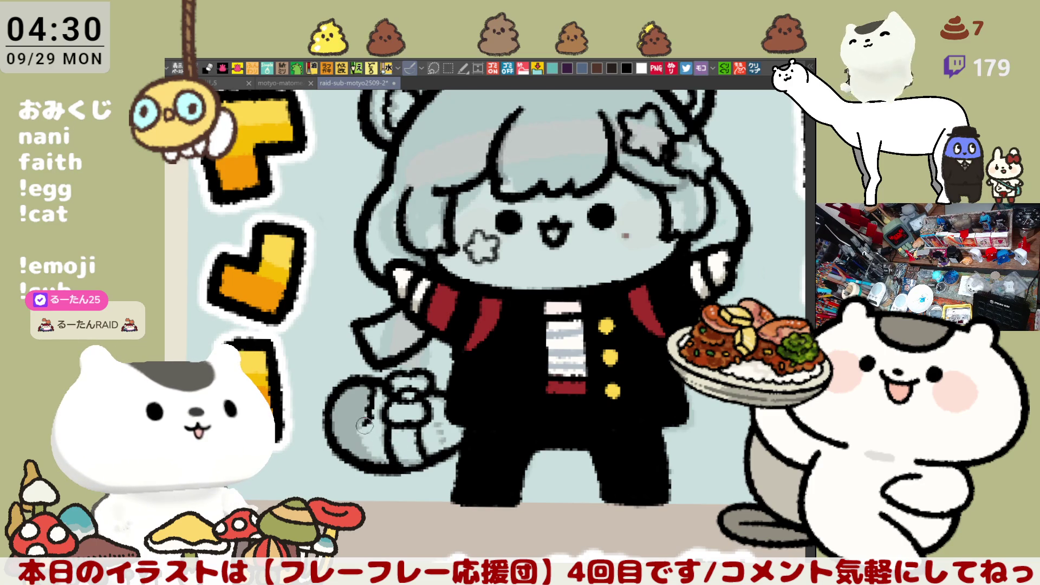
- Ink a dark line down the tail's stripe, then mirror, tilt and re-level the view over the head
{"action": "mouse_move", "coordinate": [368, 439]}
{"action": "left_mouse_down"}
{"action": "mouse_move", "coordinate": [369, 428]}
{"action": "mouse_move", "coordinate": [372, 464]}
{"action": "left_mouse_up"}
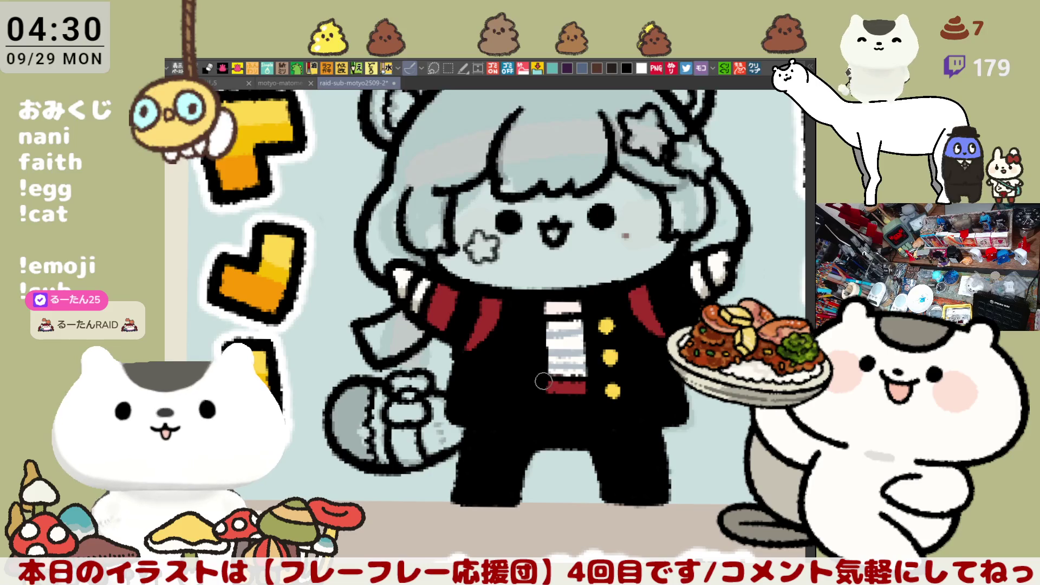
{"action": "key", "text": "h"}
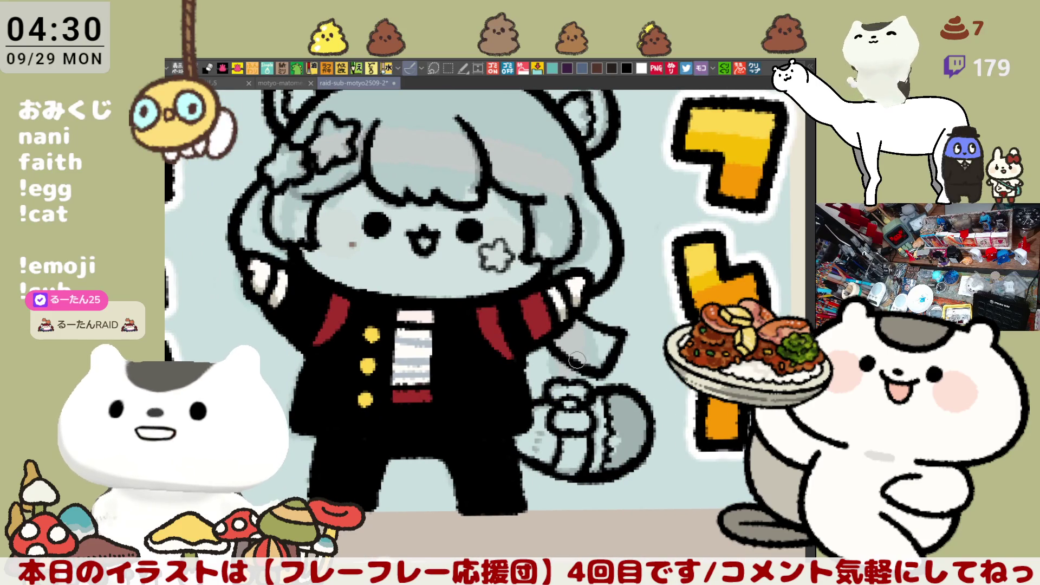
{"action": "key", "text": "minus"}
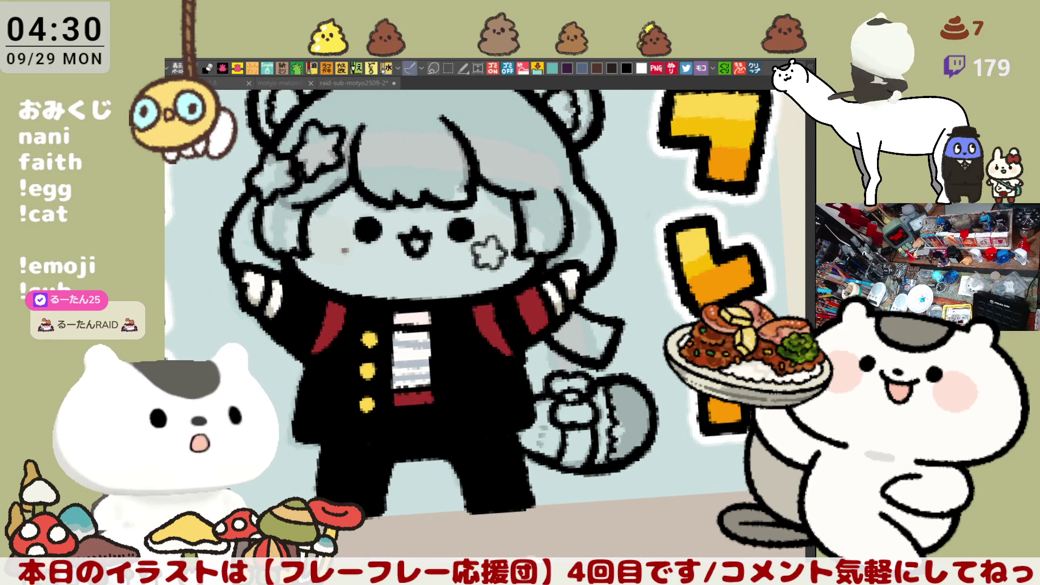
{"action": "key", "text": "minus"}
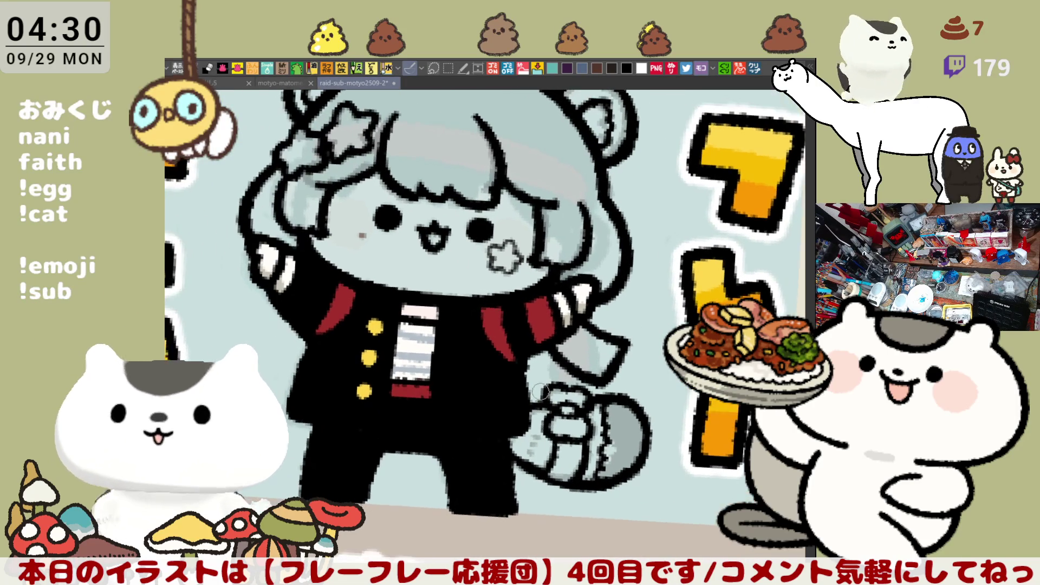
{"action": "key", "text": "minus"}
{"action": "key", "text": "minus"}
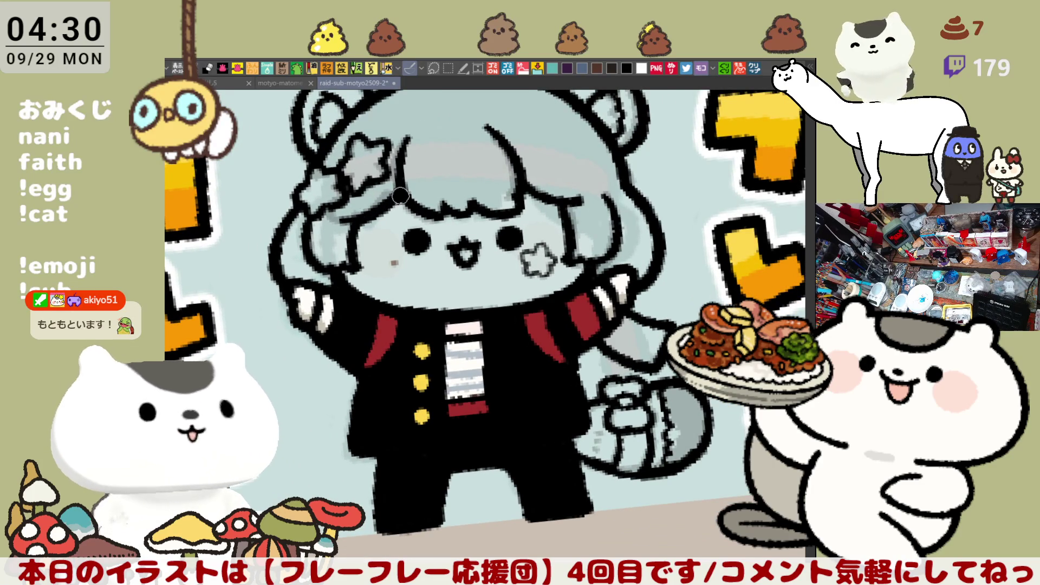
{"action": "key", "text": "asciicircum"}
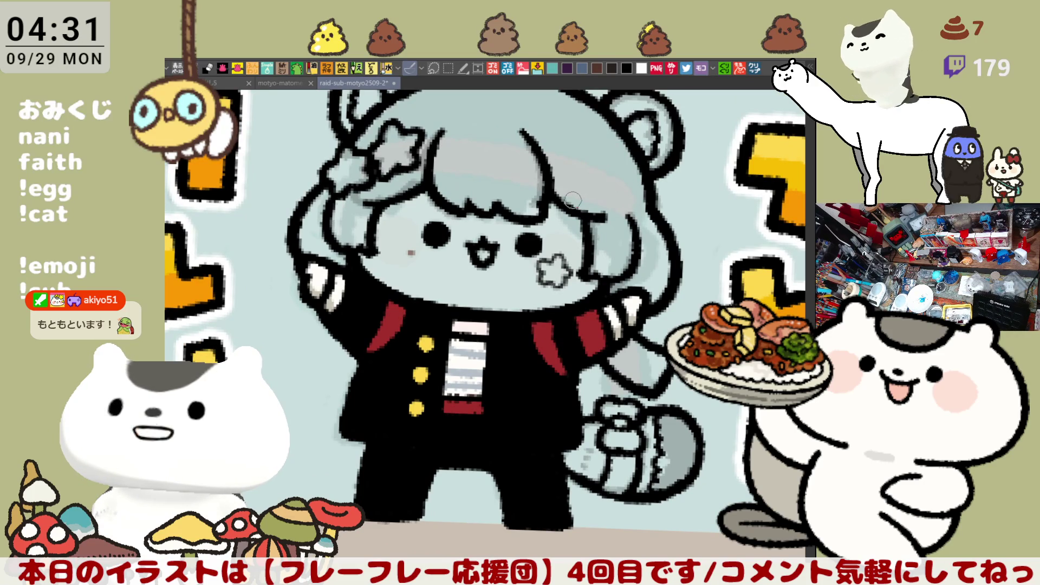
{"action": "mouse_move", "coordinate": [573, 200]}
{"action": "left_mouse_down"}
{"action": "mouse_move", "coordinate": [633, 278]}
{"action": "mouse_move", "coordinate": [496, 335]}
{"action": "mouse_move", "coordinate": [503, 312]}
{"action": "left_mouse_up"}
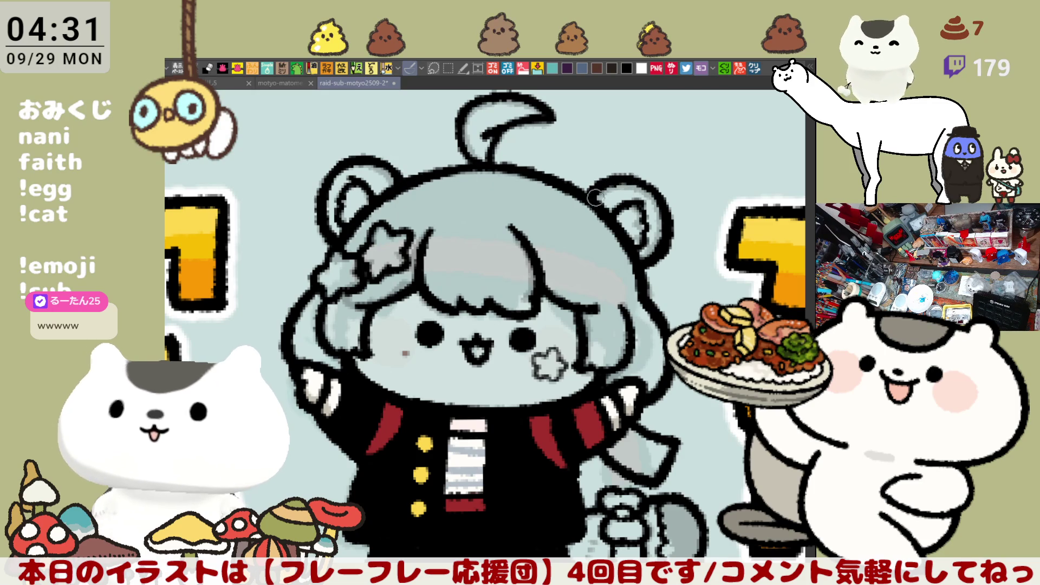
{"action": "scroll", "coordinate": [594, 190], "scroll_direction": "down", "scroll_amount": 3}
{"action": "scroll", "coordinate": [595, 190], "scroll_direction": "down", "scroll_amount": 5}
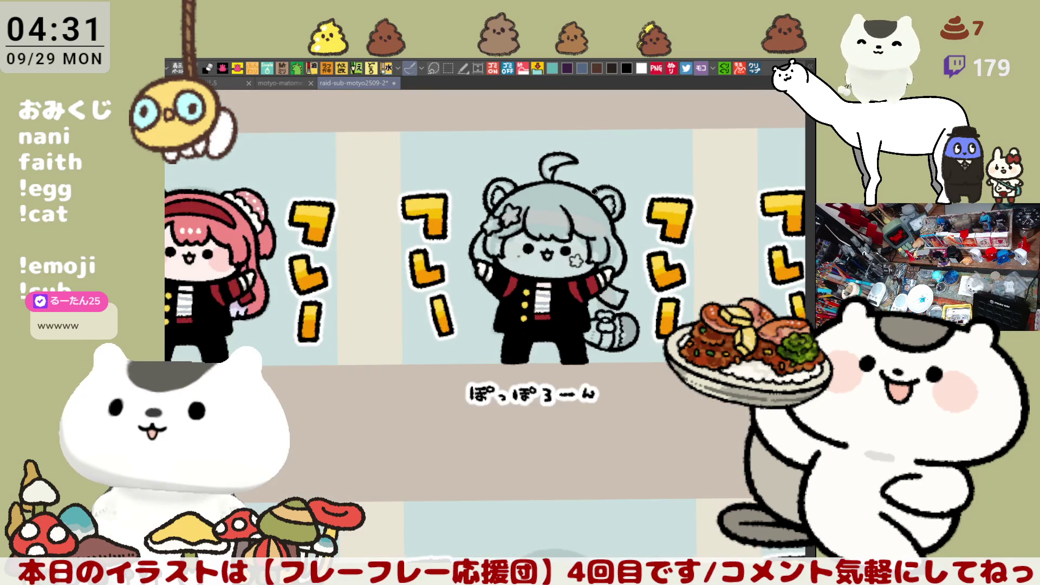
{"action": "left_click_drag", "start_coordinate": [603, 168], "coordinate": [510, 287]}
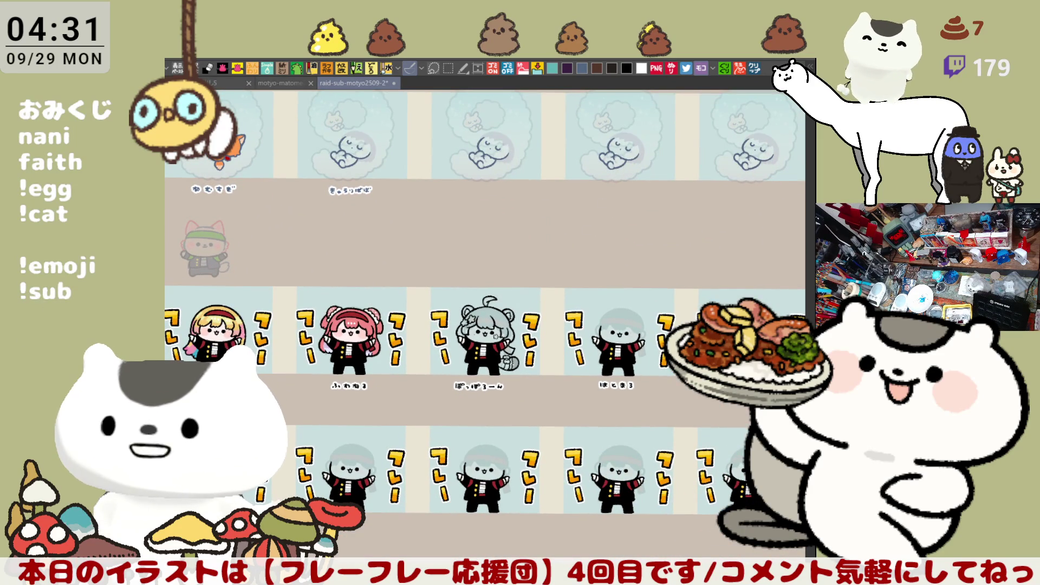
{"action": "key", "text": "ctrl+z"}
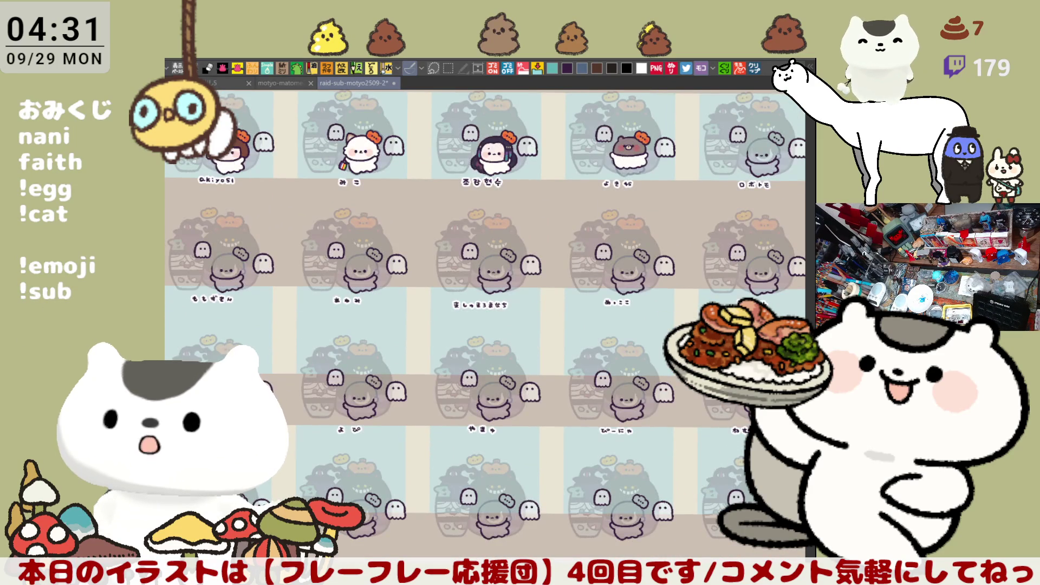
{"action": "scroll", "coordinate": [620, 339], "scroll_direction": "up", "scroll_amount": 3}
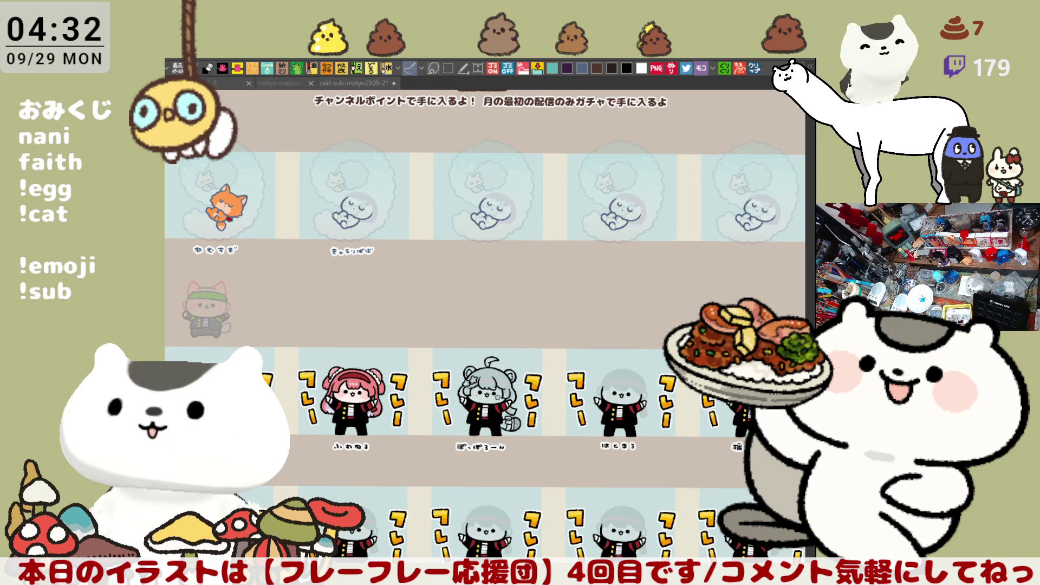
{"action": "scroll", "coordinate": [462, 510], "scroll_direction": "down", "scroll_amount": 2}
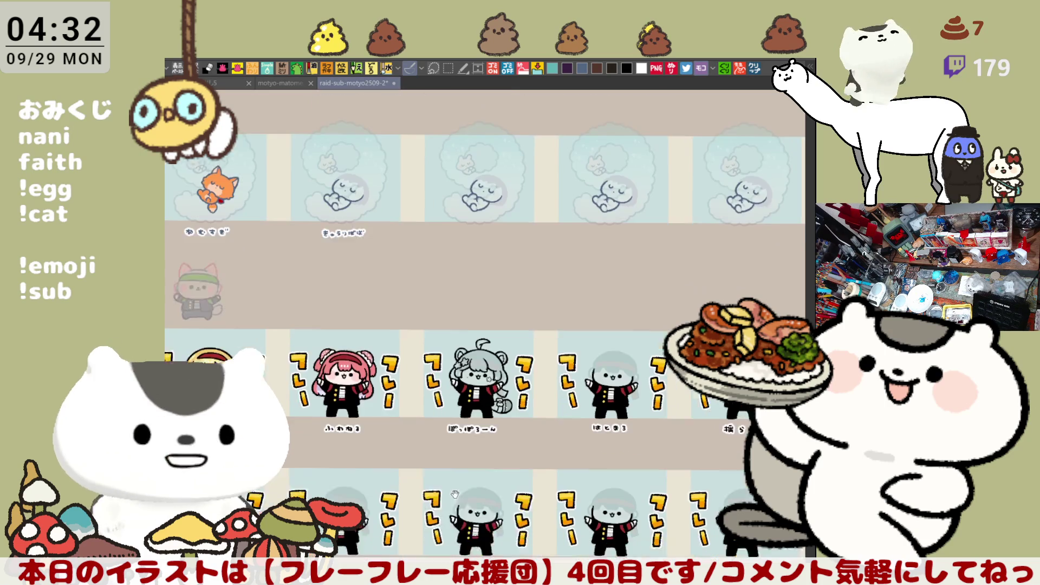
{"action": "scroll", "coordinate": [513, 437], "scroll_direction": "up", "scroll_amount": 5}
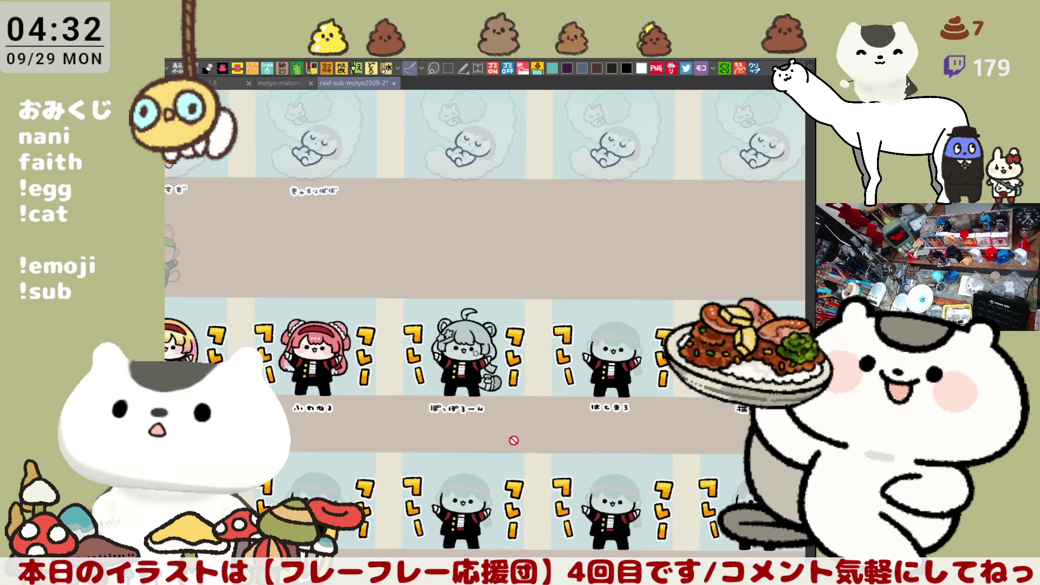
{"action": "scroll", "coordinate": [418, 378], "scroll_direction": "up", "scroll_amount": 3}
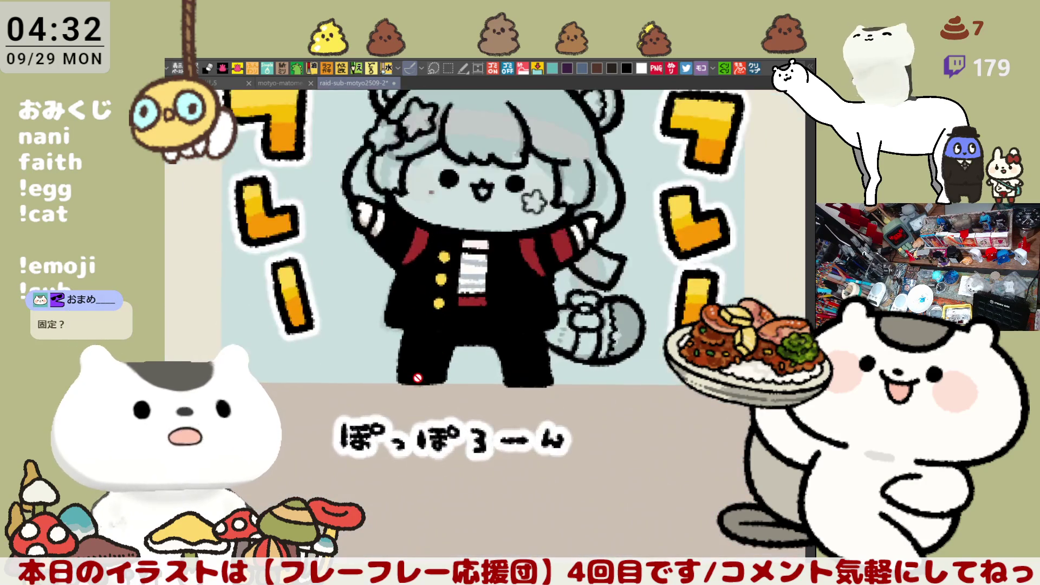
{"action": "scroll", "coordinate": [557, 317], "scroll_direction": "up", "scroll_amount": 6}
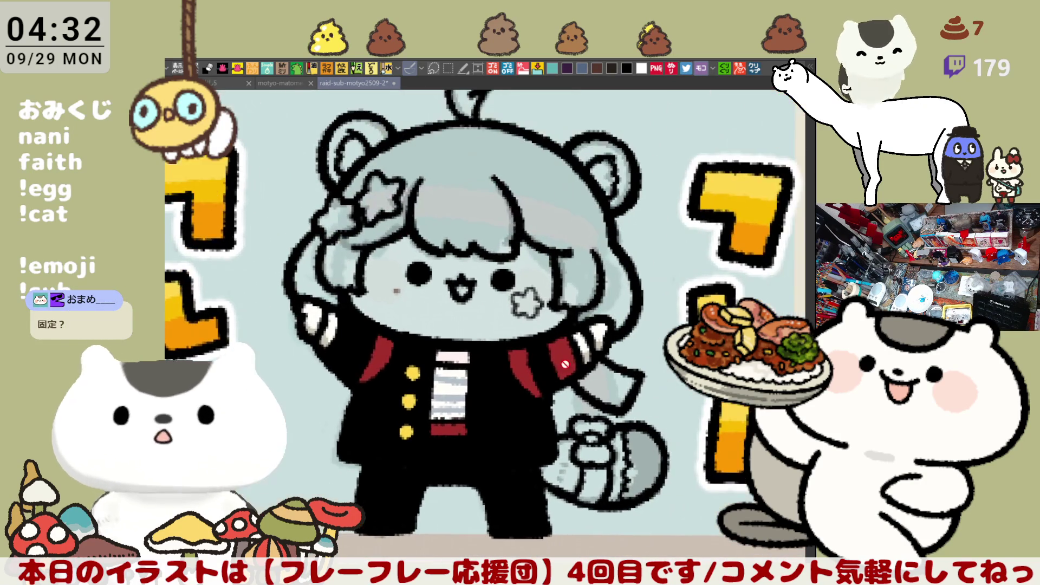
{"action": "left_click_drag", "start_coordinate": [557, 317], "coordinate": [565, 341]}
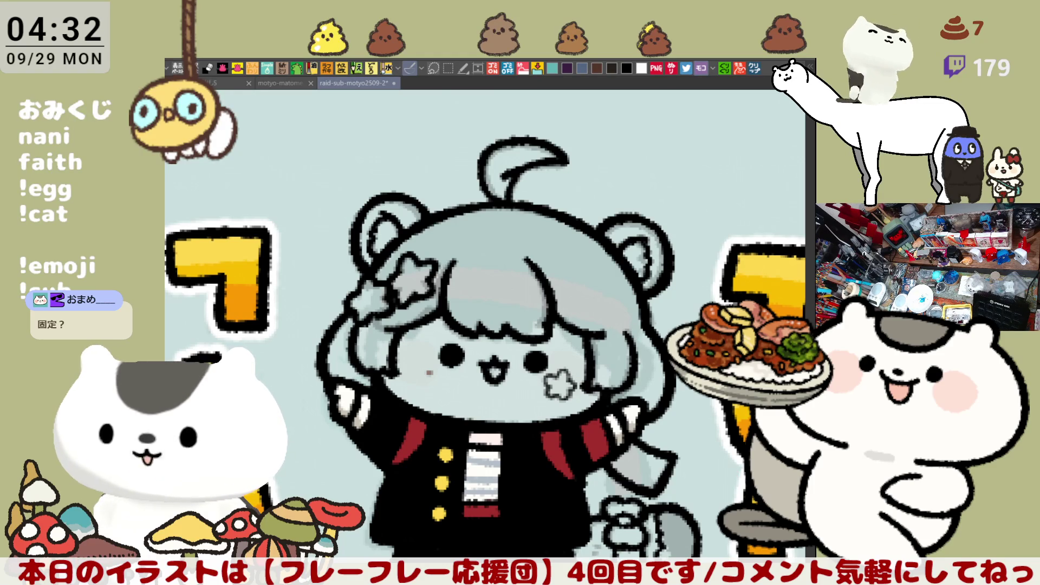
{"action": "left_click_drag", "start_coordinate": [424, 317], "coordinate": [440, 297]}
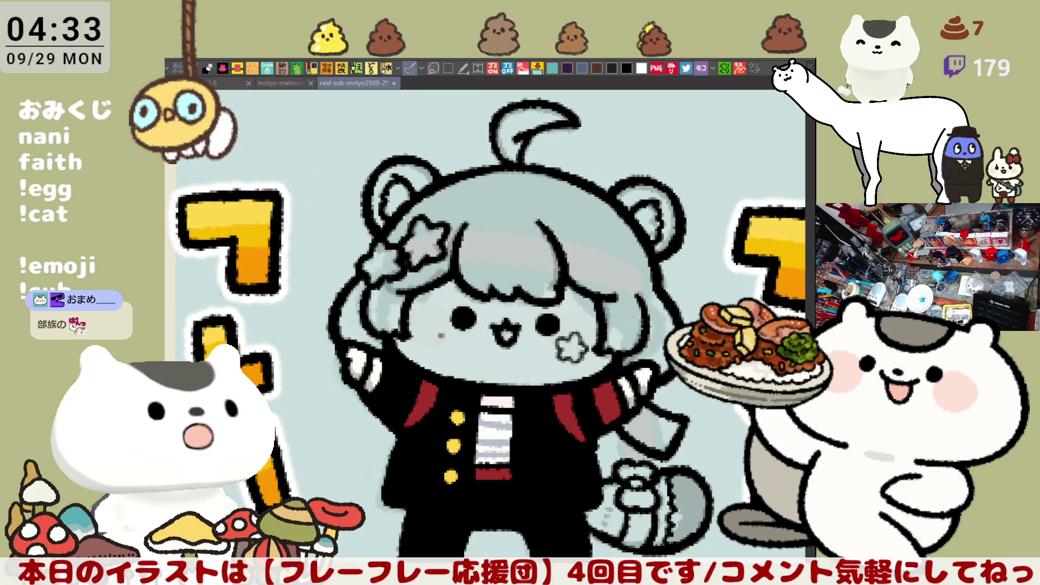
{"action": "mouse_move", "coordinate": [553, 450]}
{"action": "left_mouse_down"}
{"action": "mouse_move", "coordinate": [650, 442]}
{"action": "mouse_move", "coordinate": [678, 528]}
{"action": "mouse_move", "coordinate": [590, 542]}
{"action": "mouse_move", "coordinate": [536, 526]}
{"action": "left_mouse_up"}
- Reselect the tail, fill the scarf end red, and save the illustration
{"action": "key", "text": "ctrl+d"}
{"action": "mouse_move", "coordinate": [568, 543]}
{"action": "left_mouse_down"}
{"action": "mouse_move", "coordinate": [539, 523]}
{"action": "mouse_move", "coordinate": [558, 454]}
{"action": "mouse_move", "coordinate": [601, 434]}
{"action": "mouse_move", "coordinate": [661, 447]}
{"action": "mouse_move", "coordinate": [623, 545]}
{"action": "mouse_move", "coordinate": [538, 527]}
{"action": "mouse_move", "coordinate": [563, 541]}
{"action": "left_mouse_up"}
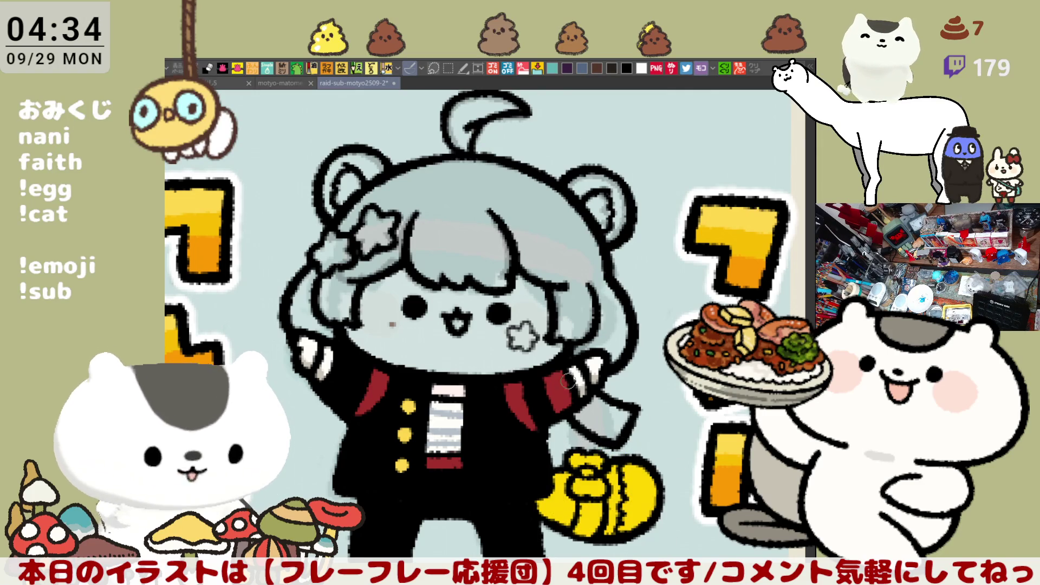
{"action": "left_click", "coordinate": [605, 413]}
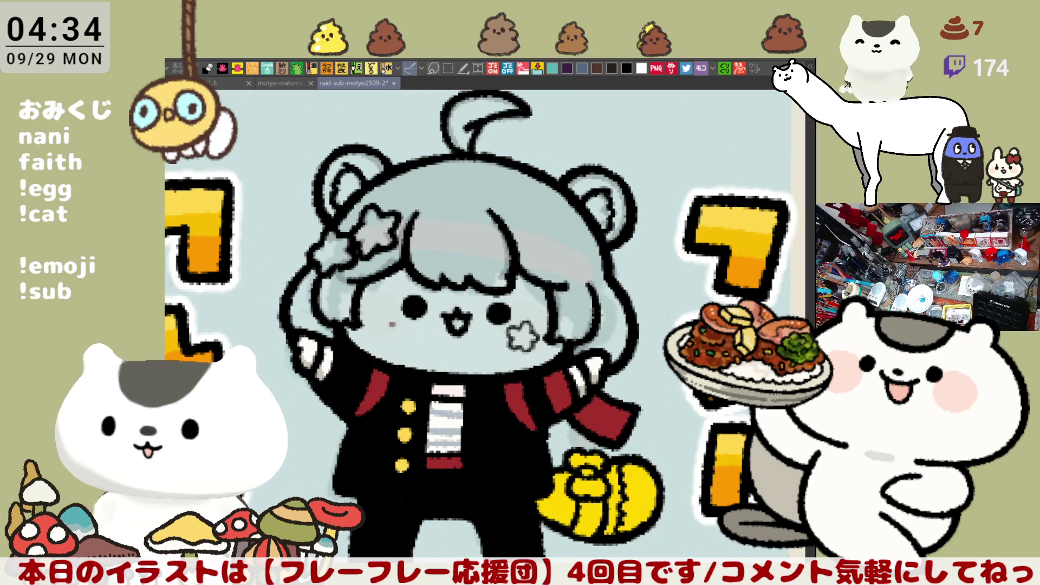
{"action": "left_click_drag", "start_coordinate": [607, 361], "coordinate": [658, 386]}
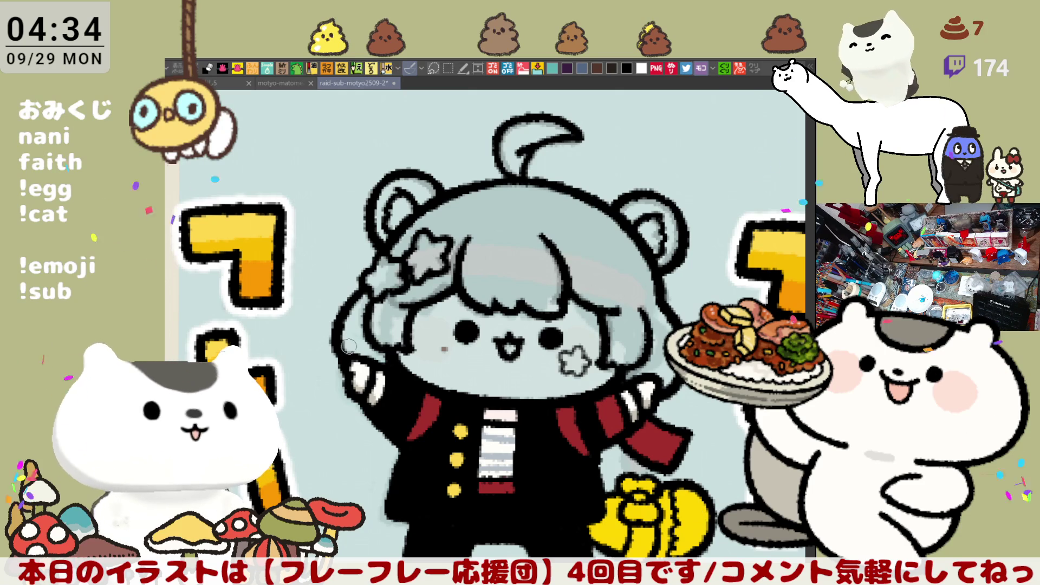
{"action": "key", "text": "ctrl+s"}
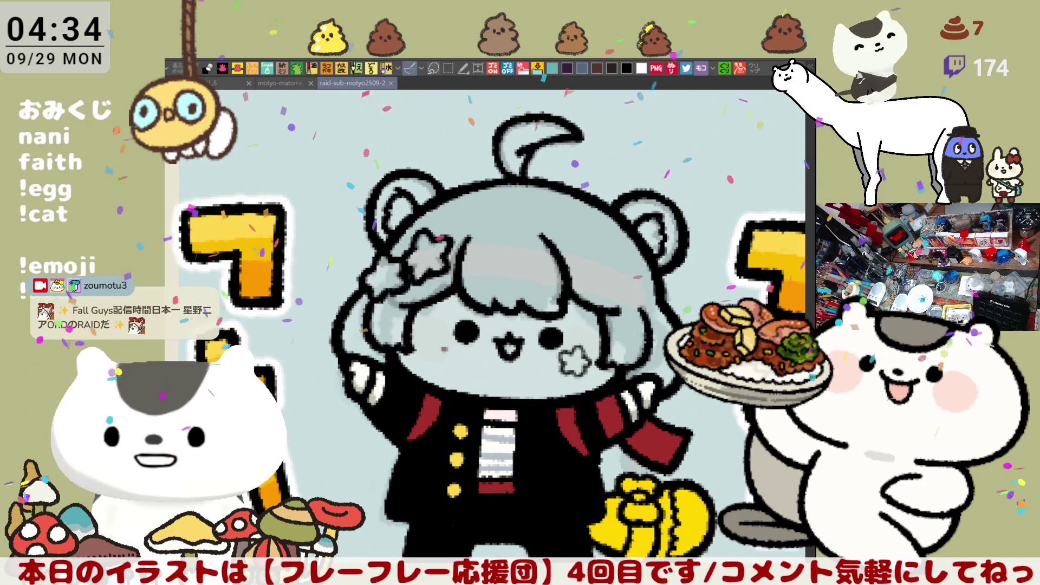
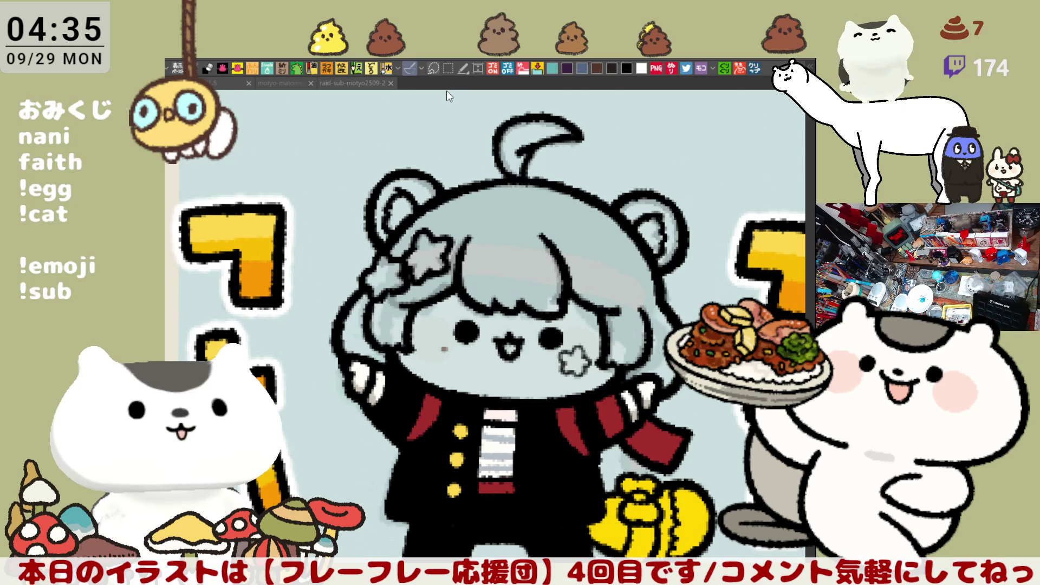
- Check the pink hair squiggle on a reference image in a new canvas, then close it
{"action": "key", "text": "ctrl+n"}
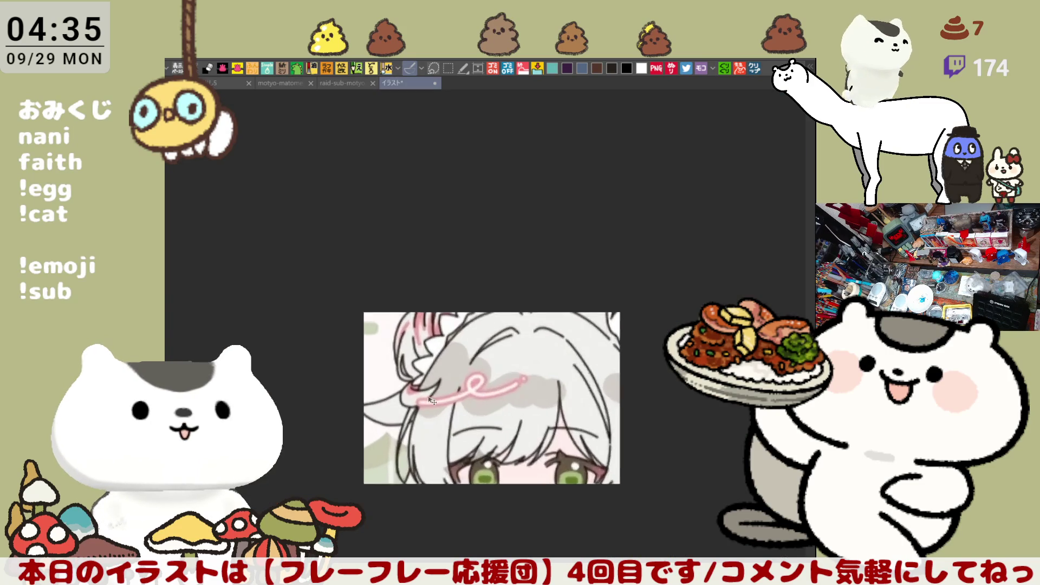
{"action": "scroll", "coordinate": [462, 412], "scroll_direction": "up", "scroll_amount": 1}
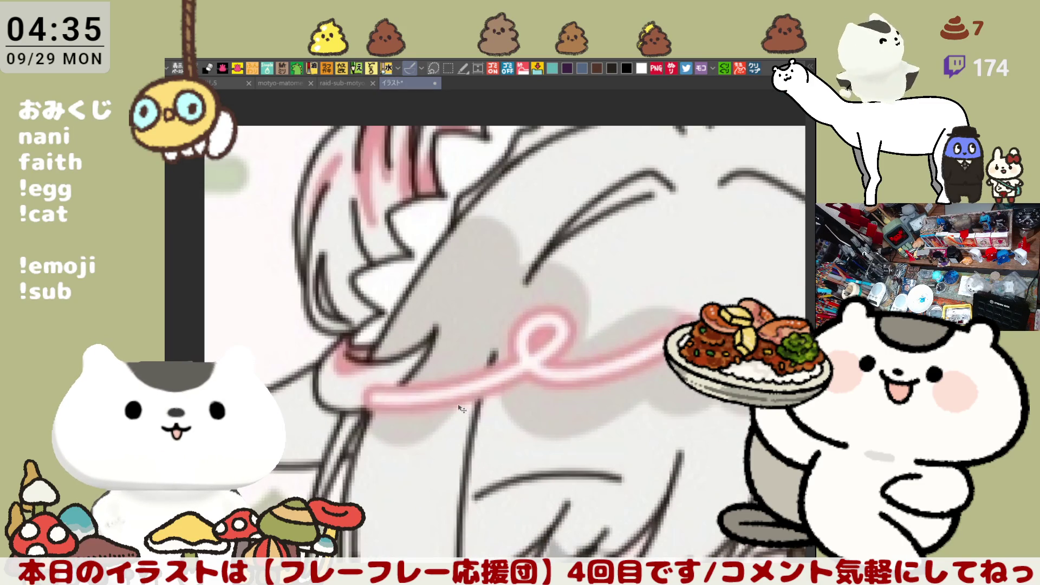
{"action": "left_click_drag", "start_coordinate": [462, 409], "coordinate": [384, 333]}
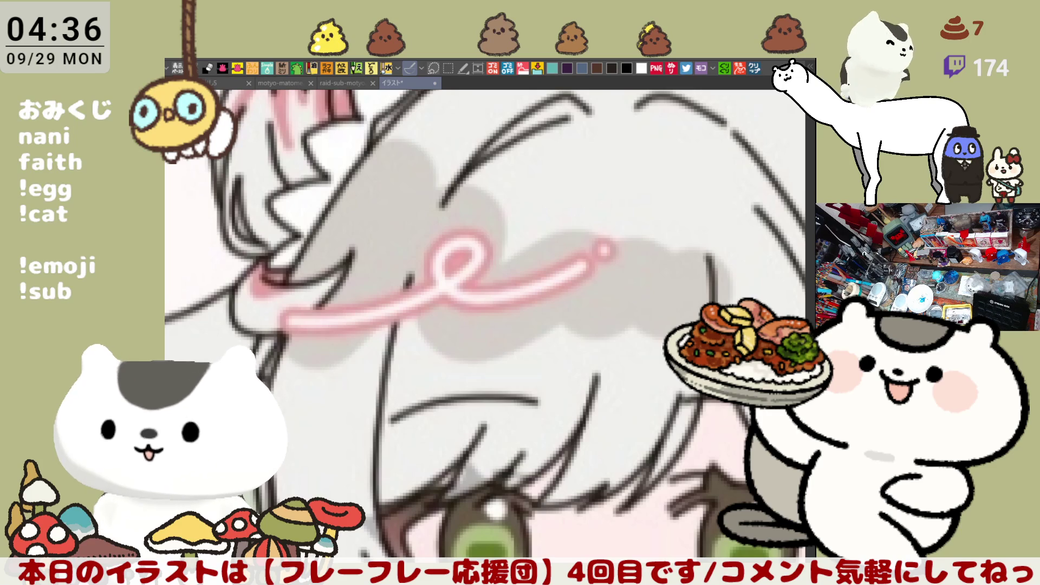
{"action": "mouse_move", "coordinate": [309, 417]}
{"action": "left_mouse_down"}
{"action": "mouse_move", "coordinate": [282, 418]}
{"action": "mouse_move", "coordinate": [678, 260]}
{"action": "mouse_move", "coordinate": [282, 450]}
{"action": "left_mouse_up"}
{"action": "key", "text": "ctrl+z"}
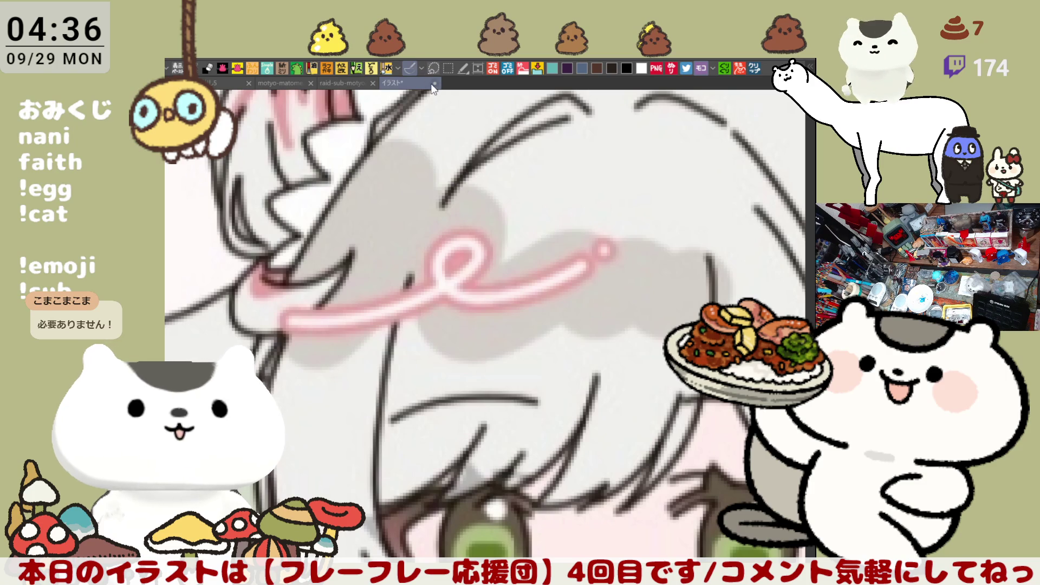
{"action": "key", "text": "ctrl+w"}
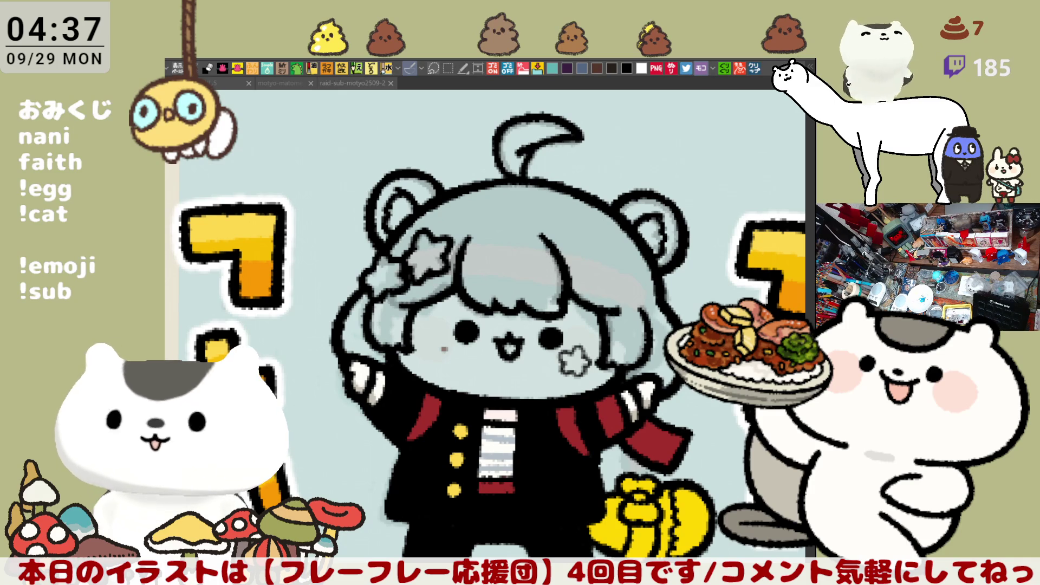
- Ink a bold outline along the top of the bangs, retrying the stroke several times
{"action": "scroll", "coordinate": [489, 342], "scroll_direction": "up", "scroll_amount": 3}
{"action": "left_click_drag", "start_coordinate": [490, 342], "coordinate": [479, 483]}
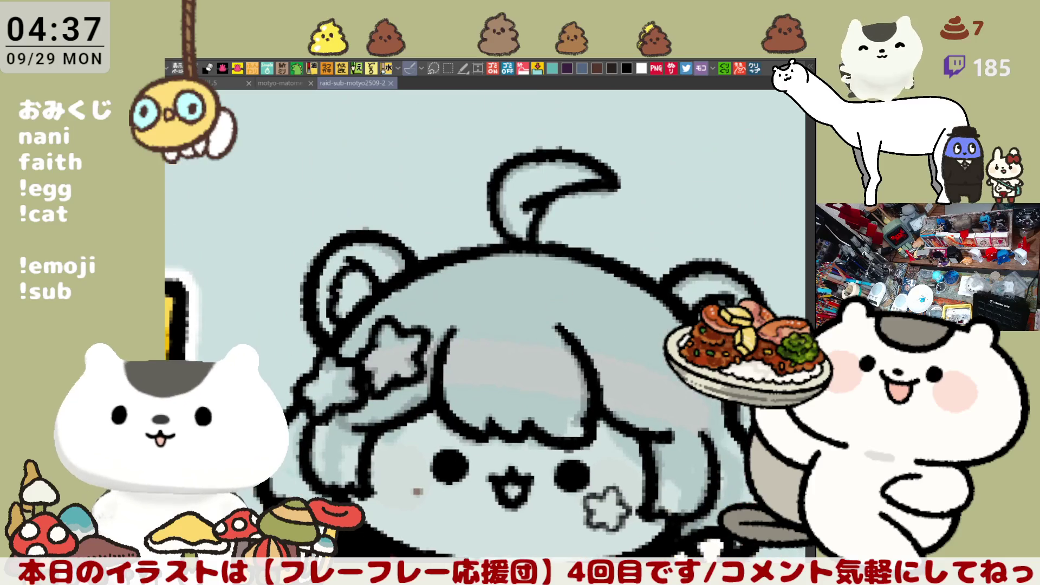
{"action": "mouse_move", "coordinate": [424, 337]}
{"action": "left_mouse_down"}
{"action": "mouse_move", "coordinate": [424, 314]}
{"action": "mouse_move", "coordinate": [386, 275]}
{"action": "mouse_move", "coordinate": [534, 273]}
{"action": "mouse_move", "coordinate": [489, 246]}
{"action": "left_mouse_up"}
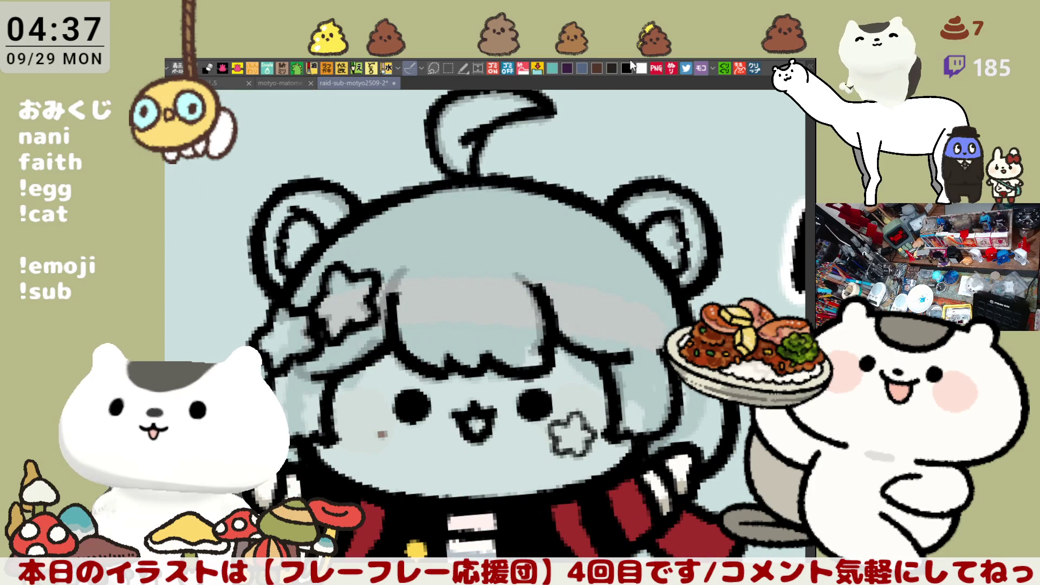
{"action": "mouse_move", "coordinate": [393, 277]}
{"action": "left_mouse_down"}
{"action": "mouse_move", "coordinate": [477, 279]}
{"action": "mouse_move", "coordinate": [569, 306]}
{"action": "mouse_move", "coordinate": [398, 284]}
{"action": "mouse_move", "coordinate": [608, 292]}
{"action": "left_mouse_up"}
{"action": "key", "text": "ctrl+z"}
{"action": "key", "text": "ctrl+z"}
{"action": "mouse_move", "coordinate": [373, 290]}
{"action": "left_mouse_down"}
{"action": "mouse_move", "coordinate": [443, 283]}
{"action": "mouse_move", "coordinate": [607, 300]}
{"action": "left_mouse_up"}
{"action": "key", "text": "ctrl+z"}
{"action": "mouse_move", "coordinate": [371, 296]}
{"action": "left_mouse_down"}
{"action": "mouse_move", "coordinate": [455, 281]}
{"action": "mouse_move", "coordinate": [607, 306]}
{"action": "left_mouse_up"}
{"action": "key", "text": "ctrl+z"}
{"action": "mouse_move", "coordinate": [374, 293]}
{"action": "left_mouse_down"}
{"action": "mouse_move", "coordinate": [576, 292]}
{"action": "mouse_move", "coordinate": [612, 311]}
{"action": "mouse_move", "coordinate": [385, 290]}
{"action": "mouse_move", "coordinate": [591, 298]}
{"action": "mouse_move", "coordinate": [615, 313]}
{"action": "left_mouse_up"}
{"action": "key", "text": "ctrl+z"}
{"action": "key", "text": "ctrl+z"}
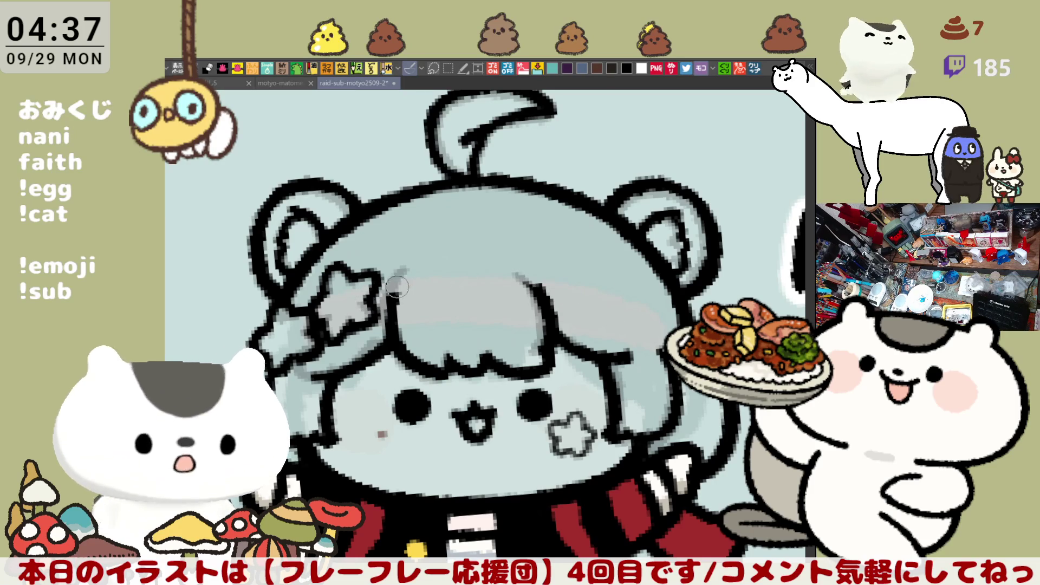
{"action": "left_click_drag", "start_coordinate": [374, 293], "coordinate": [590, 308]}
{"action": "key", "text": "ctrl+z"}
{"action": "mouse_move", "coordinate": [374, 293]}
{"action": "left_mouse_down"}
{"action": "mouse_move", "coordinate": [569, 295]}
{"action": "mouse_move", "coordinate": [591, 306]}
{"action": "left_mouse_up"}
{"action": "key", "text": "ctrl+z"}
{"action": "left_click_drag", "start_coordinate": [386, 283], "coordinate": [604, 293]}
{"action": "key", "text": "ctrl+z"}
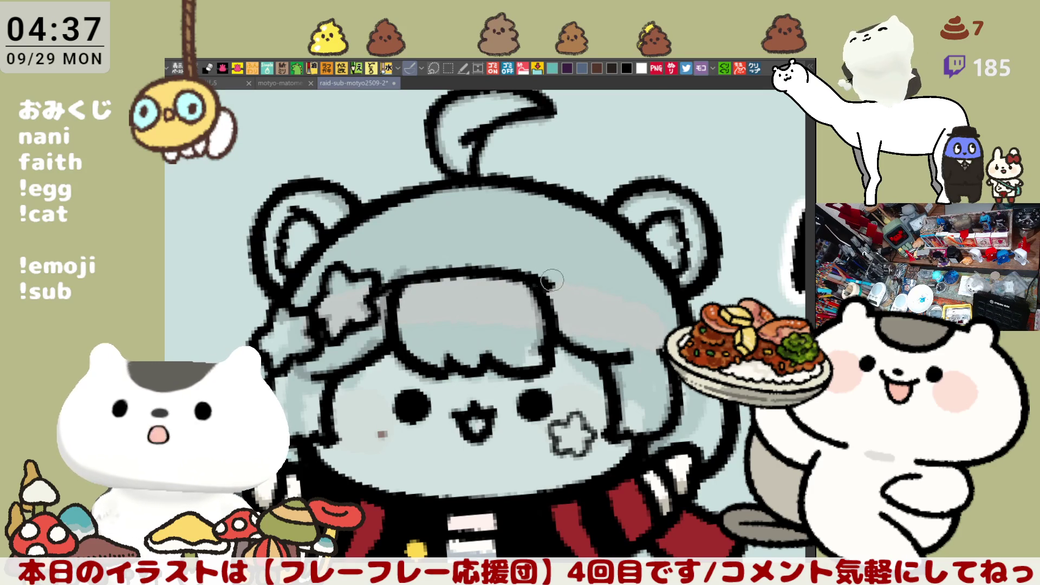
{"action": "left_click_drag", "start_coordinate": [549, 284], "coordinate": [620, 320]}
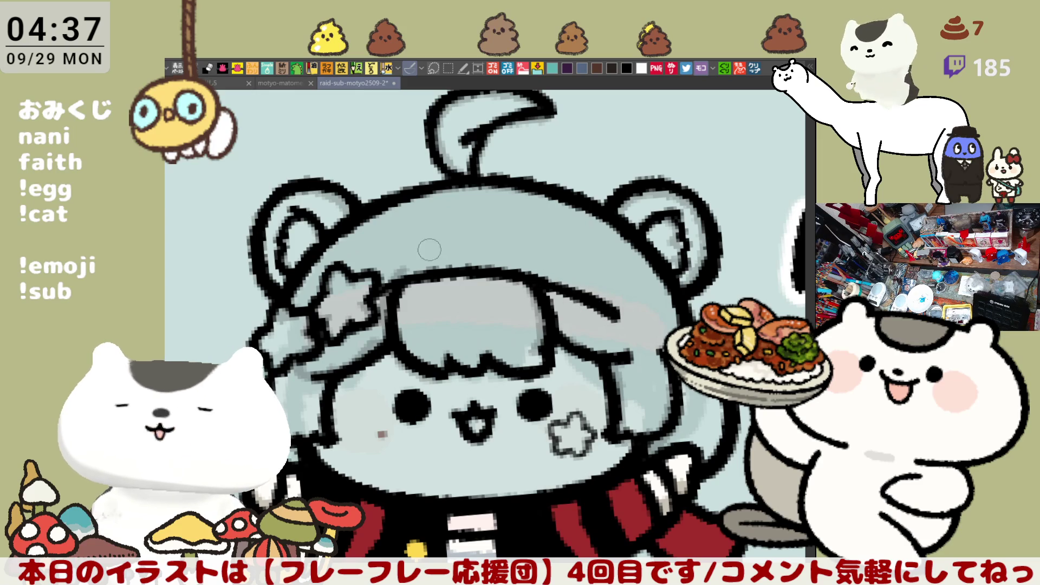
- Ink the upper headband line across the hair, redrawing its right extension repeatedly
{"action": "left_click_drag", "start_coordinate": [358, 259], "coordinate": [525, 230]}
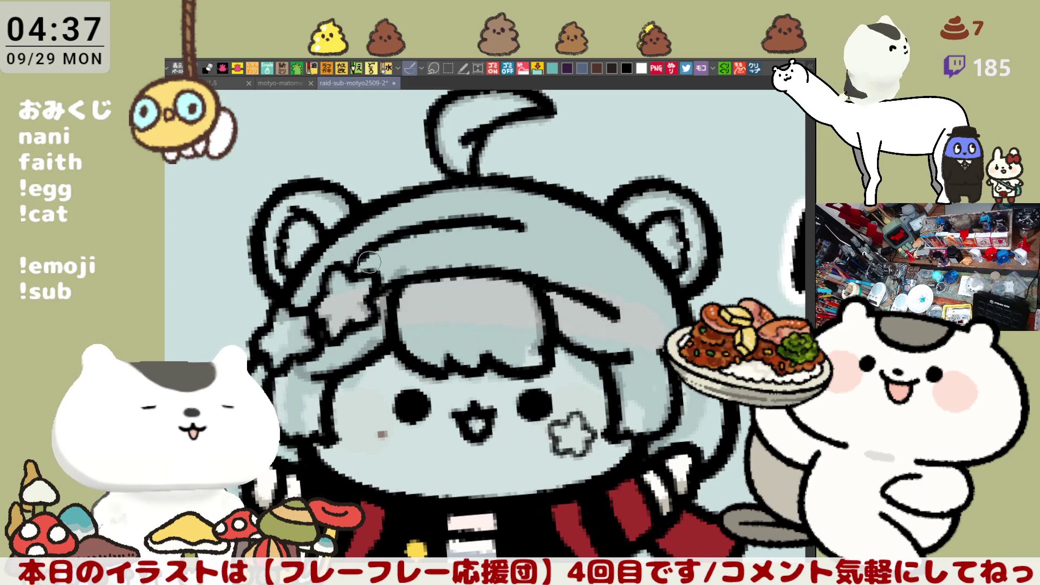
{"action": "key", "text": "ctrl+z"}
{"action": "left_click_drag", "start_coordinate": [350, 271], "coordinate": [452, 217]}
{"action": "key", "text": "ctrl+z"}
{"action": "mouse_move", "coordinate": [356, 269]}
{"action": "left_mouse_down"}
{"action": "mouse_move", "coordinate": [466, 216]}
{"action": "mouse_move", "coordinate": [534, 222]}
{"action": "mouse_move", "coordinate": [593, 252]}
{"action": "left_mouse_up"}
{"action": "key", "text": "ctrl+z"}
{"action": "mouse_move", "coordinate": [437, 222]}
{"action": "left_mouse_down"}
{"action": "mouse_move", "coordinate": [504, 217]}
{"action": "mouse_move", "coordinate": [584, 249]}
{"action": "left_mouse_up"}
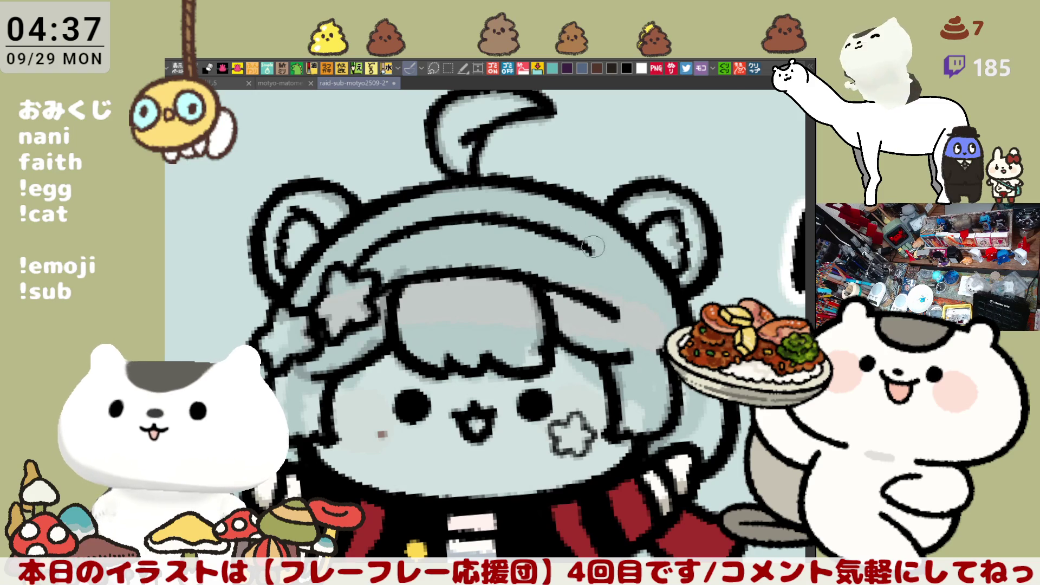
{"action": "key", "text": "ctrl+z"}
{"action": "left_click_drag", "start_coordinate": [460, 219], "coordinate": [590, 252]}
{"action": "key", "text": "ctrl+z"}
{"action": "left_click_drag", "start_coordinate": [464, 217], "coordinate": [577, 247]}
{"action": "key", "text": "ctrl+z"}
{"action": "key", "text": "ctrl+z"}
{"action": "mouse_move", "coordinate": [476, 217]}
{"action": "left_mouse_down"}
{"action": "mouse_move", "coordinate": [600, 246]}
{"action": "mouse_move", "coordinate": [628, 318]}
{"action": "left_mouse_up"}
{"action": "key", "text": "ctrl+z"}
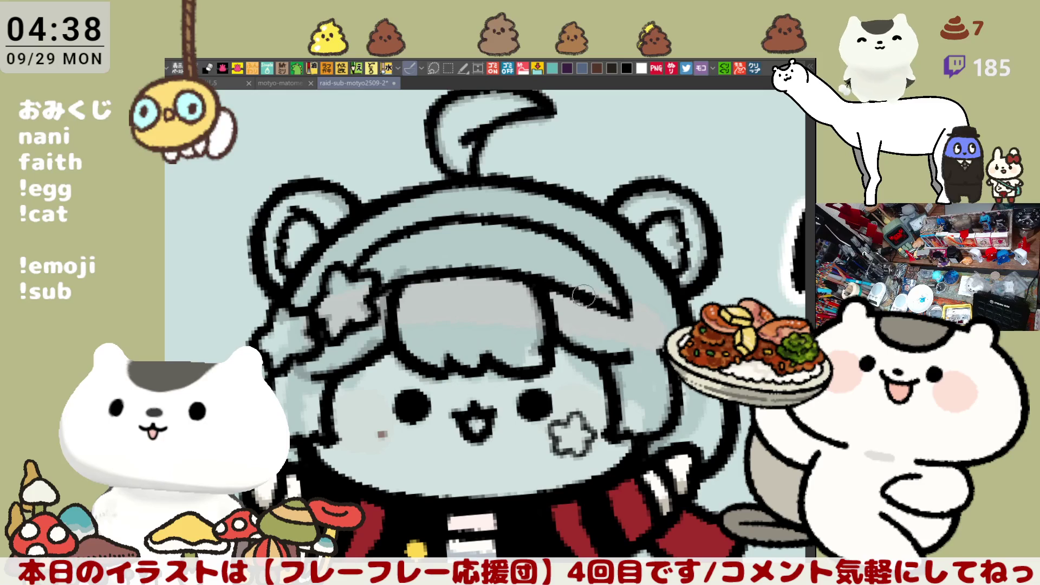
{"action": "scroll", "coordinate": [606, 260], "scroll_direction": "down", "scroll_amount": 5}
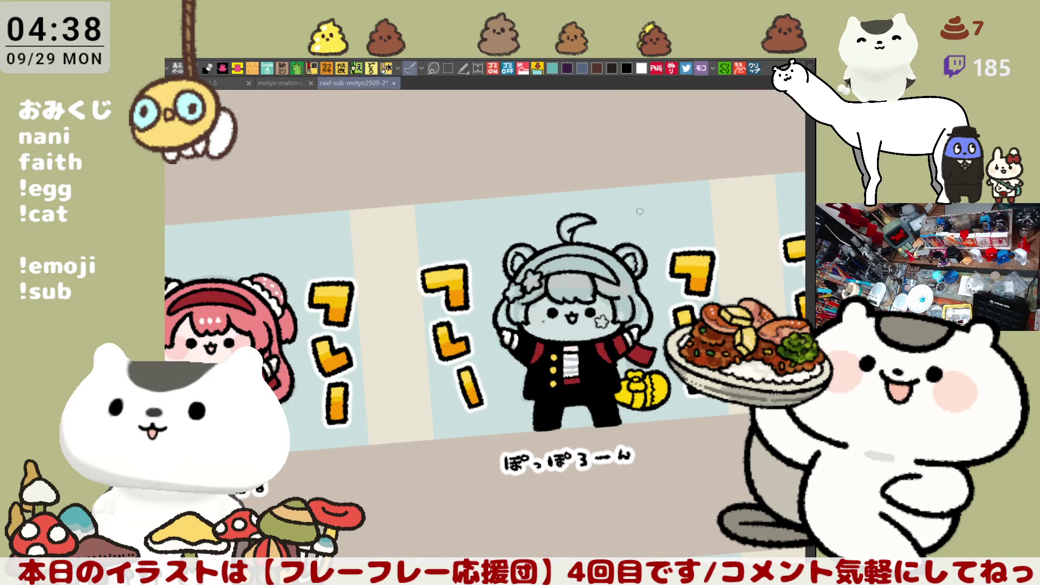
- Close the hair outline gaps near the left and right arms
{"action": "scroll", "coordinate": [637, 213], "scroll_direction": "up", "scroll_amount": 5}
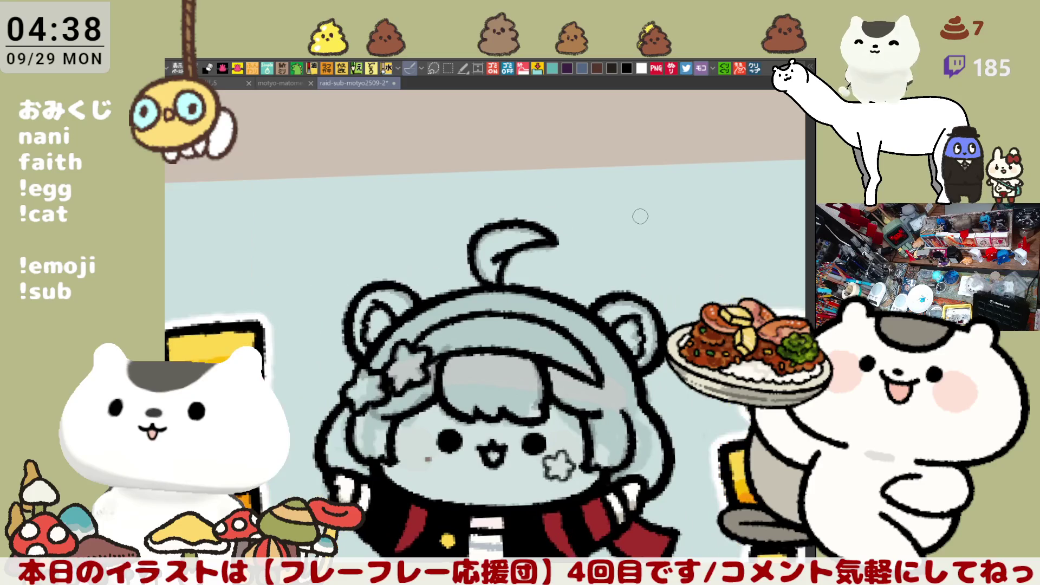
{"action": "left_click_drag", "start_coordinate": [538, 460], "coordinate": [557, 371]}
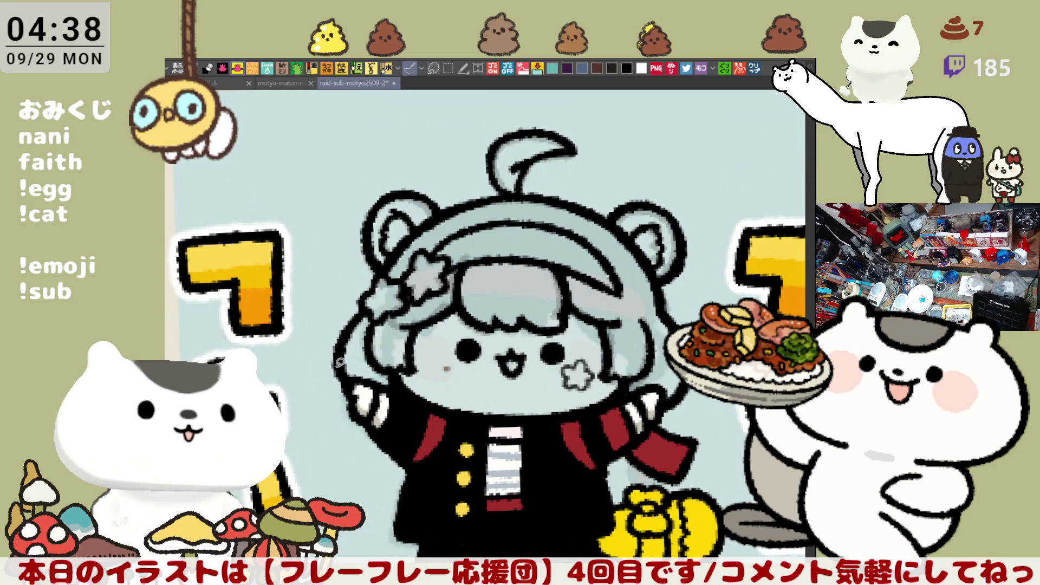
{"action": "left_click_drag", "start_coordinate": [360, 379], "coordinate": [386, 379]}
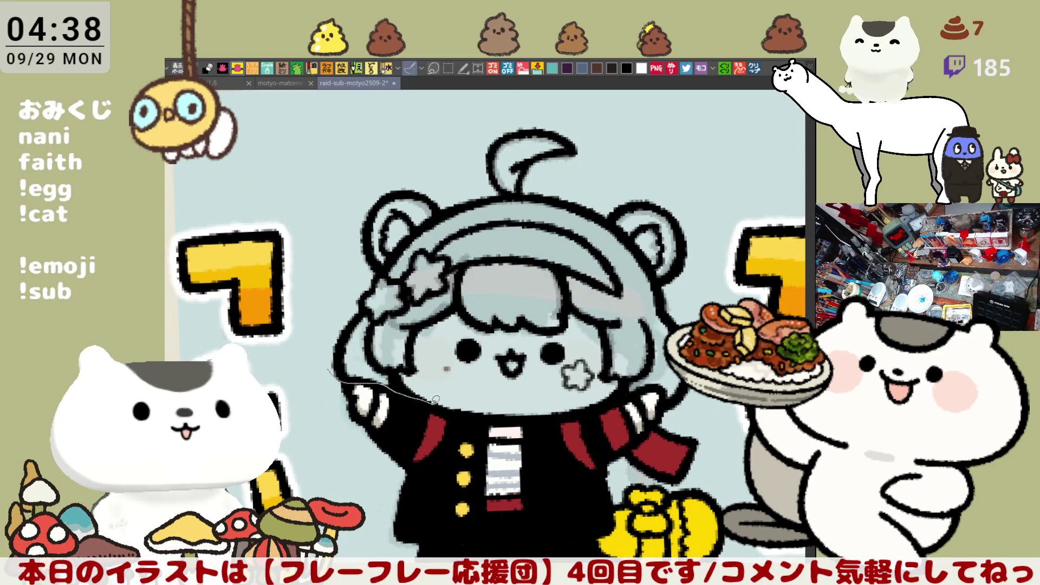
{"action": "mouse_move", "coordinate": [518, 414]}
{"action": "left_mouse_down"}
{"action": "mouse_move", "coordinate": [628, 391]}
{"action": "mouse_move", "coordinate": [719, 266]}
{"action": "mouse_move", "coordinate": [575, 103]}
{"action": "mouse_move", "coordinate": [364, 165]}
{"action": "mouse_move", "coordinate": [320, 353]}
{"action": "mouse_move", "coordinate": [351, 377]}
{"action": "mouse_move", "coordinate": [497, 427]}
{"action": "mouse_move", "coordinate": [549, 422]}
{"action": "mouse_move", "coordinate": [609, 397]}
{"action": "mouse_move", "coordinate": [631, 362]}
{"action": "mouse_move", "coordinate": [528, 253]}
{"action": "mouse_move", "coordinate": [440, 270]}
{"action": "mouse_move", "coordinate": [354, 371]}
{"action": "left_mouse_up"}
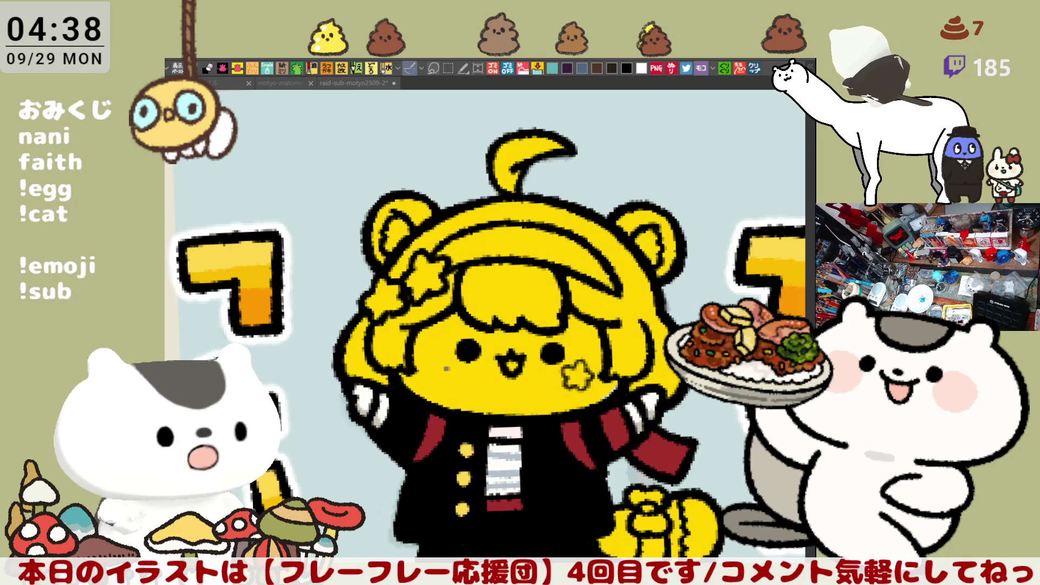
- Fill the headband dark red and the two hair stars orange and yellow
{"action": "left_click", "coordinate": [576, 425]}
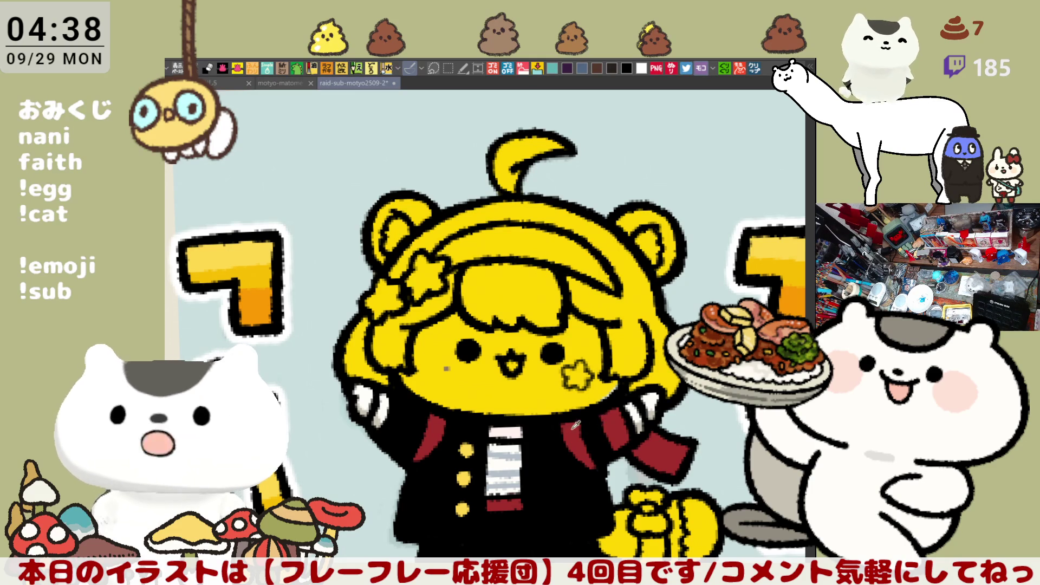
{"action": "left_click", "coordinate": [582, 258]}
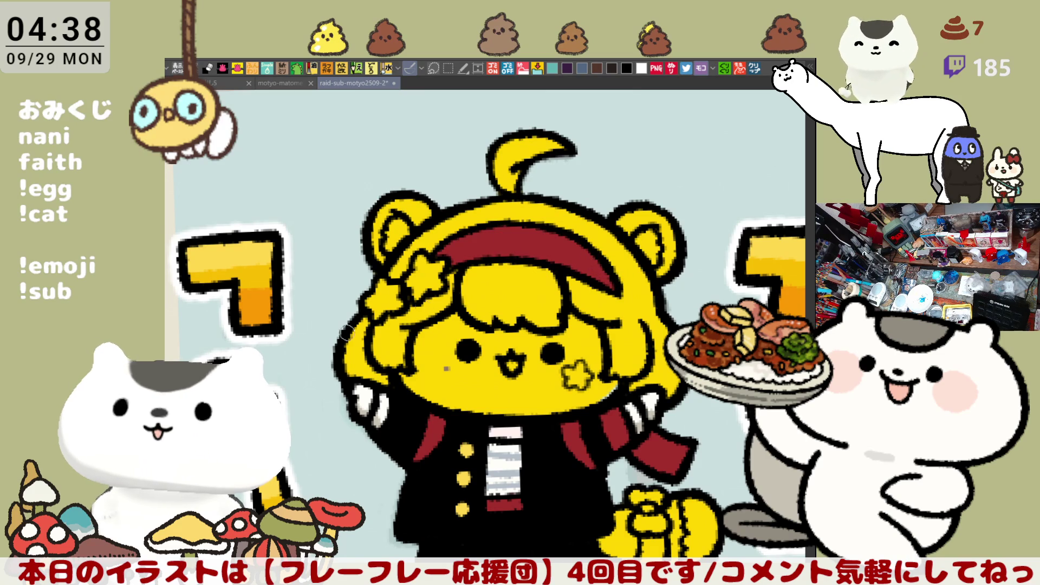
{"action": "left_click", "coordinate": [426, 277]}
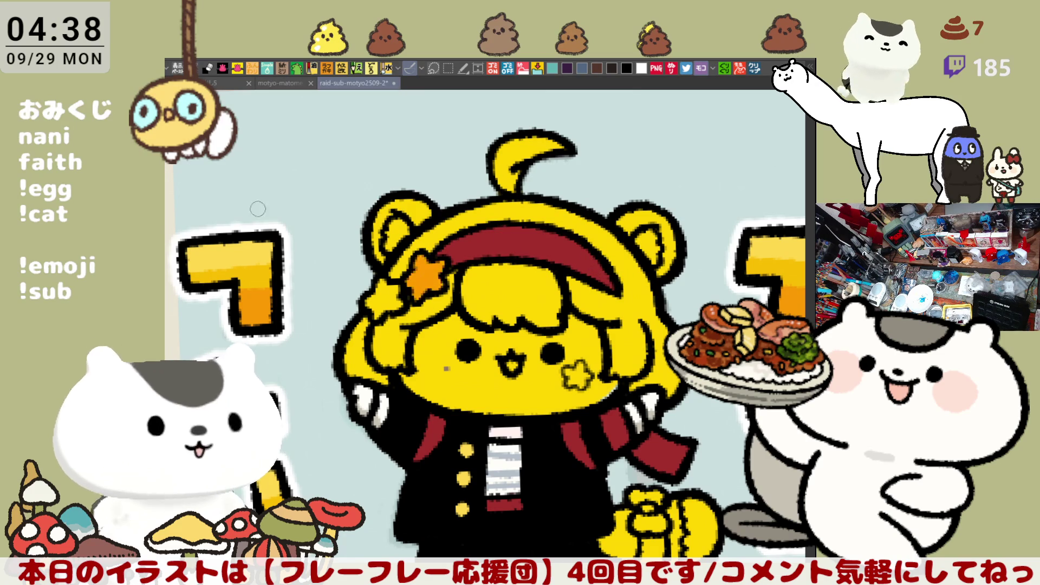
{"action": "left_click", "coordinate": [379, 277]}
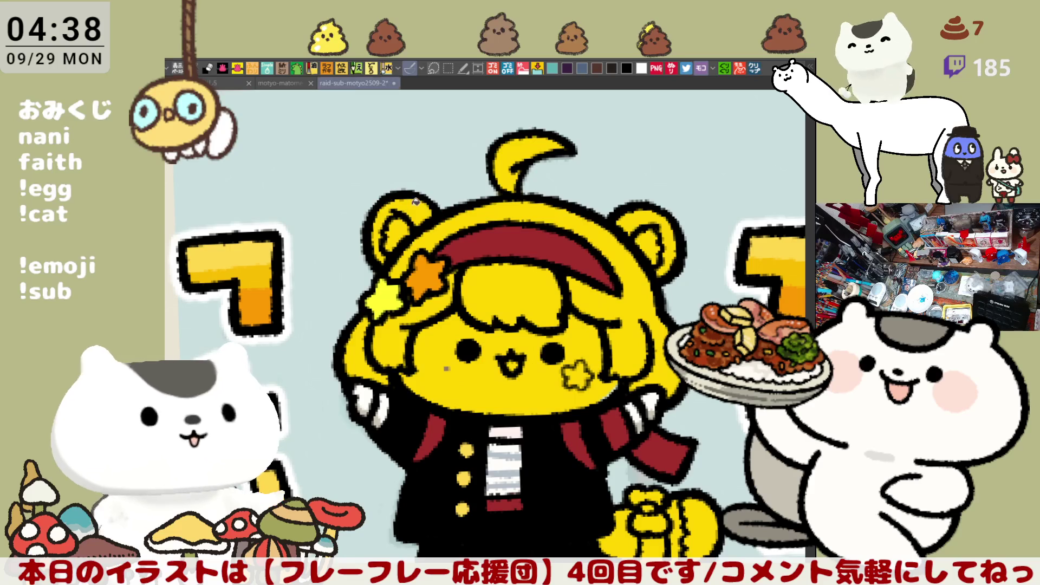
- Fill both ears brown and both inner ears cream
{"action": "left_click", "coordinate": [415, 201]}
{"action": "left_click", "coordinate": [647, 227]}
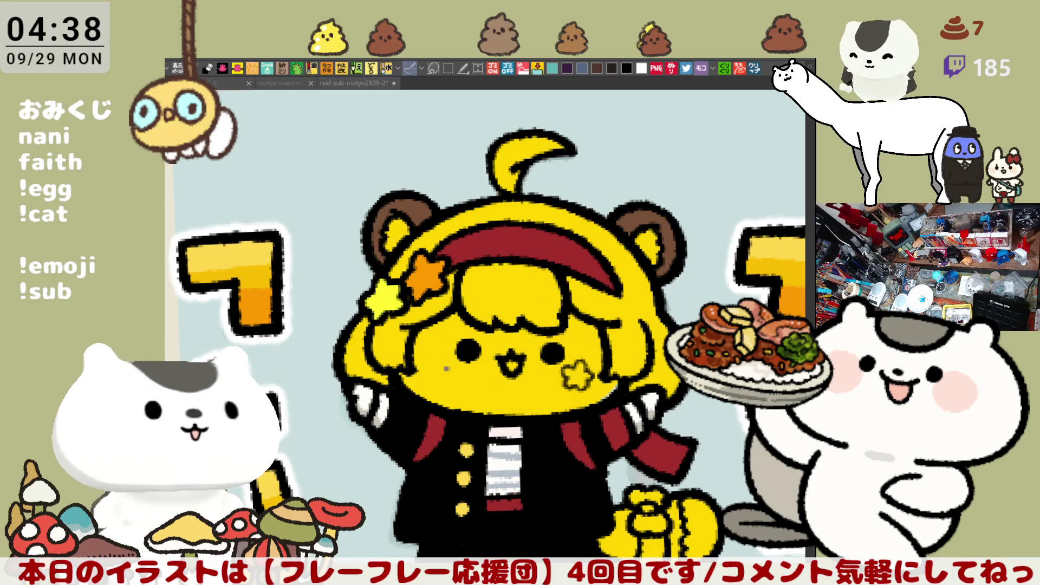
{"action": "left_click", "coordinate": [394, 233]}
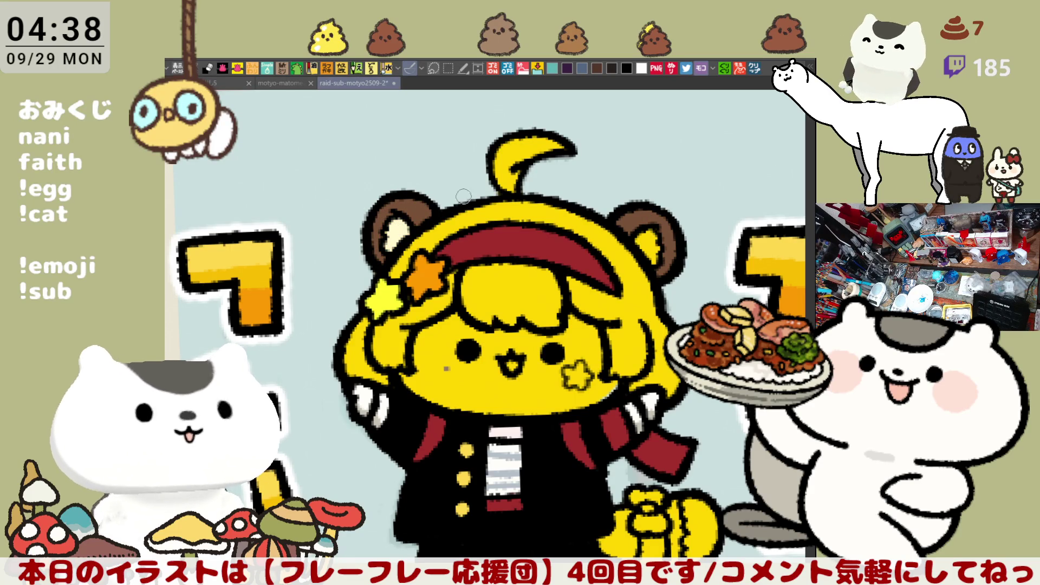
{"action": "left_click", "coordinate": [654, 233]}
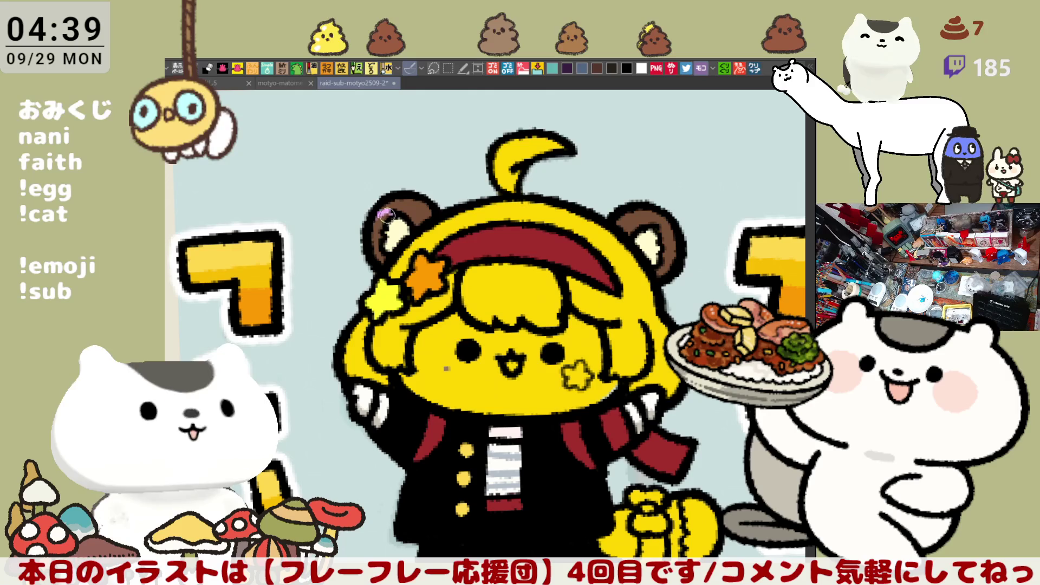
- Shade both inner ears light purple, then paste a Steam game page as a new canvas
{"action": "left_click_drag", "start_coordinate": [390, 213], "coordinate": [377, 242]}
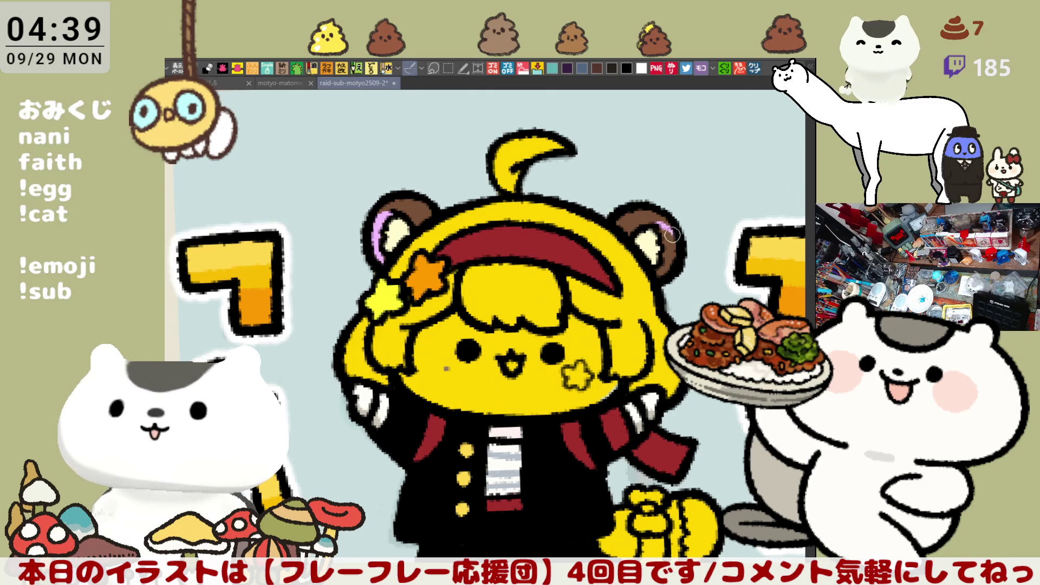
{"action": "left_click_drag", "start_coordinate": [665, 227], "coordinate": [678, 268]}
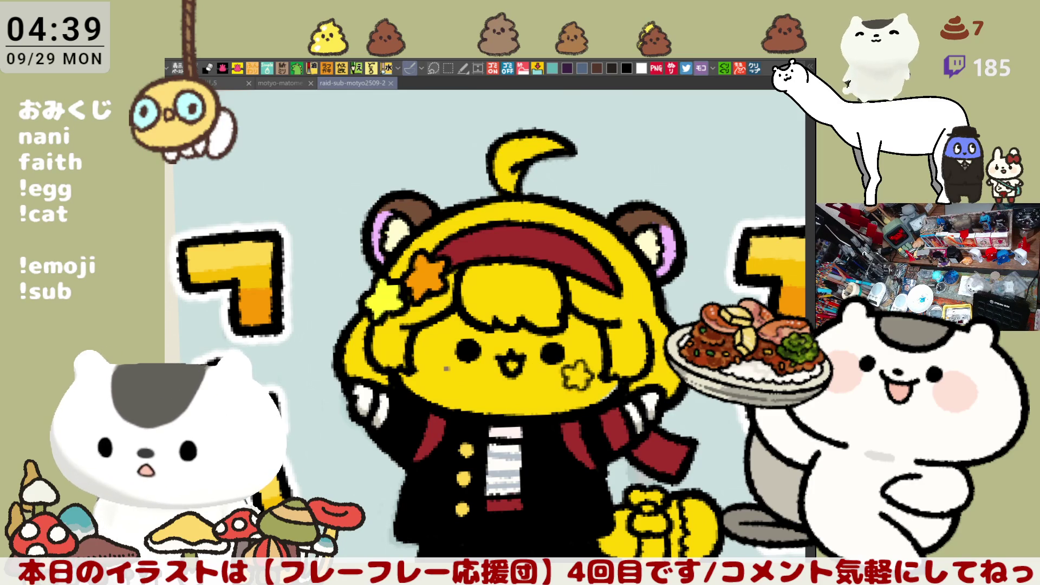
{"action": "left_click", "coordinate": [759, 69]}
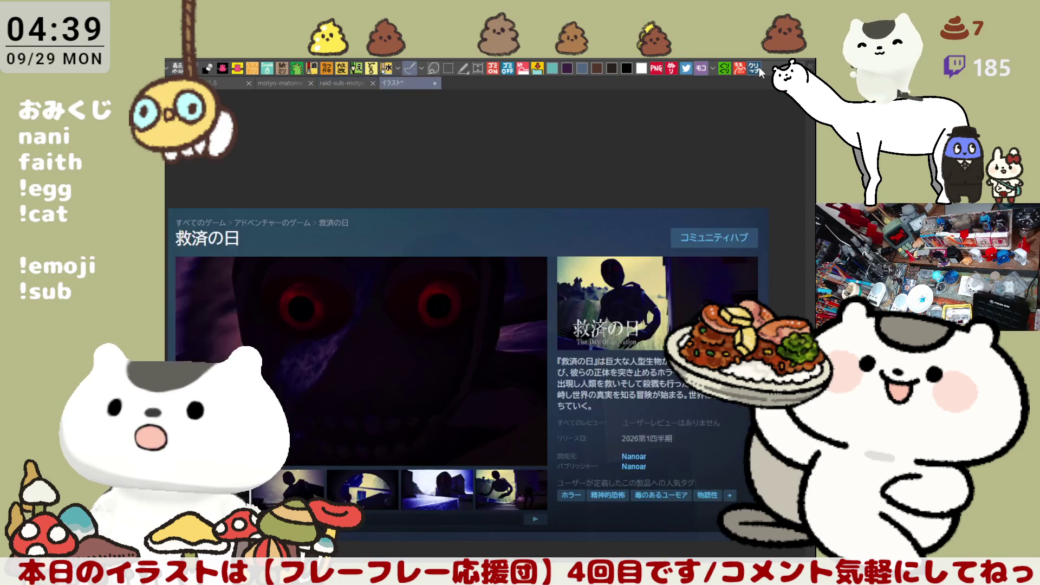
- Scroll through the 救済の日 Steam store page, then close it
{"action": "scroll", "coordinate": [521, 349], "scroll_direction": "up", "scroll_amount": 4}
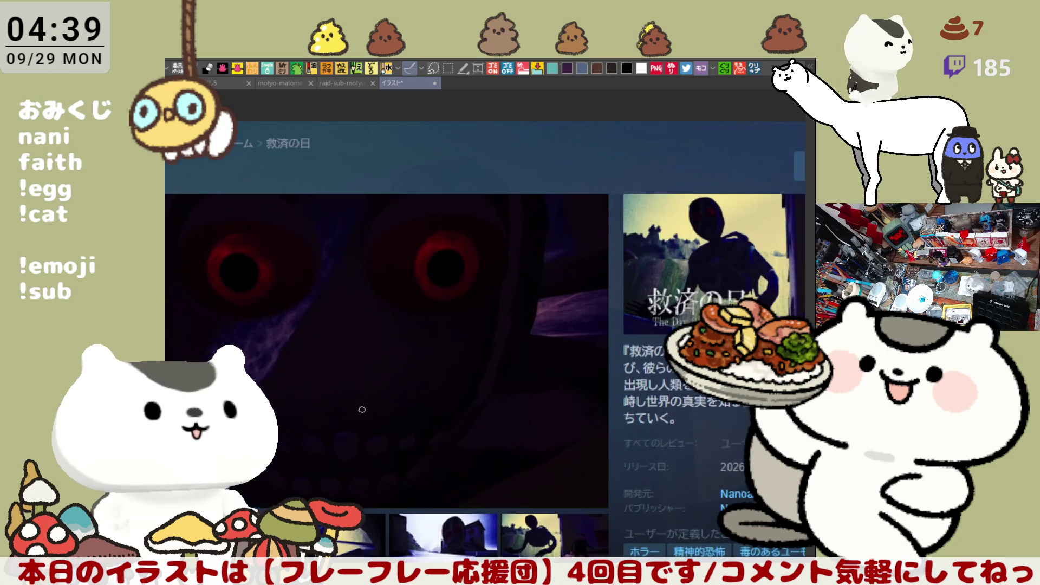
{"action": "scroll", "coordinate": [471, 370], "scroll_direction": "up", "scroll_amount": 1}
{"action": "scroll", "coordinate": [474, 369], "scroll_direction": "down", "scroll_amount": 2}
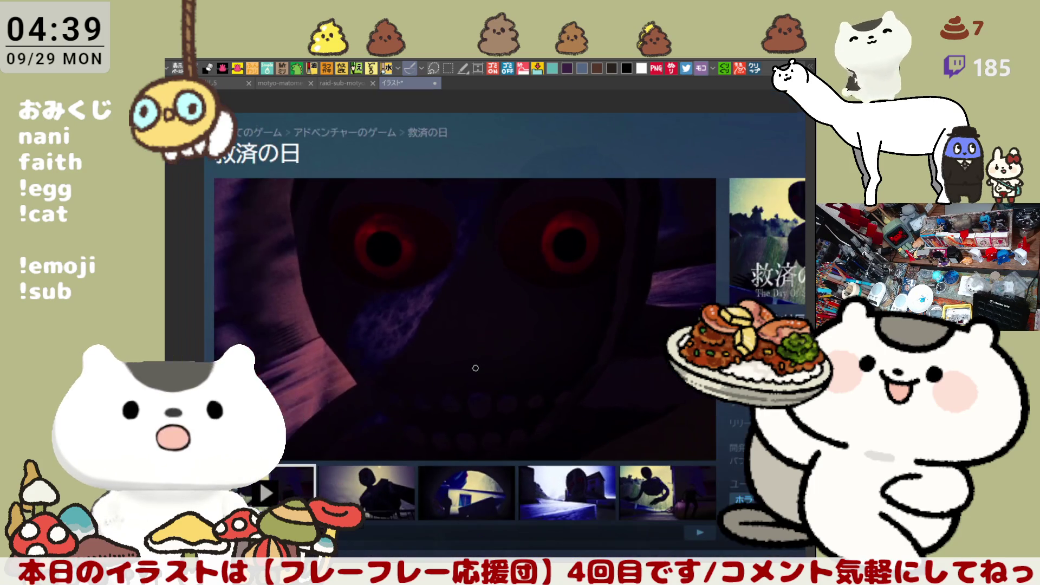
{"action": "left_click_drag", "start_coordinate": [506, 365], "coordinate": [482, 336]}
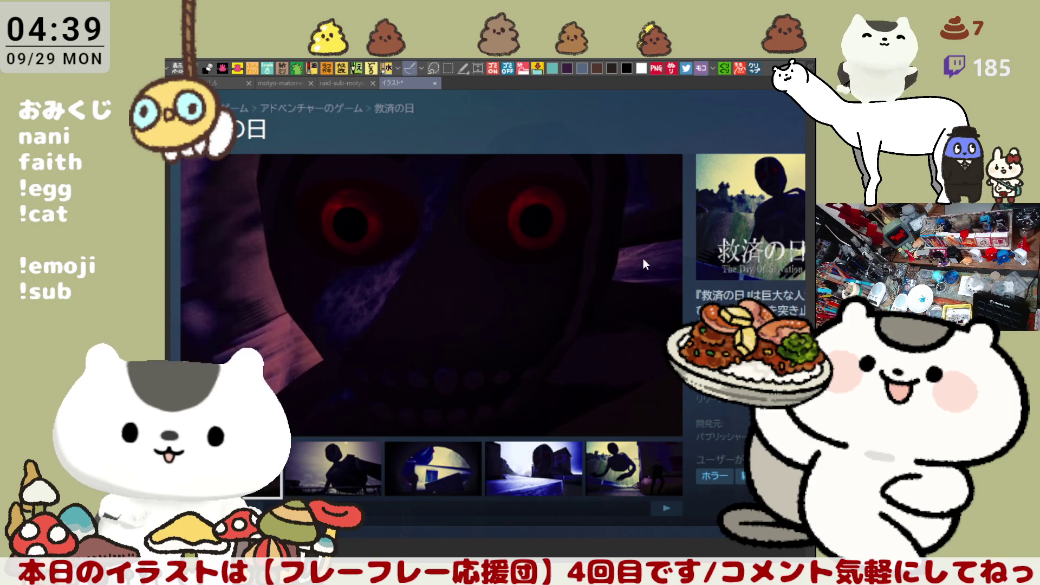
{"action": "scroll", "coordinate": [644, 265], "scroll_direction": "down", "scroll_amount": 6}
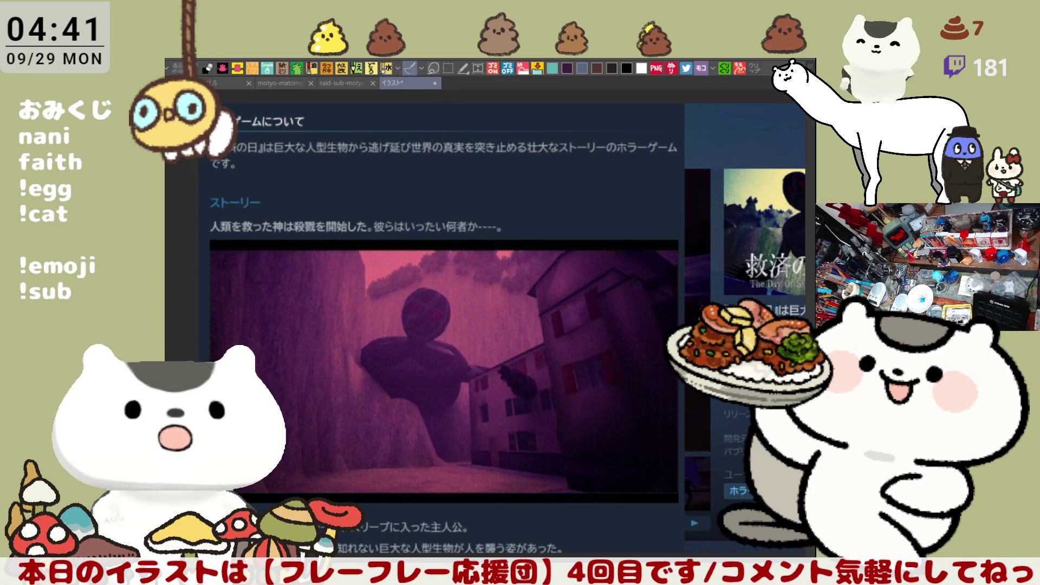
{"action": "key", "text": "ctrl+w"}
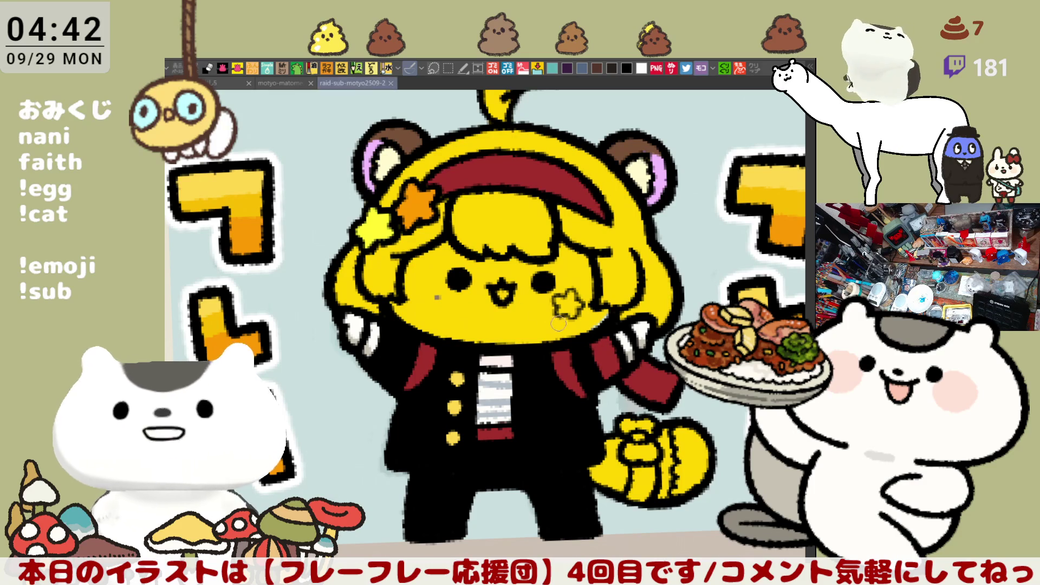
- Fill the chibi's face with pale pink
{"action": "left_click_drag", "start_coordinate": [465, 270], "coordinate": [483, 267]}
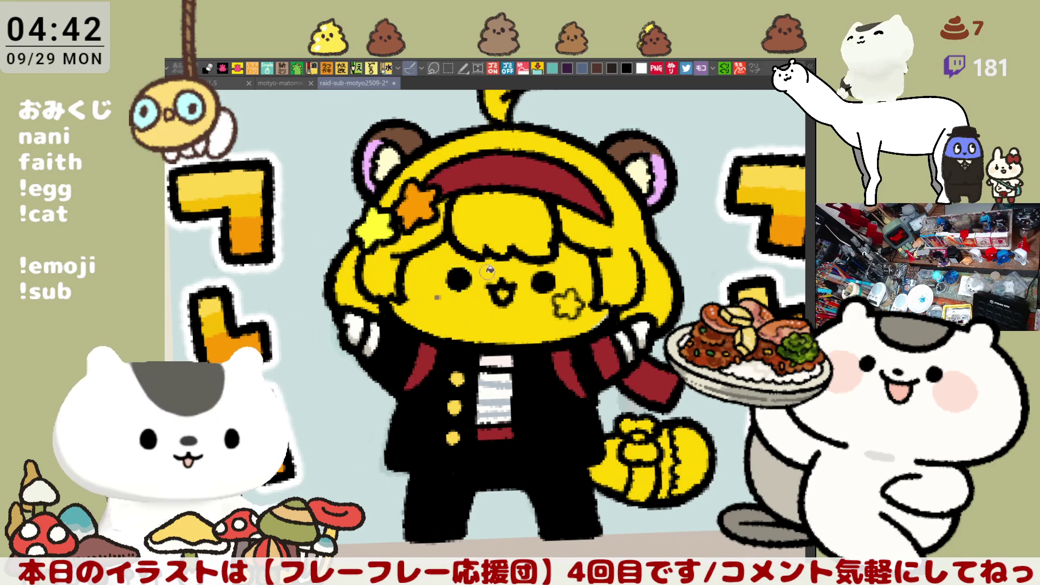
{"action": "left_click", "coordinate": [485, 270]}
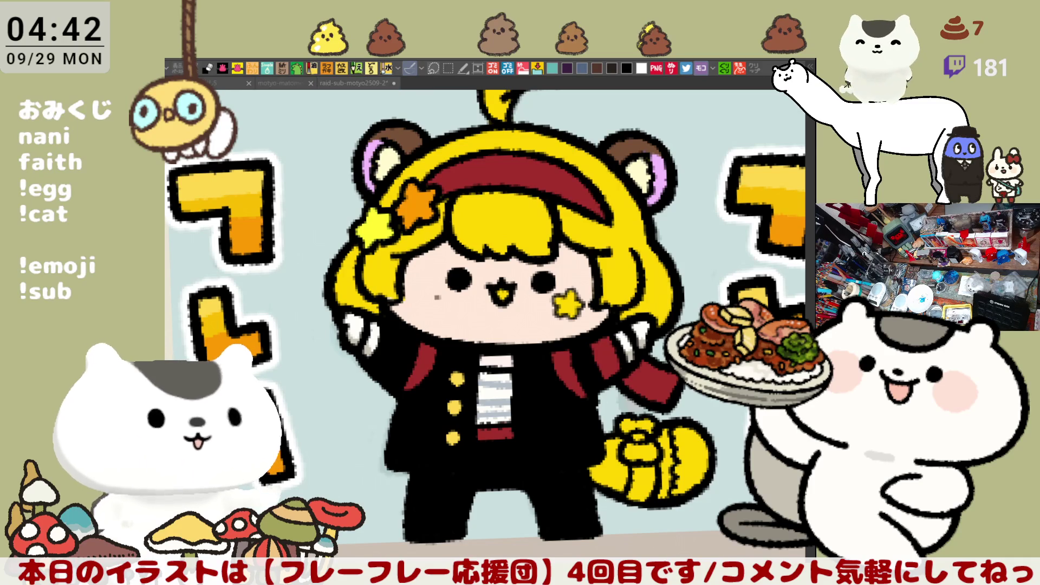
{"action": "left_click", "coordinate": [397, 248]}
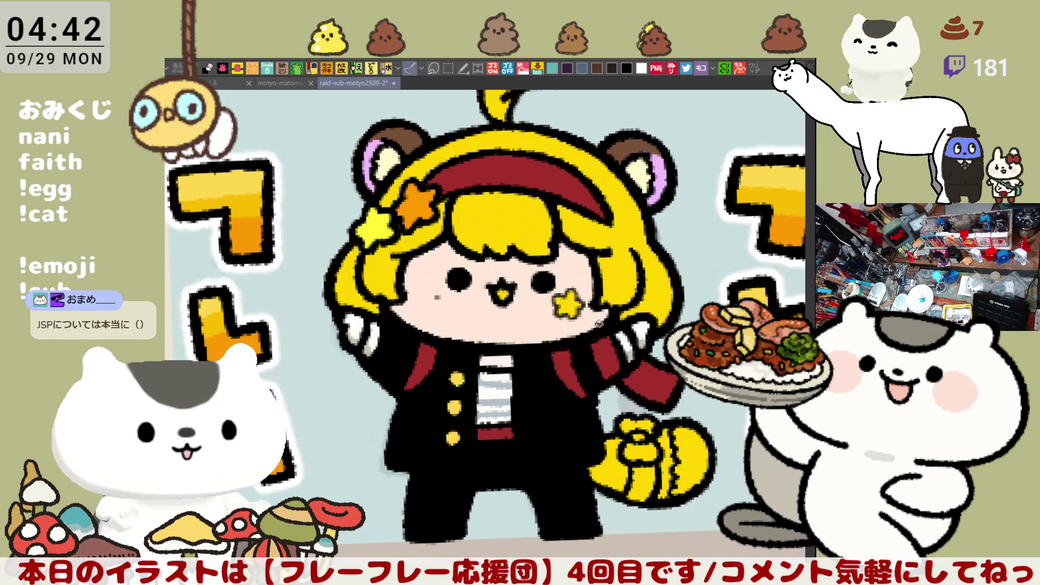
- Make the cheek star orange and airbrush pink blush onto both cheeks
{"action": "left_click", "coordinate": [569, 305]}
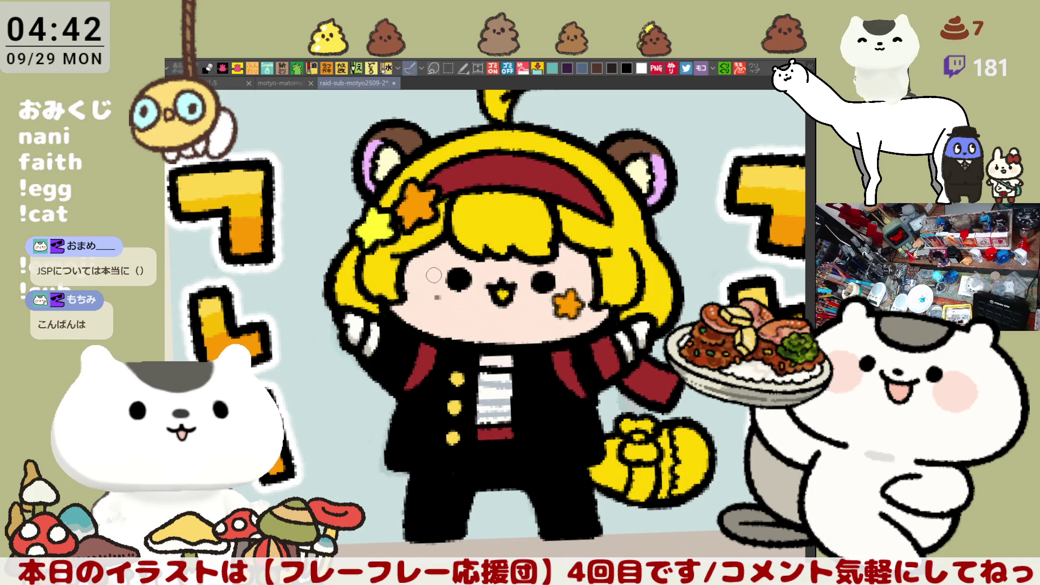
{"action": "mouse_move", "coordinate": [418, 271]}
{"action": "left_mouse_down"}
{"action": "mouse_move", "coordinate": [431, 290]}
{"action": "mouse_move", "coordinate": [428, 281]}
{"action": "left_mouse_up"}
{"action": "mouse_move", "coordinate": [580, 287]}
{"action": "left_mouse_down"}
{"action": "mouse_move", "coordinate": [550, 296]}
{"action": "mouse_move", "coordinate": [560, 279]}
{"action": "mouse_move", "coordinate": [587, 279]}
{"action": "left_mouse_up"}
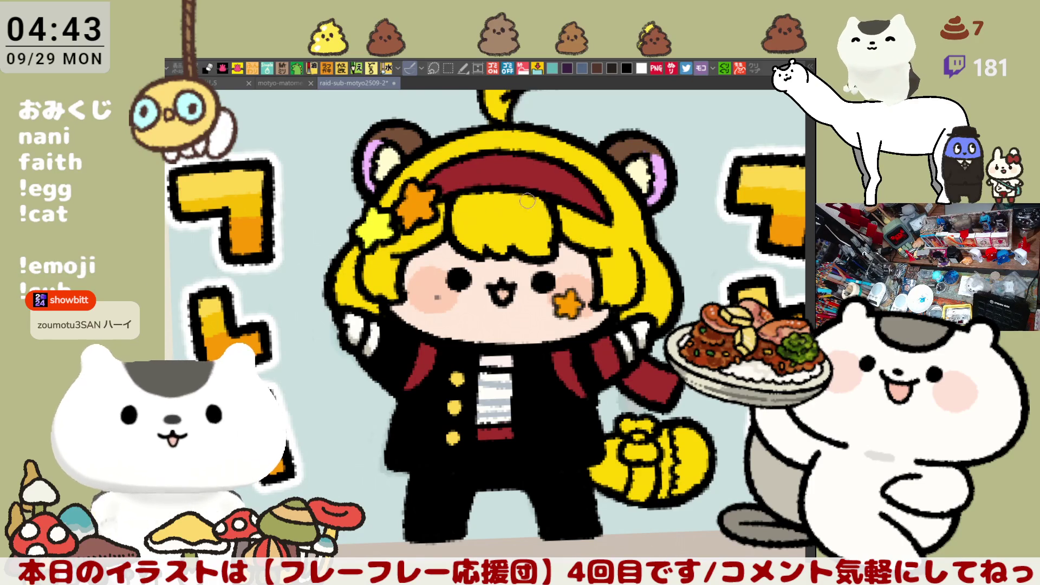
{"action": "left_click_drag", "start_coordinate": [482, 225], "coordinate": [530, 222]}
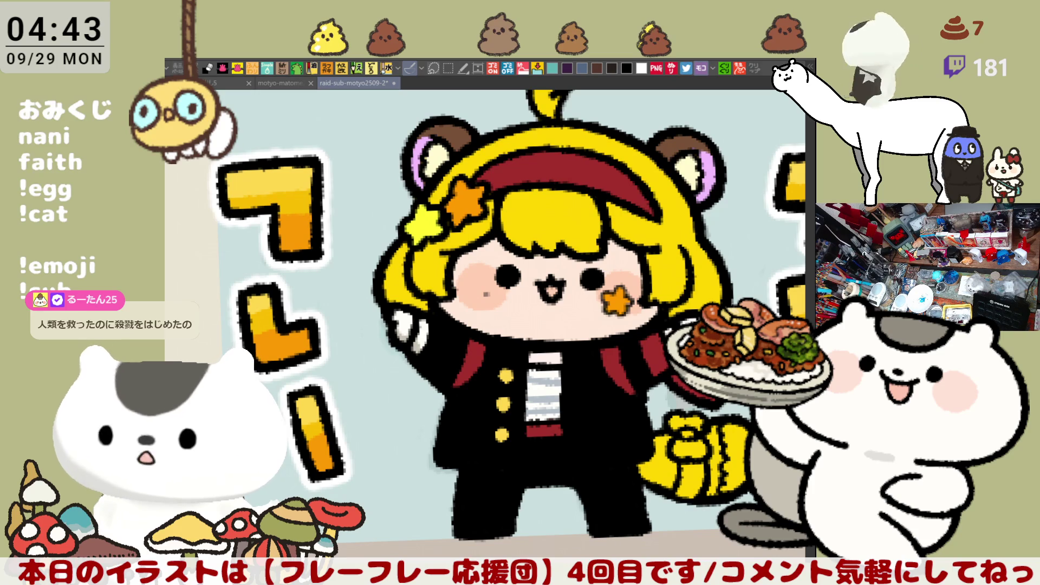
- Draw a short white shine highlight on the hair, redrawing it once
{"action": "left_click_drag", "start_coordinate": [527, 208], "coordinate": [523, 218]}
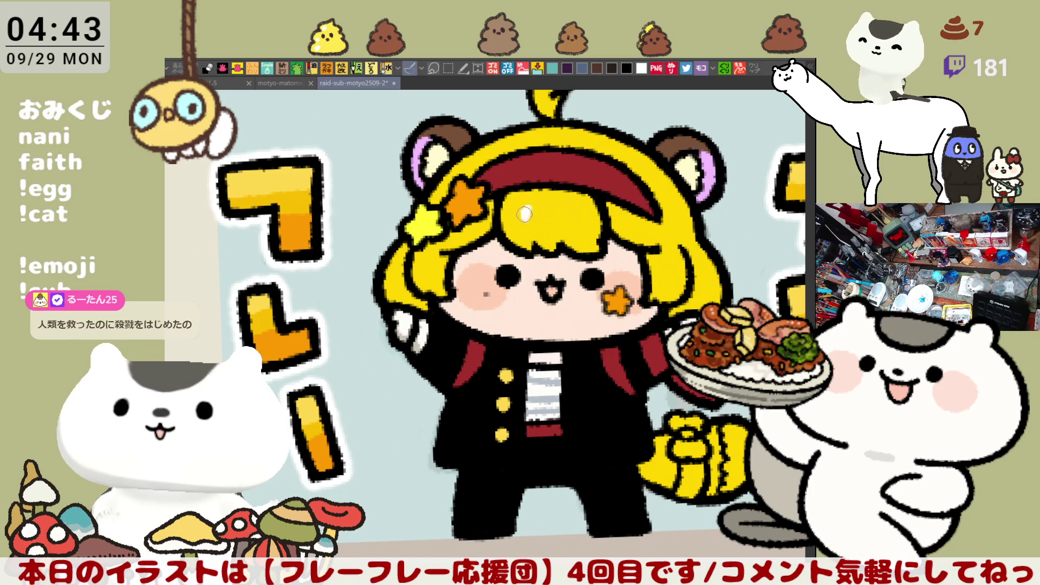
{"action": "key", "text": "ctrl+z"}
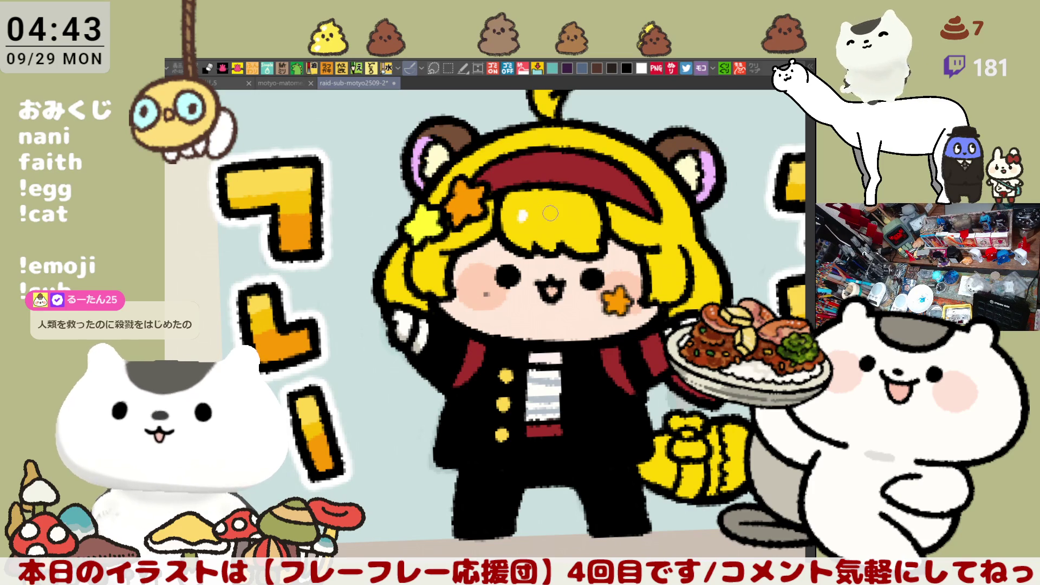
{"action": "mouse_move", "coordinate": [528, 211]}
{"action": "left_mouse_down"}
{"action": "mouse_move", "coordinate": [528, 220]}
{"action": "mouse_move", "coordinate": [572, 219]}
{"action": "left_mouse_up"}
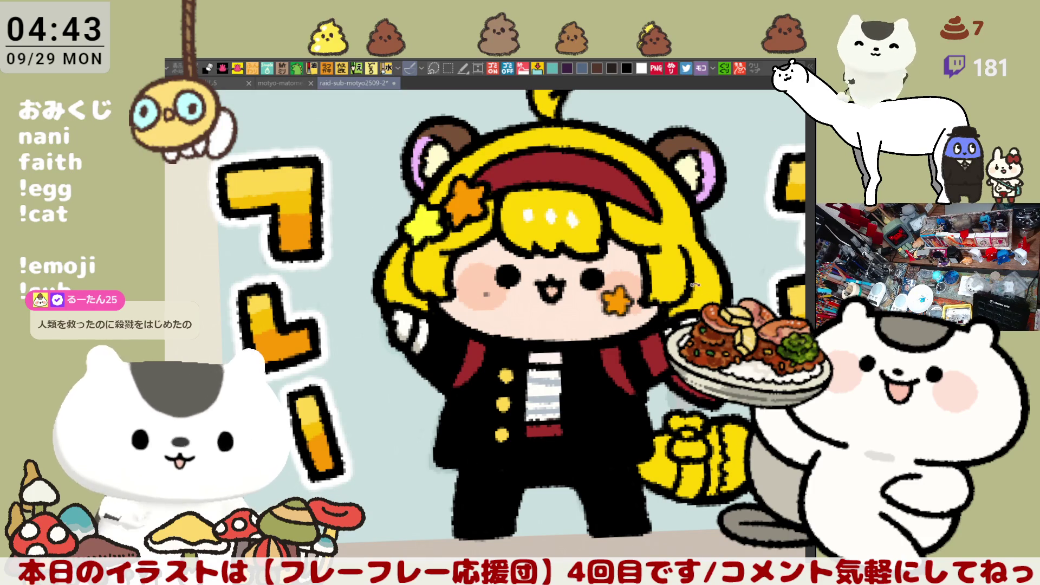
{"action": "scroll", "coordinate": [672, 239], "scroll_direction": "up", "scroll_amount": 2}
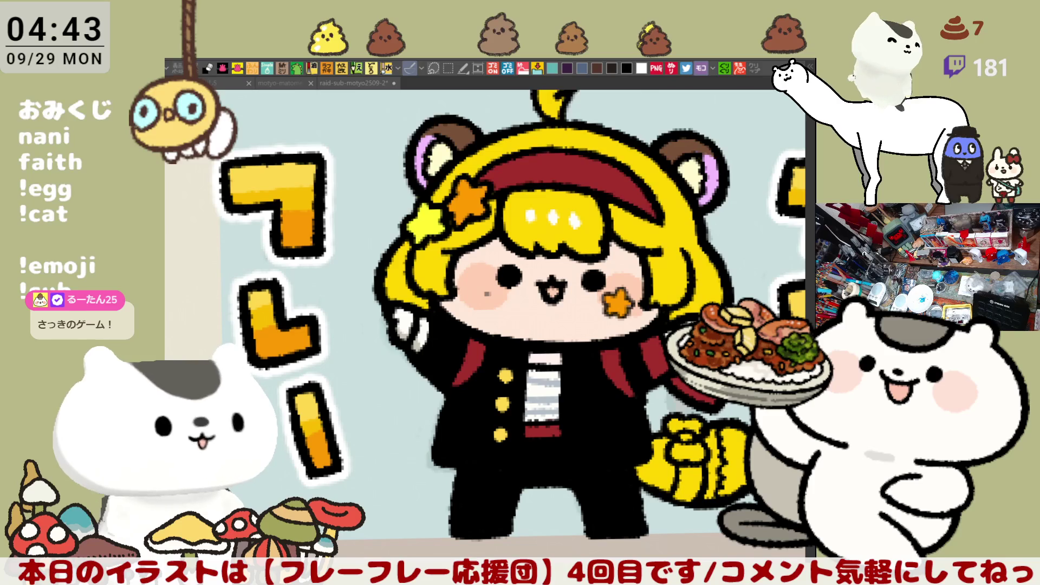
{"action": "left_click_drag", "start_coordinate": [649, 306], "coordinate": [566, 319]}
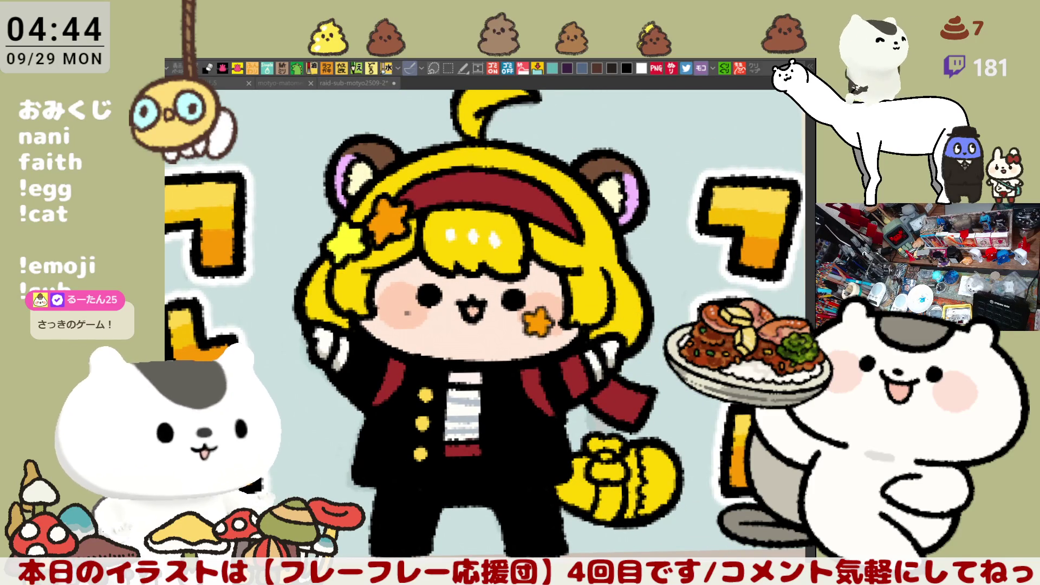
- Fill the tail stripes brown and the tail bow's loops and knot orange
{"action": "left_click", "coordinate": [586, 491]}
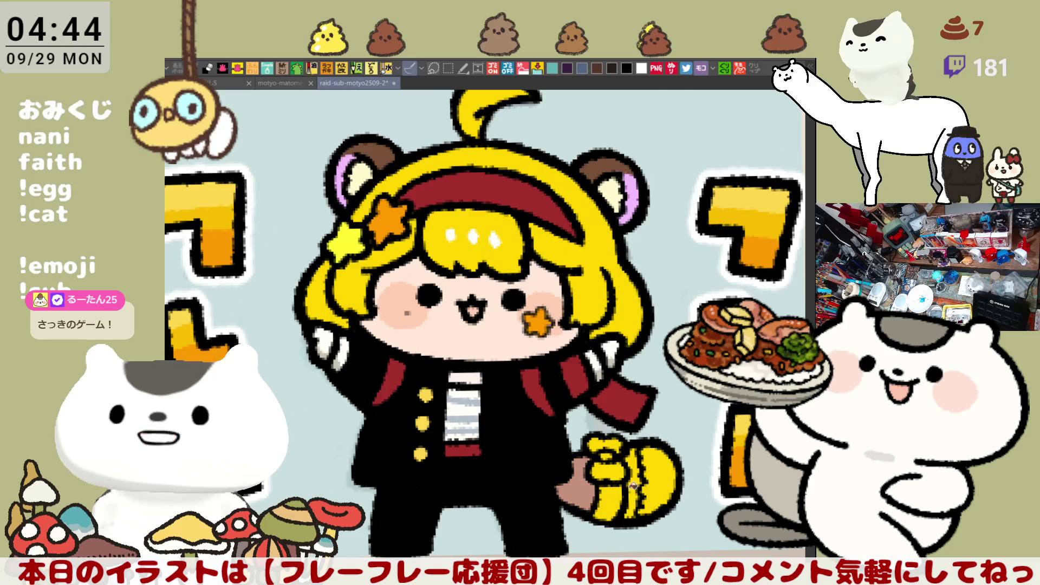
{"action": "left_click", "coordinate": [634, 488]}
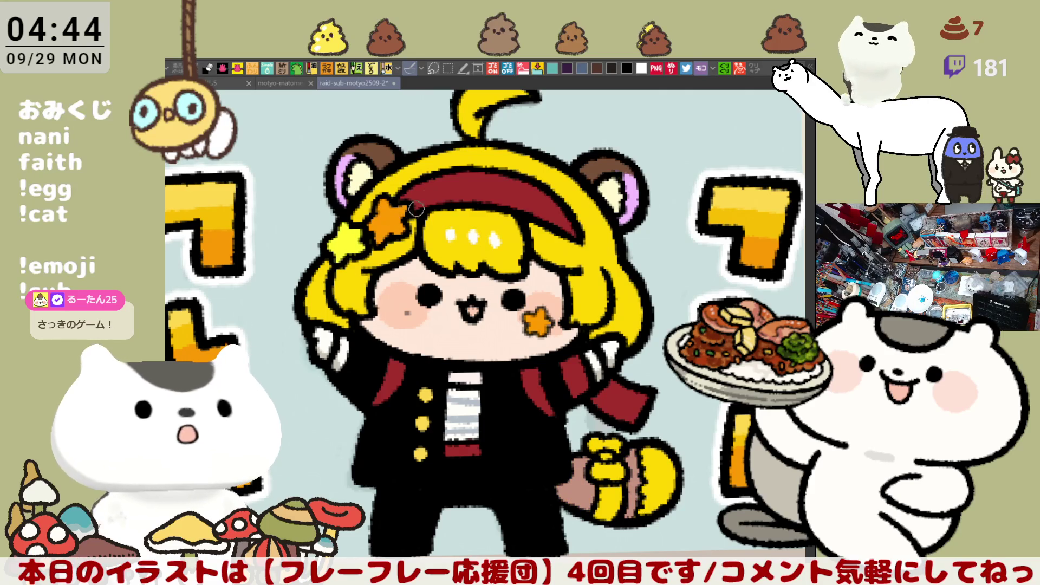
{"action": "left_click", "coordinate": [392, 217], "text": "alt"}
{"action": "left_click", "coordinate": [607, 447]}
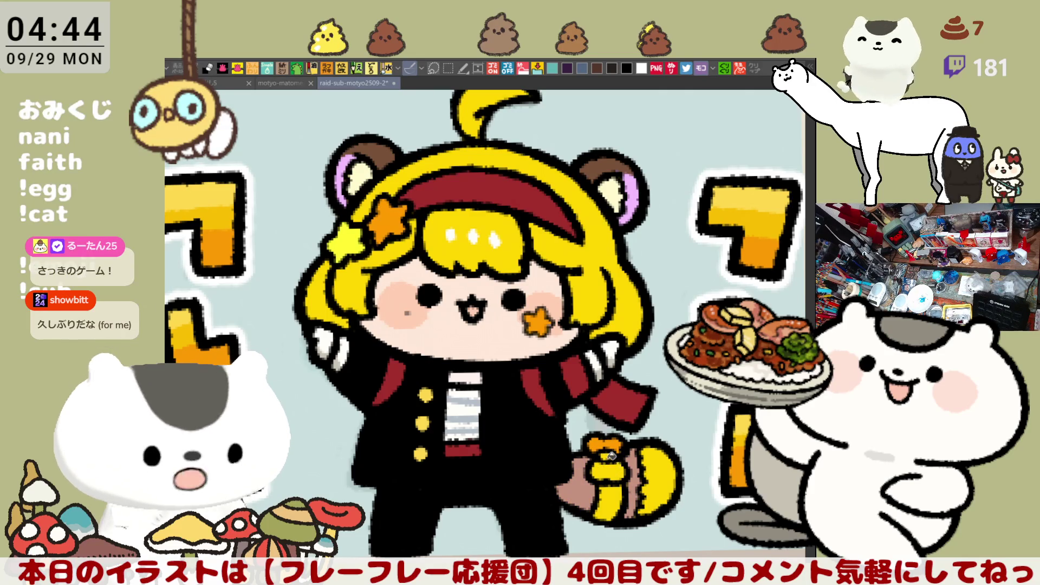
{"action": "left_click", "coordinate": [610, 469]}
{"action": "left_click", "coordinate": [615, 501]}
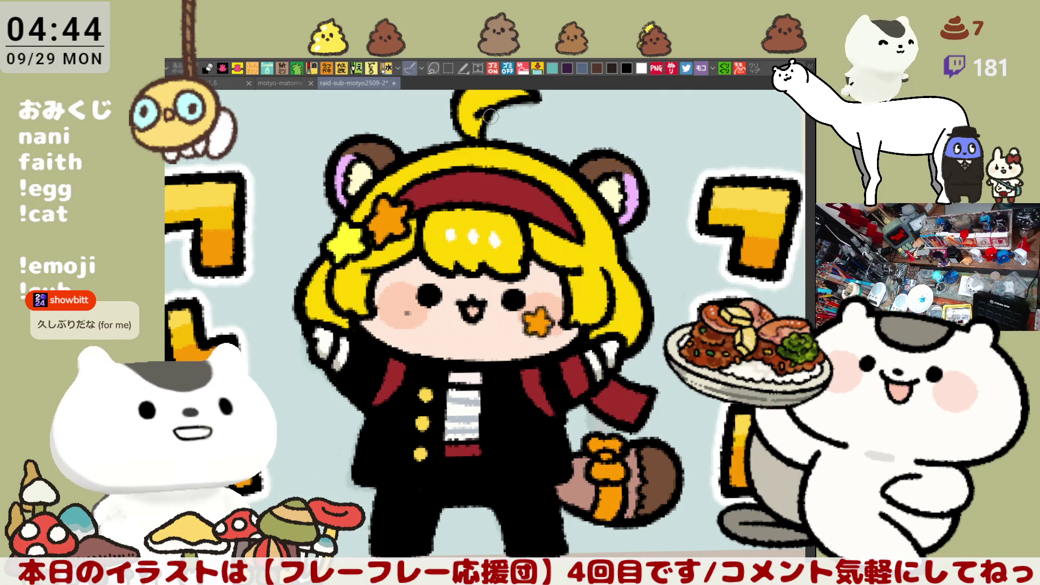
- Save the illustration with Ctrl+S and touch up the hair antenna
{"action": "left_click_drag", "start_coordinate": [336, 148], "coordinate": [679, 179]}
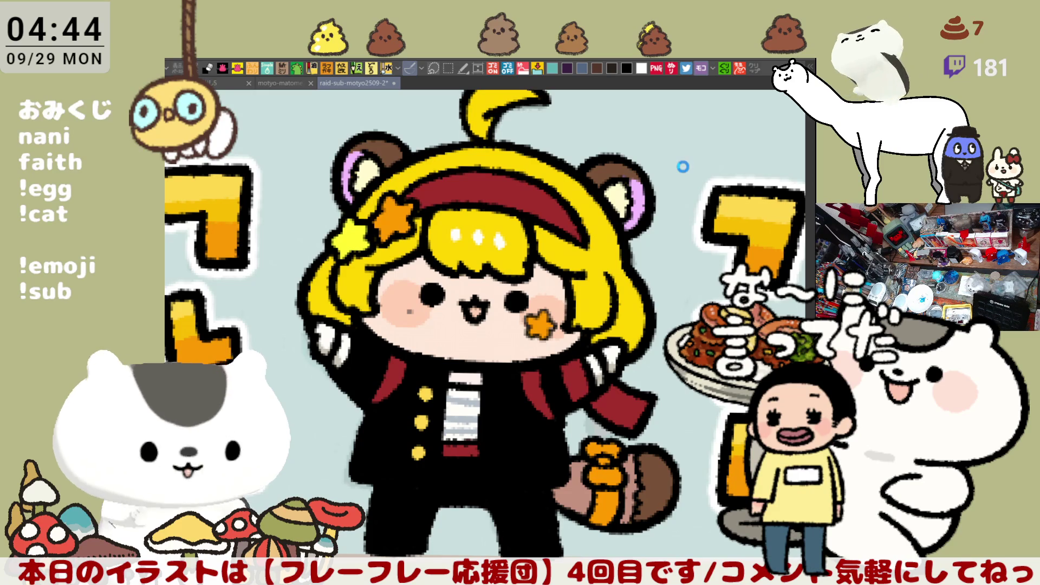
{"action": "key", "text": "ctrl+s"}
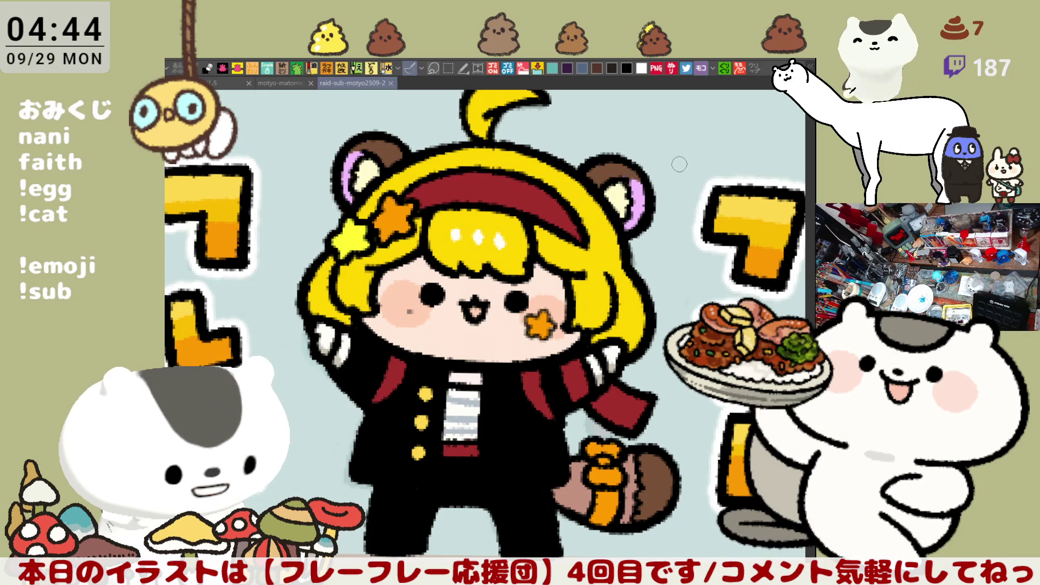
{"action": "scroll", "coordinate": [614, 212], "scroll_direction": "up", "scroll_amount": 3}
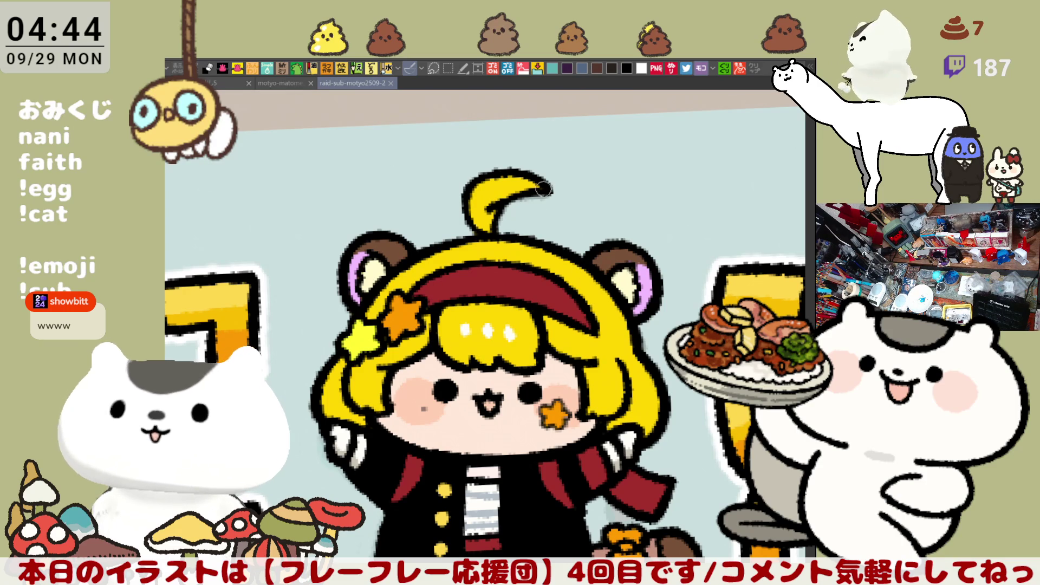
{"action": "left_click_drag", "start_coordinate": [482, 205], "coordinate": [499, 192]}
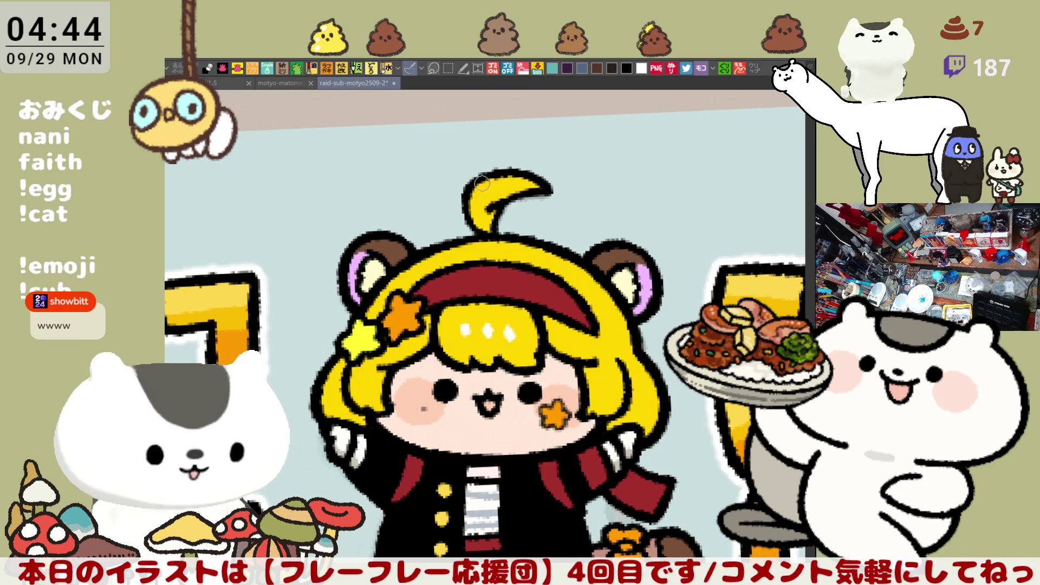
{"action": "left_click_drag", "start_coordinate": [704, 212], "coordinate": [705, 230]}
{"action": "left_click_drag", "start_coordinate": [407, 365], "coordinate": [508, 297]}
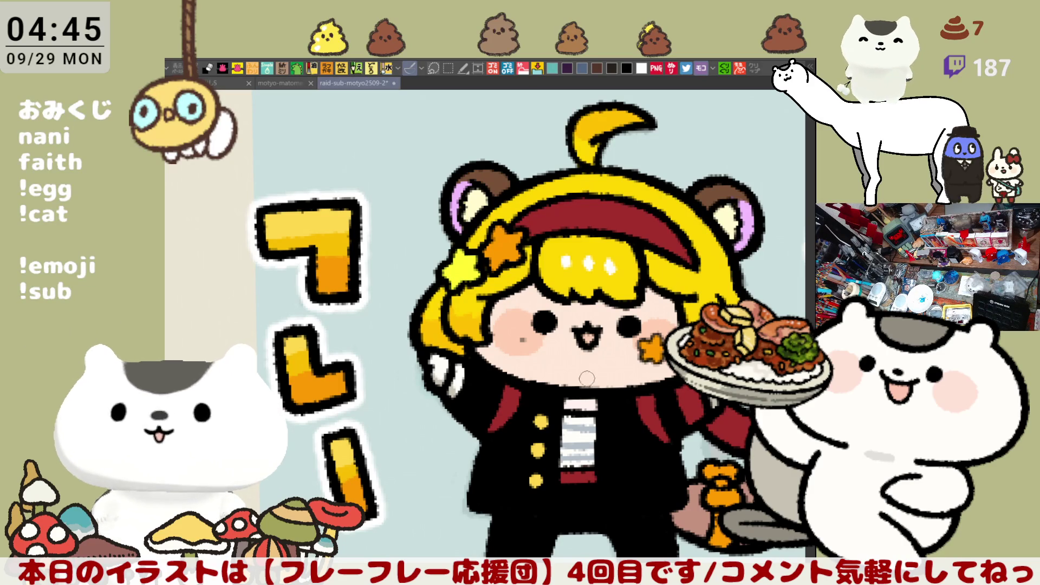
- Zoom out, pan across the sheet, zoom into the はとまる panel, and start lassoing its character
{"action": "left_click_drag", "start_coordinate": [596, 410], "coordinate": [518, 390]}
{"action": "scroll", "coordinate": [565, 361], "scroll_direction": "down", "scroll_amount": 5}
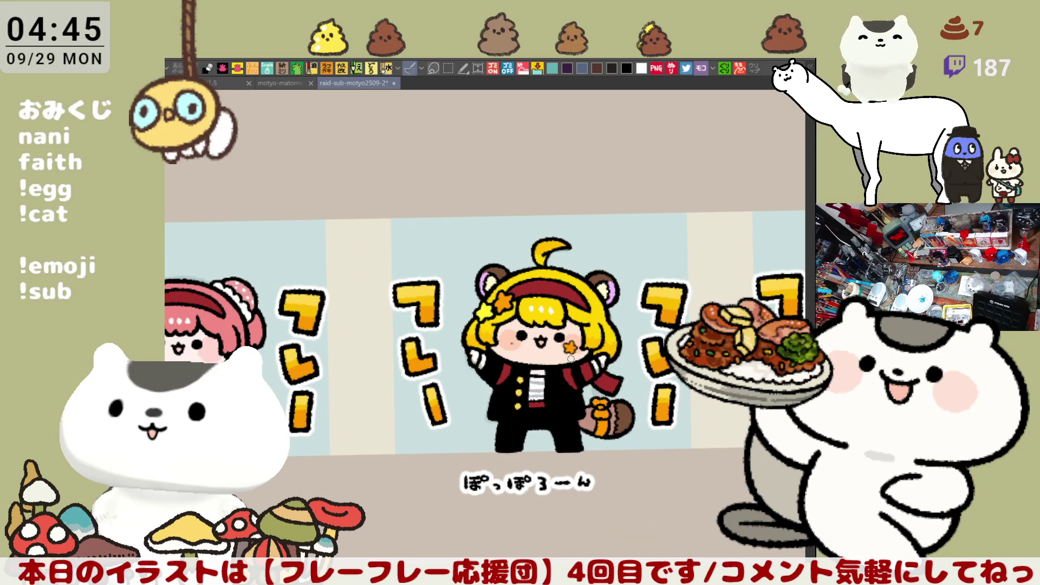
{"action": "scroll", "coordinate": [571, 359], "scroll_direction": "down", "scroll_amount": 5}
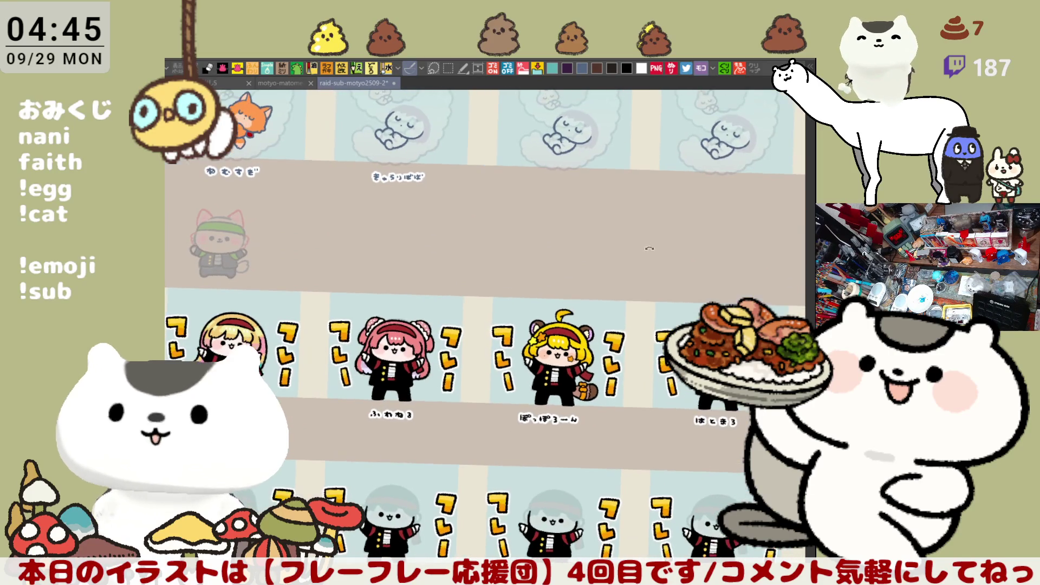
{"action": "mouse_move", "coordinate": [572, 358]}
{"action": "left_mouse_down"}
{"action": "mouse_move", "coordinate": [515, 341]}
{"action": "mouse_move", "coordinate": [622, 246]}
{"action": "left_mouse_up"}
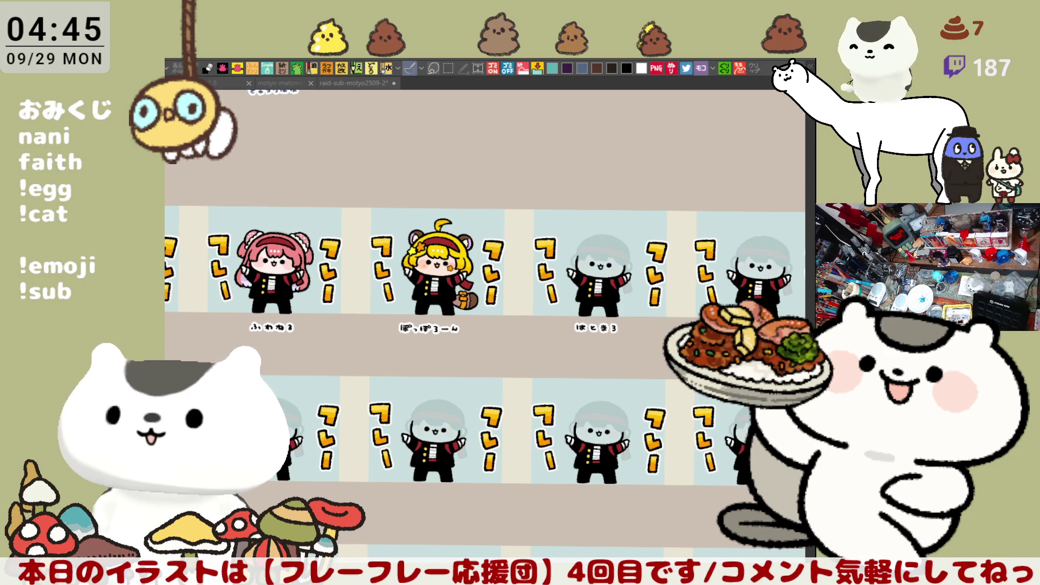
{"action": "scroll", "coordinate": [592, 420], "scroll_direction": "up", "scroll_amount": 3}
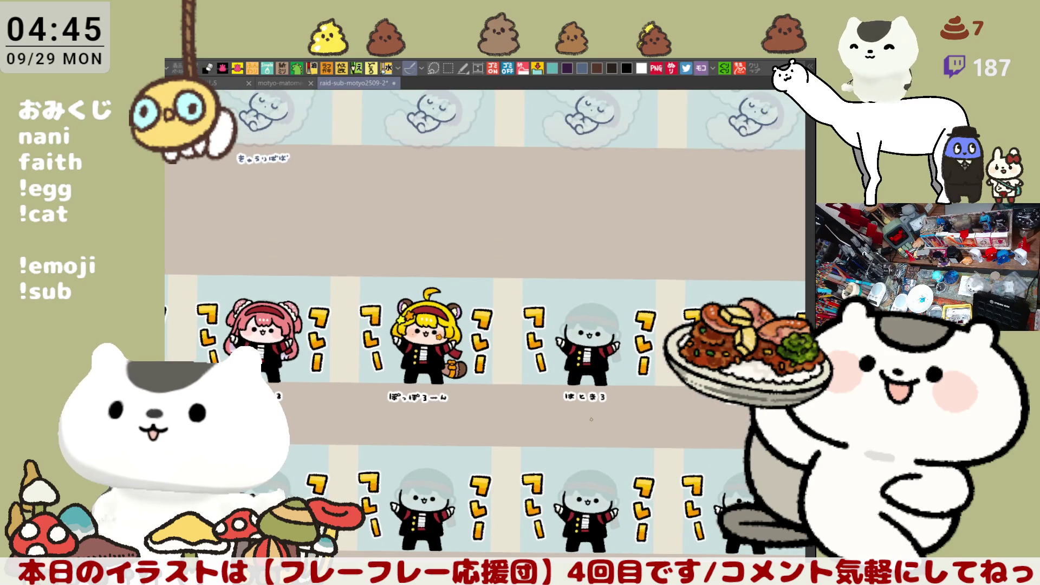
{"action": "scroll", "coordinate": [591, 419], "scroll_direction": "up", "scroll_amount": 5}
{"action": "scroll", "coordinate": [613, 406], "scroll_direction": "up", "scroll_amount": 3}
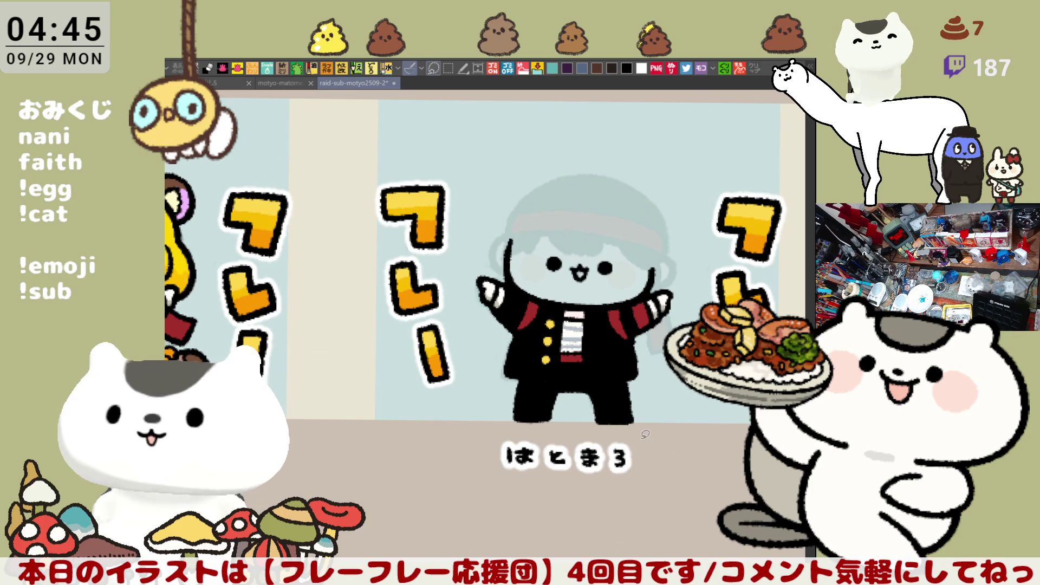
{"action": "mouse_move", "coordinate": [522, 420]}
{"action": "left_mouse_down"}
{"action": "mouse_move", "coordinate": [465, 282]}
{"action": "mouse_move", "coordinate": [687, 250]}
{"action": "mouse_move", "coordinate": [521, 428]}
{"action": "left_mouse_up"}
- Extend the lasso past the はとまる label, delete its dark linework, deselect, and zoom in
{"action": "mouse_move", "coordinate": [640, 325]}
{"action": "left_mouse_down"}
{"action": "mouse_move", "coordinate": [637, 406]}
{"action": "mouse_move", "coordinate": [641, 373]}
{"action": "left_mouse_up"}
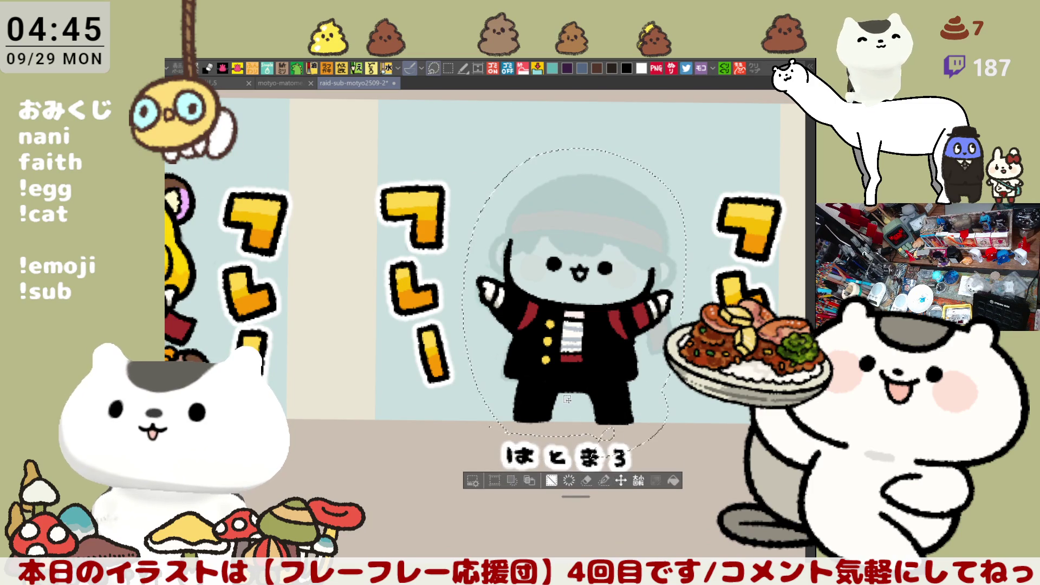
{"action": "key", "text": "Delete"}
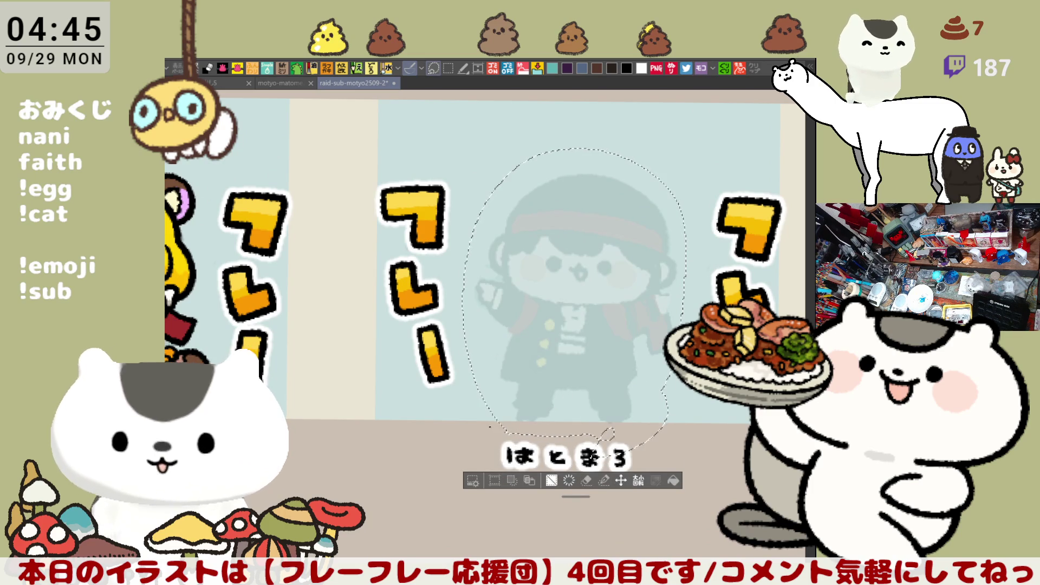
{"action": "key", "text": "ctrl+d"}
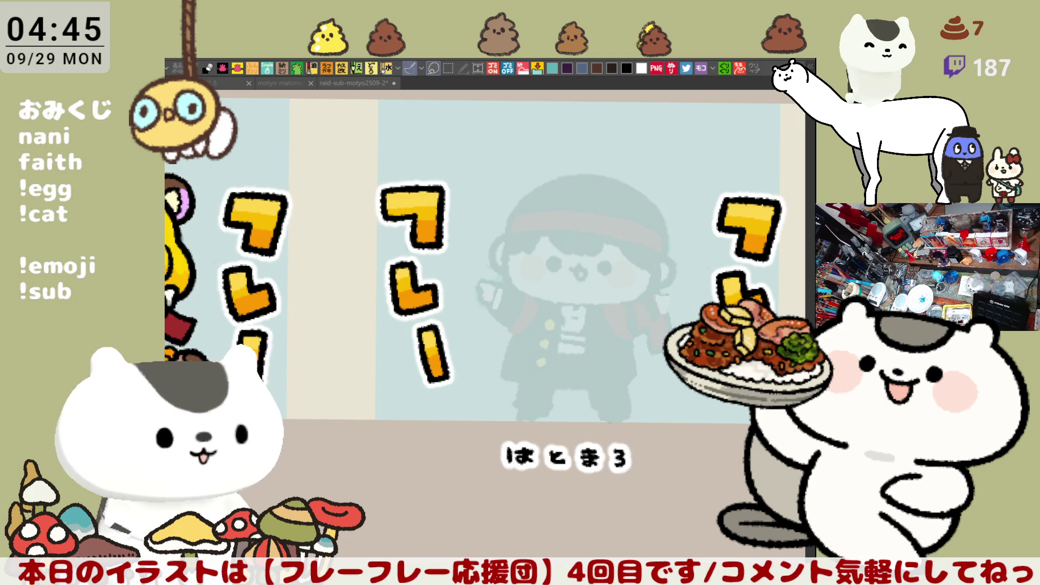
{"action": "left_click", "coordinate": [530, 402]}
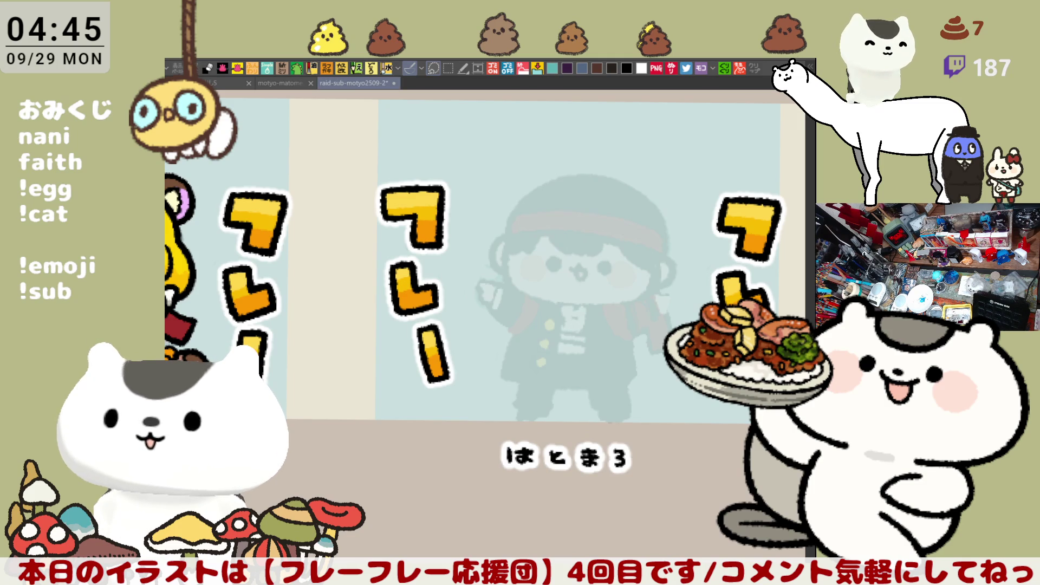
{"action": "scroll", "coordinate": [592, 479], "scroll_direction": "up", "scroll_amount": 2}
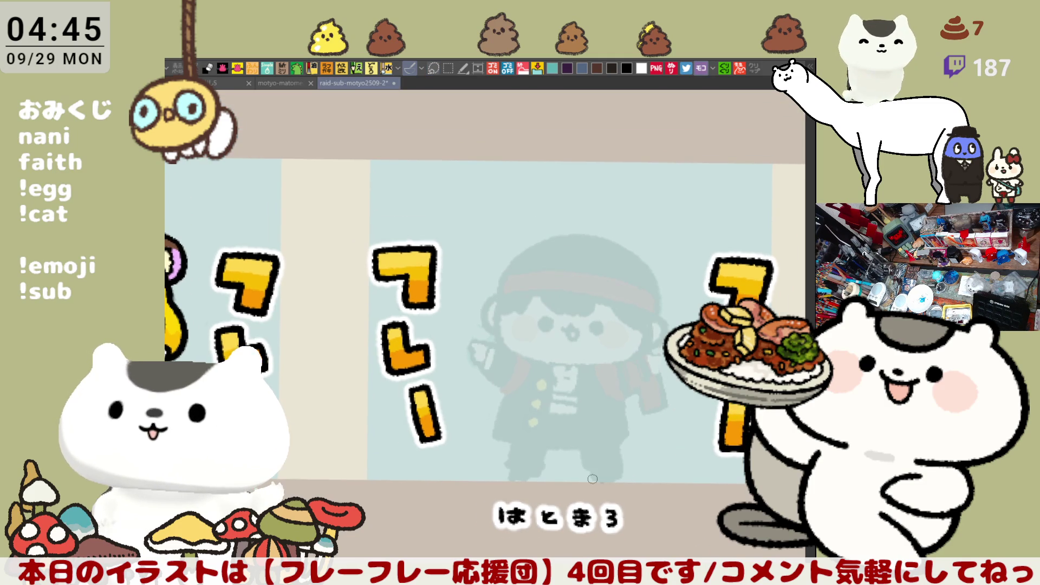
{"action": "scroll", "coordinate": [592, 479], "scroll_direction": "up", "scroll_amount": 3}
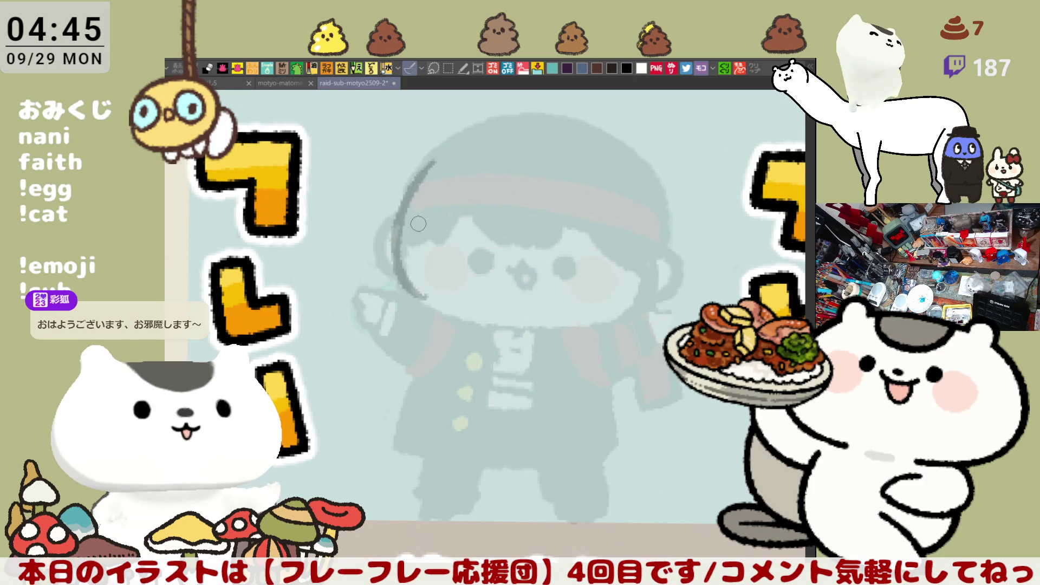
- Ink the left side and top of the head outline, redrawing strokes until they sit right
{"action": "mouse_move", "coordinate": [413, 191]}
{"action": "left_mouse_down"}
{"action": "mouse_move", "coordinate": [392, 255]}
{"action": "mouse_move", "coordinate": [466, 320]}
{"action": "left_mouse_up"}
{"action": "key", "text": "ctrl+z"}
{"action": "mouse_move", "coordinate": [407, 200]}
{"action": "left_mouse_down"}
{"action": "mouse_move", "coordinate": [429, 320]}
{"action": "mouse_move", "coordinate": [496, 335]}
{"action": "mouse_move", "coordinate": [574, 332]}
{"action": "left_mouse_up"}
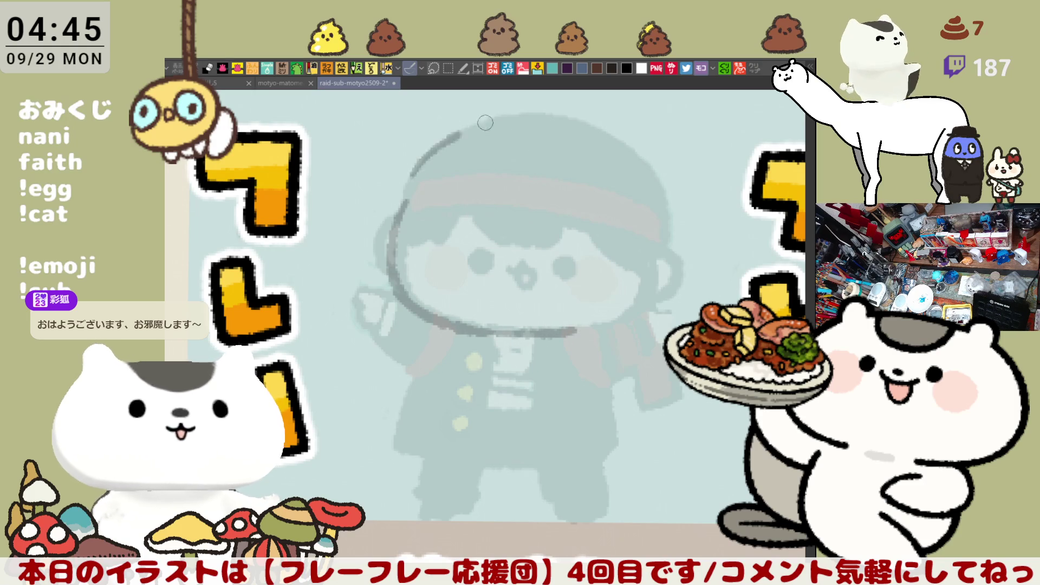
{"action": "left_click_drag", "start_coordinate": [421, 179], "coordinate": [553, 127]}
{"action": "key", "text": "ctrl+z"}
{"action": "mouse_move", "coordinate": [419, 181]}
{"action": "left_mouse_down"}
{"action": "mouse_move", "coordinate": [431, 166]}
{"action": "mouse_move", "coordinate": [523, 137]}
{"action": "mouse_move", "coordinate": [588, 135]}
{"action": "left_mouse_up"}
{"action": "key", "text": "ctrl+z"}
{"action": "mouse_move", "coordinate": [474, 135]}
{"action": "left_mouse_down"}
{"action": "mouse_move", "coordinate": [587, 138]}
{"action": "mouse_move", "coordinate": [616, 156]}
{"action": "left_mouse_up"}
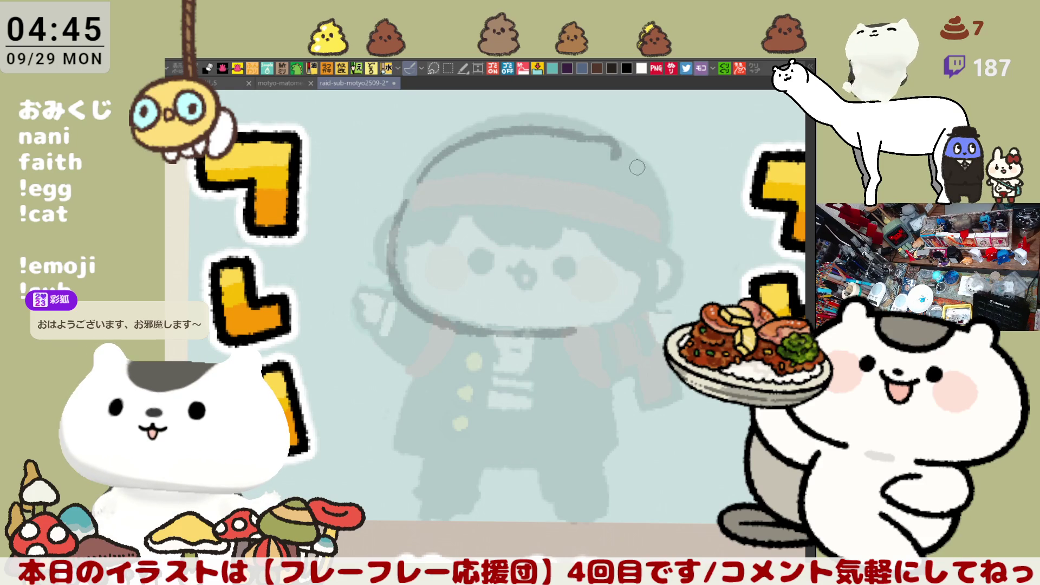
- Ink the head outline down the right side, then a left hair line and a small circle
{"action": "mouse_move", "coordinate": [586, 138]}
{"action": "left_mouse_down"}
{"action": "mouse_move", "coordinate": [632, 145]}
{"action": "mouse_move", "coordinate": [622, 162]}
{"action": "mouse_move", "coordinate": [653, 217]}
{"action": "left_mouse_up"}
{"action": "key", "text": "ctrl+z"}
{"action": "left_click_drag", "start_coordinate": [618, 157], "coordinate": [655, 218]}
{"action": "key", "text": "ctrl+z"}
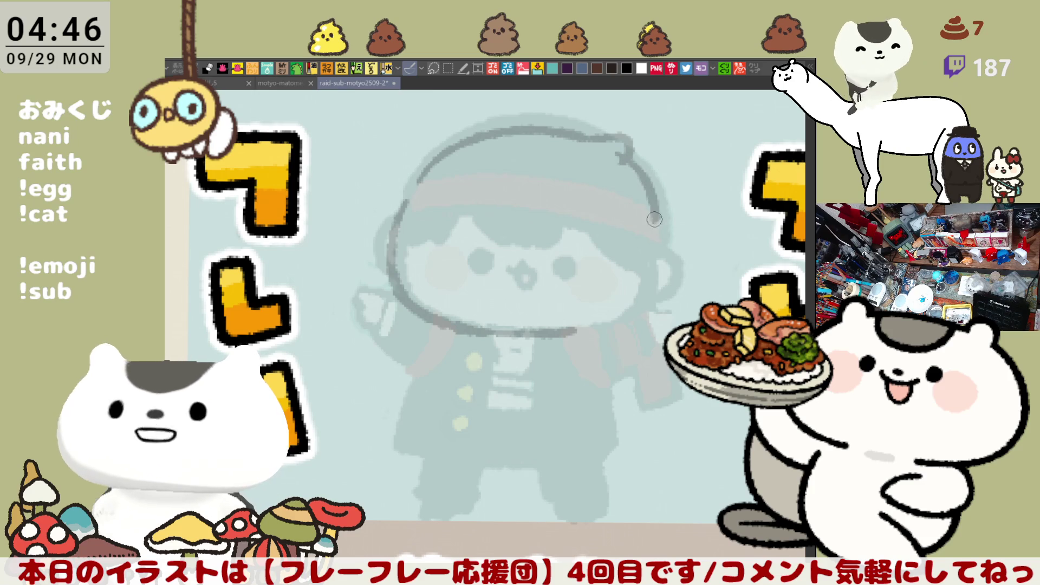
{"action": "key", "text": "ctrl+z"}
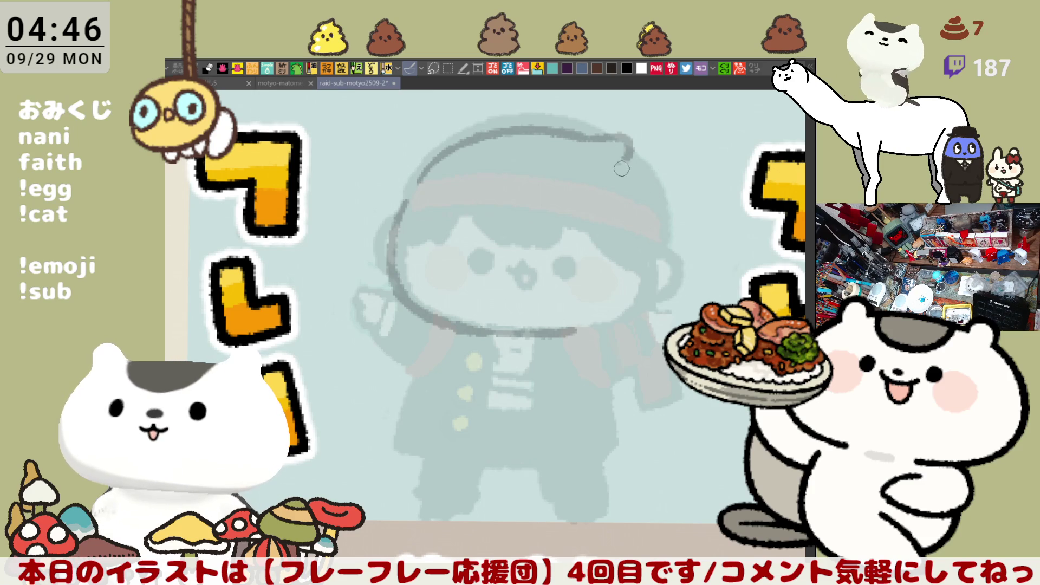
{"action": "left_click_drag", "start_coordinate": [620, 152], "coordinate": [657, 223]}
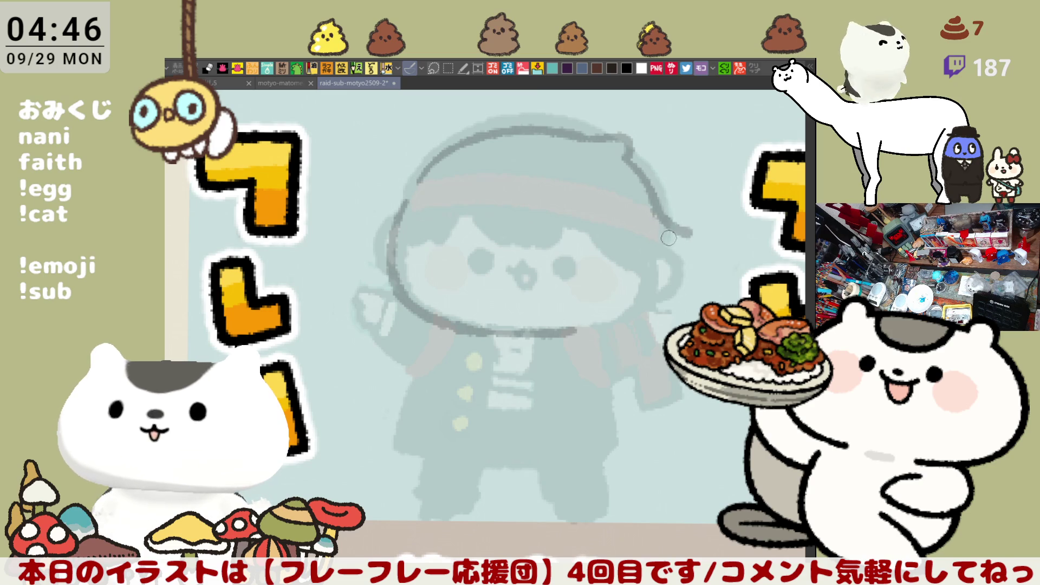
{"action": "mouse_move", "coordinate": [658, 208]}
{"action": "left_mouse_down"}
{"action": "mouse_move", "coordinate": [688, 221]}
{"action": "mouse_move", "coordinate": [662, 271]}
{"action": "left_mouse_up"}
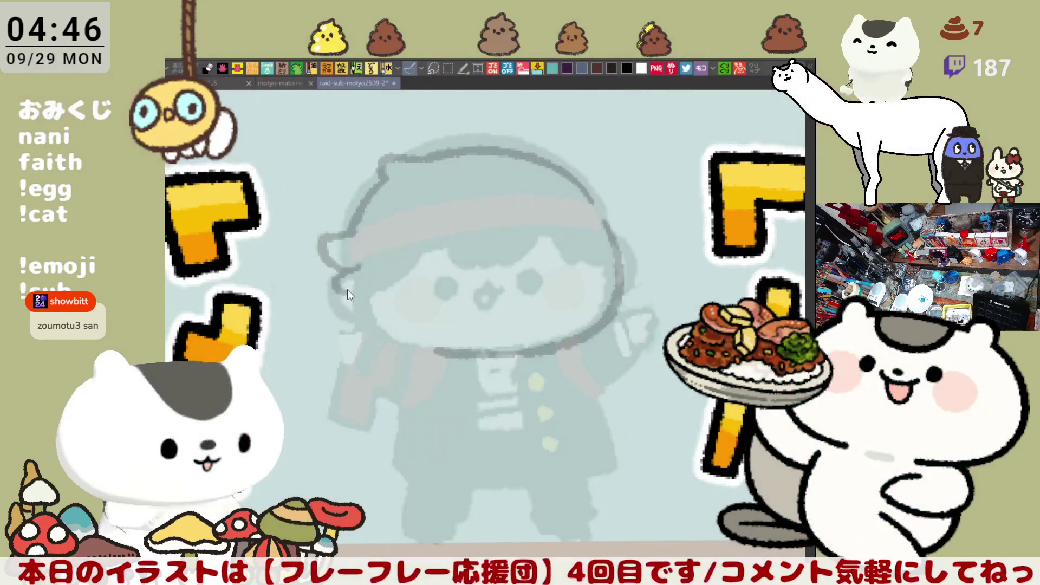
{"action": "mouse_move", "coordinate": [331, 278]}
{"action": "left_mouse_down"}
{"action": "mouse_move", "coordinate": [359, 313]}
{"action": "mouse_move", "coordinate": [431, 348]}
{"action": "left_mouse_up"}
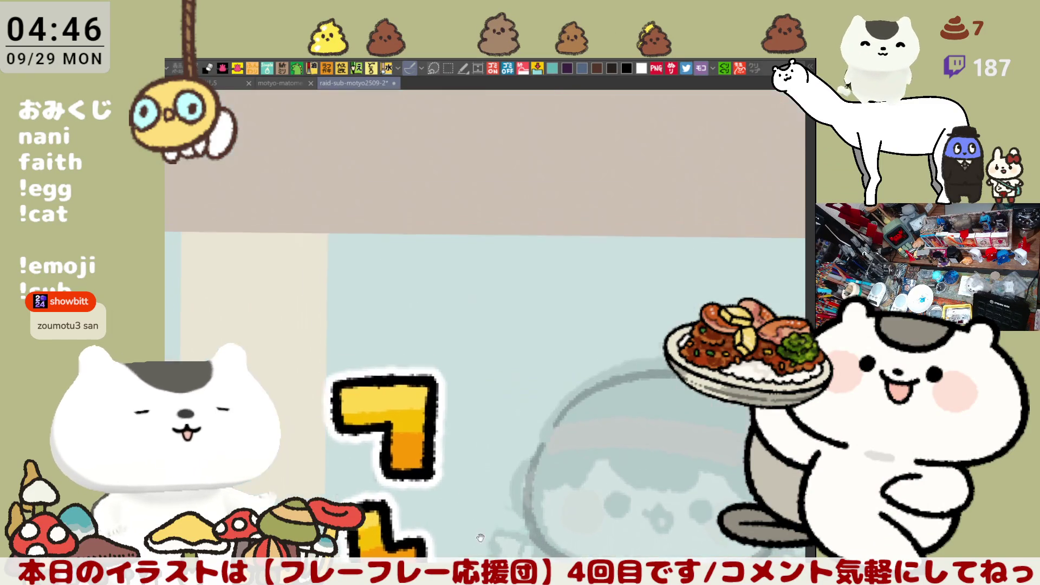
{"action": "mouse_move", "coordinate": [388, 187]}
{"action": "left_mouse_down"}
{"action": "mouse_move", "coordinate": [409, 129]}
{"action": "mouse_move", "coordinate": [391, 191]}
{"action": "left_mouse_up"}
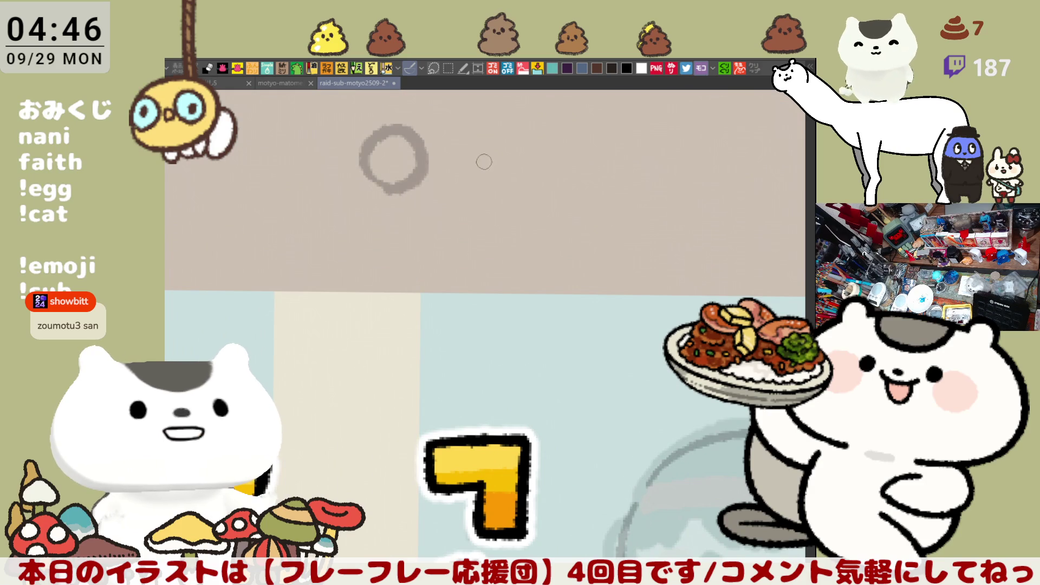
- Jot grey margin notes above the panels: lines, marks and the characters スキ
{"action": "mouse_move", "coordinate": [450, 158]}
{"action": "left_mouse_down"}
{"action": "mouse_move", "coordinate": [474, 177]}
{"action": "mouse_move", "coordinate": [529, 170]}
{"action": "left_mouse_up"}
{"action": "scroll", "coordinate": [407, 244], "scroll_direction": "right", "scroll_amount": 3}
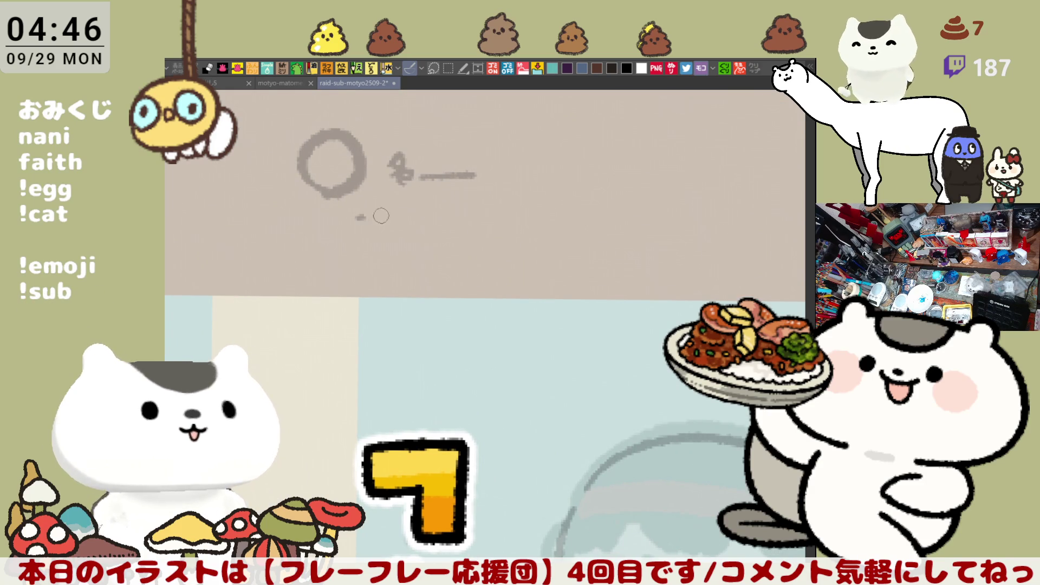
{"action": "left_click_drag", "start_coordinate": [358, 217], "coordinate": [589, 217]}
{"action": "left_click_drag", "start_coordinate": [361, 244], "coordinate": [575, 243]}
{"action": "left_click_drag", "start_coordinate": [364, 267], "coordinate": [456, 268]}
{"action": "left_click_drag", "start_coordinate": [421, 320], "coordinate": [442, 276]}
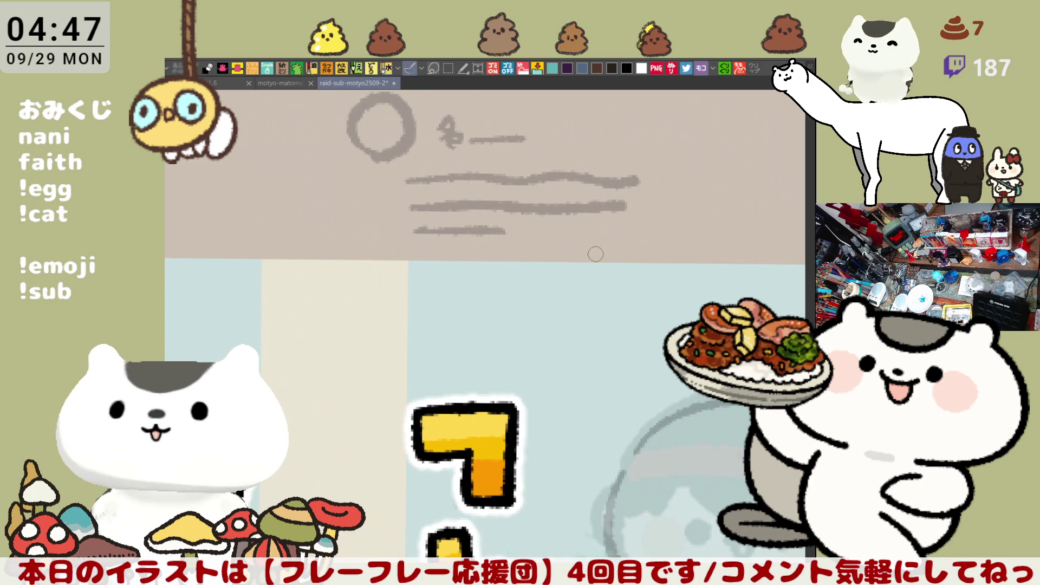
{"action": "scroll", "coordinate": [593, 253], "scroll_direction": "down", "scroll_amount": 3}
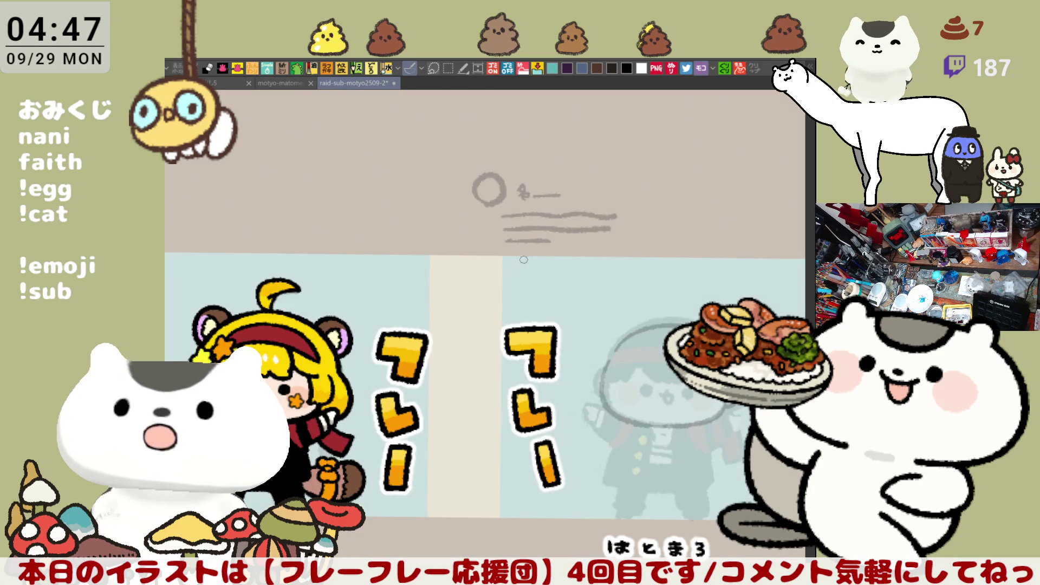
{"action": "mouse_move", "coordinate": [512, 259]}
{"action": "left_mouse_down"}
{"action": "mouse_move", "coordinate": [583, 268]}
{"action": "mouse_move", "coordinate": [551, 259]}
{"action": "mouse_move", "coordinate": [522, 220]}
{"action": "mouse_move", "coordinate": [529, 185]}
{"action": "left_mouse_up"}
{"action": "mouse_move", "coordinate": [498, 227]}
{"action": "left_mouse_down"}
{"action": "mouse_move", "coordinate": [508, 237]}
{"action": "mouse_move", "coordinate": [531, 233]}
{"action": "left_mouse_up"}
{"action": "left_click_drag", "start_coordinate": [522, 225], "coordinate": [523, 241]}
{"action": "left_click_drag", "start_coordinate": [524, 240], "coordinate": [516, 396]}
- Lasso the margin notes, delete them, deselect, and zoom back in on the figure
{"action": "mouse_move", "coordinate": [449, 391]}
{"action": "left_mouse_down"}
{"action": "mouse_move", "coordinate": [548, 406]}
{"action": "mouse_move", "coordinate": [452, 398]}
{"action": "left_mouse_up"}
{"action": "key", "text": "Delete"}
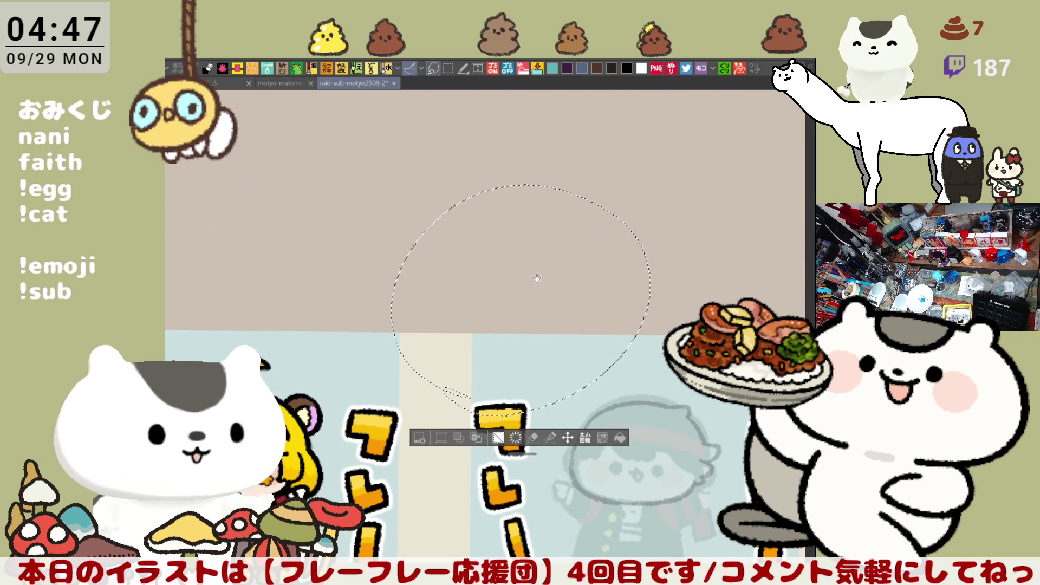
{"action": "left_click_drag", "start_coordinate": [525, 533], "coordinate": [503, 454]}
{"action": "key", "text": "ctrl+d"}
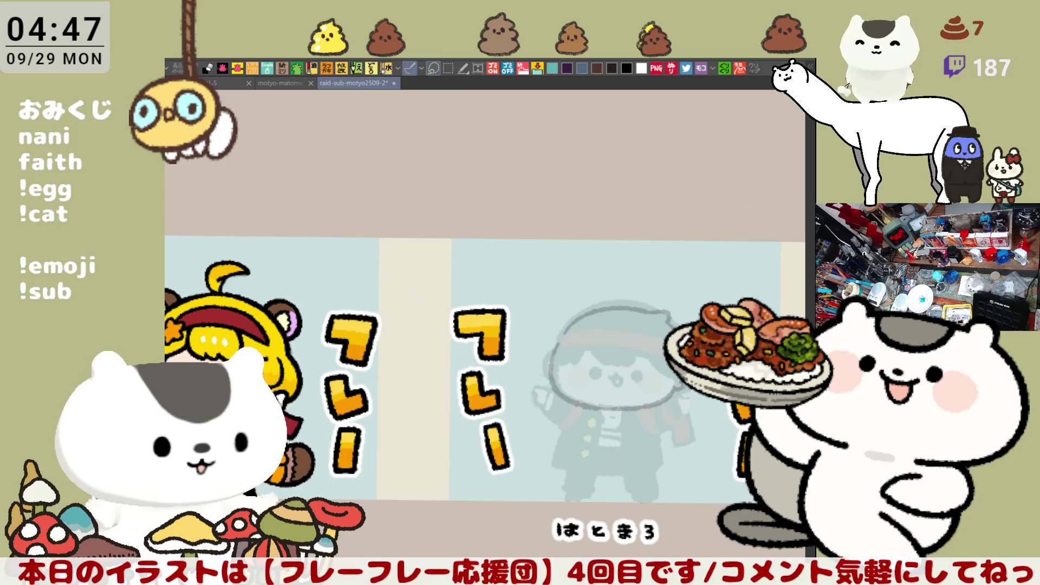
{"action": "scroll", "coordinate": [672, 401], "scroll_direction": "up", "scroll_amount": 4}
{"action": "scroll", "coordinate": [678, 363], "scroll_direction": "up", "scroll_amount": 1}
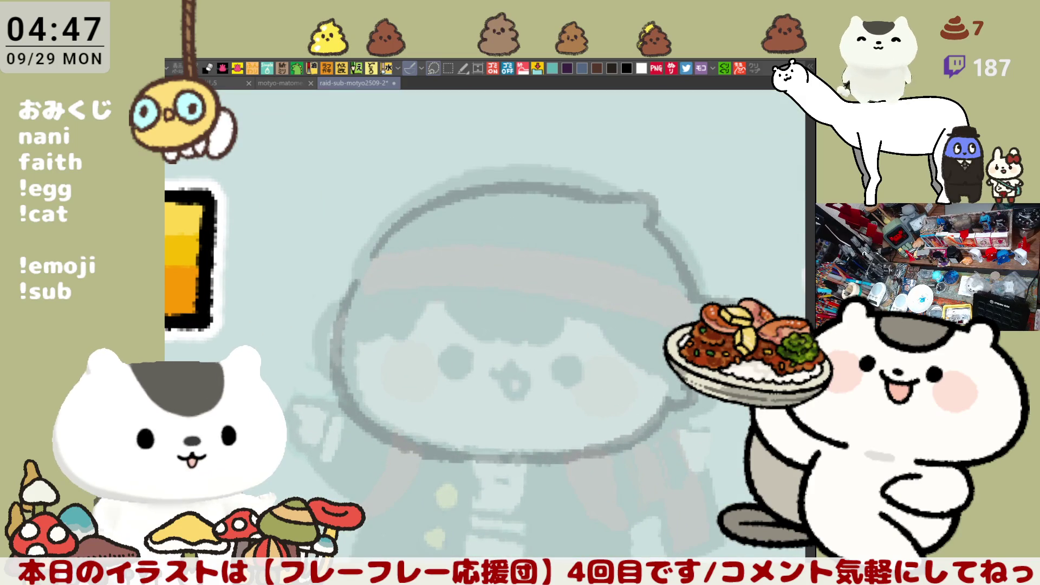
- Draw a curved hooked hair strand on top of the head
{"action": "left_click_drag", "start_coordinate": [616, 466], "coordinate": [632, 464]}
{"action": "left_click_drag", "start_coordinate": [562, 216], "coordinate": [595, 209]}
{"action": "mouse_move", "coordinate": [424, 138]}
{"action": "left_mouse_down"}
{"action": "mouse_move", "coordinate": [482, 153]}
{"action": "mouse_move", "coordinate": [569, 250]}
{"action": "left_mouse_up"}
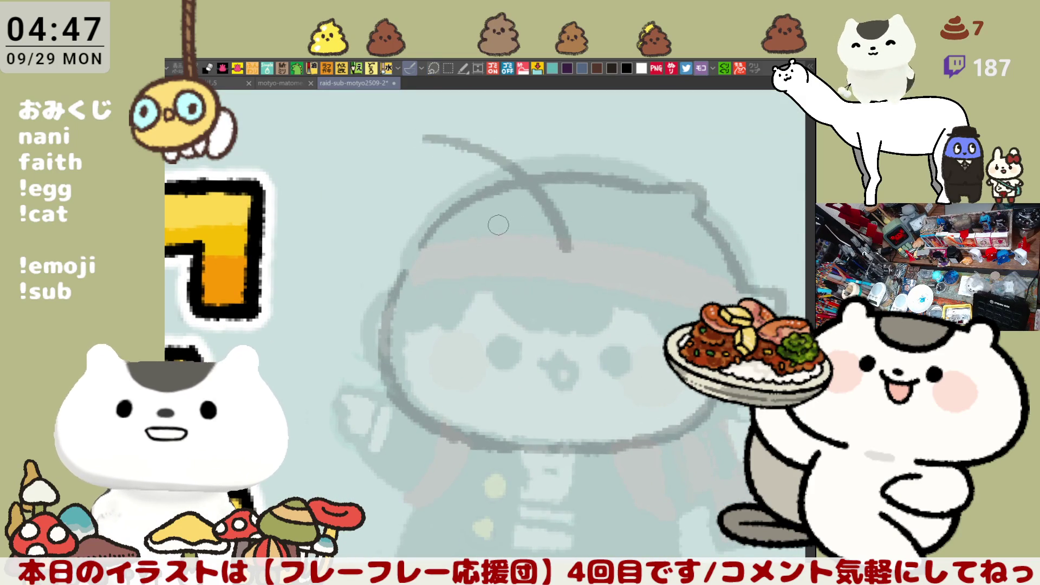
{"action": "mouse_move", "coordinate": [484, 220]}
{"action": "left_mouse_down"}
{"action": "mouse_move", "coordinate": [520, 223]}
{"action": "mouse_move", "coordinate": [567, 250]}
{"action": "mouse_move", "coordinate": [598, 237]}
{"action": "left_mouse_up"}
{"action": "mouse_move", "coordinate": [481, 292]}
{"action": "left_mouse_down"}
{"action": "mouse_move", "coordinate": [498, 290]}
{"action": "mouse_move", "coordinate": [563, 352]}
{"action": "mouse_move", "coordinate": [466, 347]}
{"action": "mouse_move", "coordinate": [491, 293]}
{"action": "mouse_move", "coordinate": [598, 268]}
{"action": "mouse_move", "coordinate": [509, 330]}
{"action": "mouse_move", "coordinate": [515, 285]}
{"action": "mouse_move", "coordinate": [607, 314]}
{"action": "mouse_move", "coordinate": [512, 284]}
{"action": "mouse_move", "coordinate": [596, 292]}
{"action": "mouse_move", "coordinate": [518, 274]}
{"action": "mouse_move", "coordinate": [585, 287]}
{"action": "mouse_move", "coordinate": [534, 282]}
{"action": "mouse_move", "coordinate": [596, 303]}
{"action": "mouse_move", "coordinate": [536, 273]}
{"action": "mouse_move", "coordinate": [596, 319]}
{"action": "mouse_move", "coordinate": [560, 269]}
{"action": "left_mouse_up"}
{"action": "key", "text": "ctrl+z"}
{"action": "key", "text": "ctrl+z"}
{"action": "key", "text": "ctrl+z"}
{"action": "key", "text": "ctrl+z"}
{"action": "key", "text": "ctrl+z"}
- Ink the right glasses lens outline, its top and lower-left arc, after repeated retries
{"action": "mouse_move", "coordinate": [531, 272]}
{"action": "left_mouse_down"}
{"action": "mouse_move", "coordinate": [604, 273]}
{"action": "mouse_move", "coordinate": [547, 265]}
{"action": "mouse_move", "coordinate": [595, 297]}
{"action": "left_mouse_up"}
{"action": "key", "text": "ctrl+z"}
{"action": "key", "text": "ctrl+z"}
{"action": "left_click_drag", "start_coordinate": [509, 272], "coordinate": [592, 299]}
{"action": "key", "text": "ctrl+z"}
{"action": "mouse_move", "coordinate": [509, 273]}
{"action": "left_mouse_down"}
{"action": "mouse_move", "coordinate": [593, 273]}
{"action": "mouse_move", "coordinate": [595, 304]}
{"action": "left_mouse_up"}
{"action": "key", "text": "ctrl+z"}
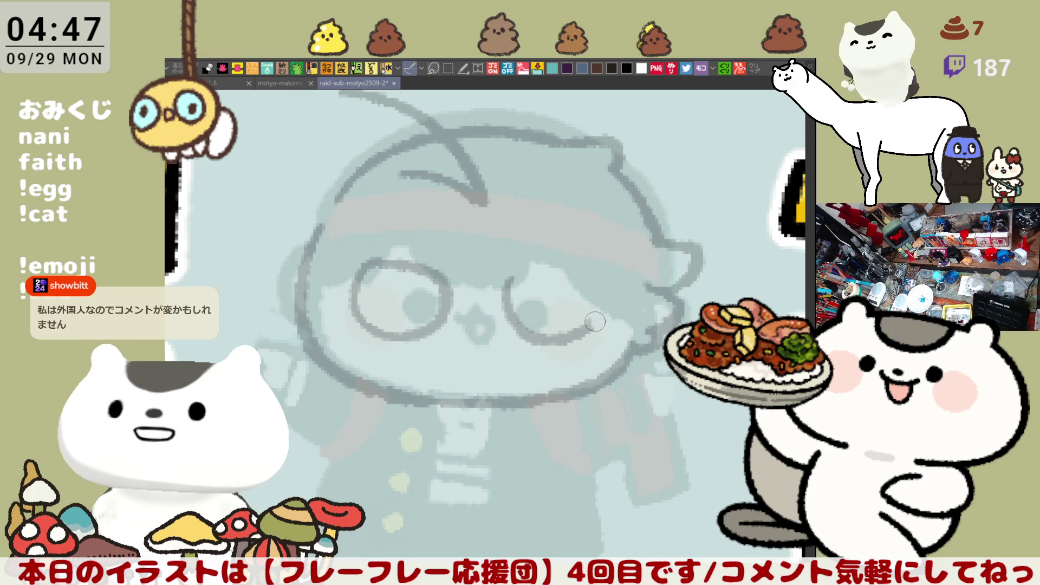
{"action": "left_click_drag", "start_coordinate": [515, 273], "coordinate": [589, 267]}
{"action": "key", "text": "ctrl+z"}
{"action": "mouse_move", "coordinate": [509, 273]}
{"action": "left_mouse_down"}
{"action": "mouse_move", "coordinate": [590, 269]}
{"action": "mouse_move", "coordinate": [564, 337]}
{"action": "left_mouse_up"}
{"action": "key", "text": "ctrl+z"}
{"action": "mouse_move", "coordinate": [575, 254]}
{"action": "left_mouse_down"}
{"action": "mouse_move", "coordinate": [606, 299]}
{"action": "mouse_move", "coordinate": [561, 341]}
{"action": "left_mouse_up"}
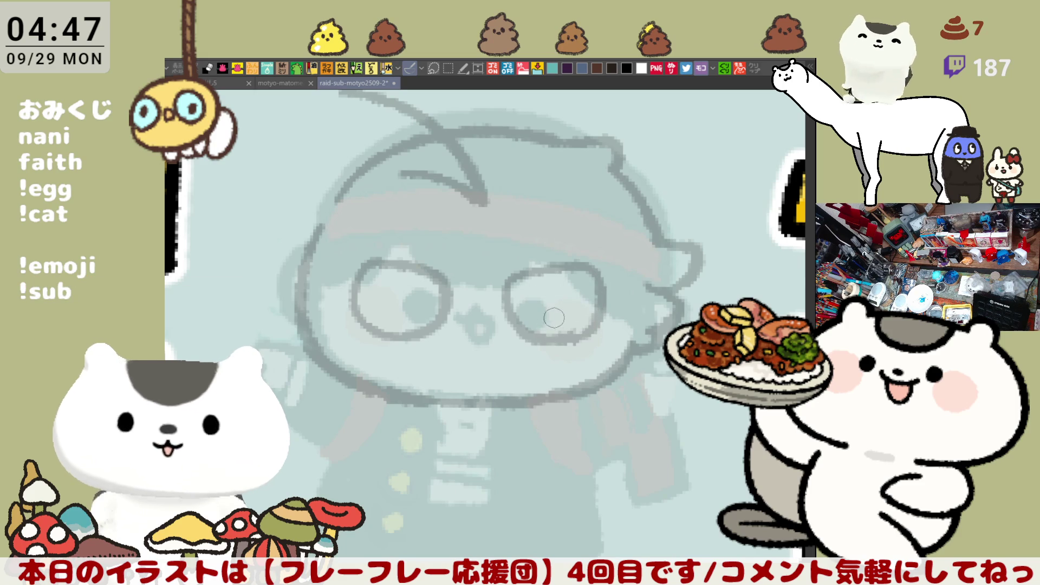
{"action": "key", "text": "ctrl+z"}
{"action": "left_click_drag", "start_coordinate": [507, 280], "coordinate": [550, 334]}
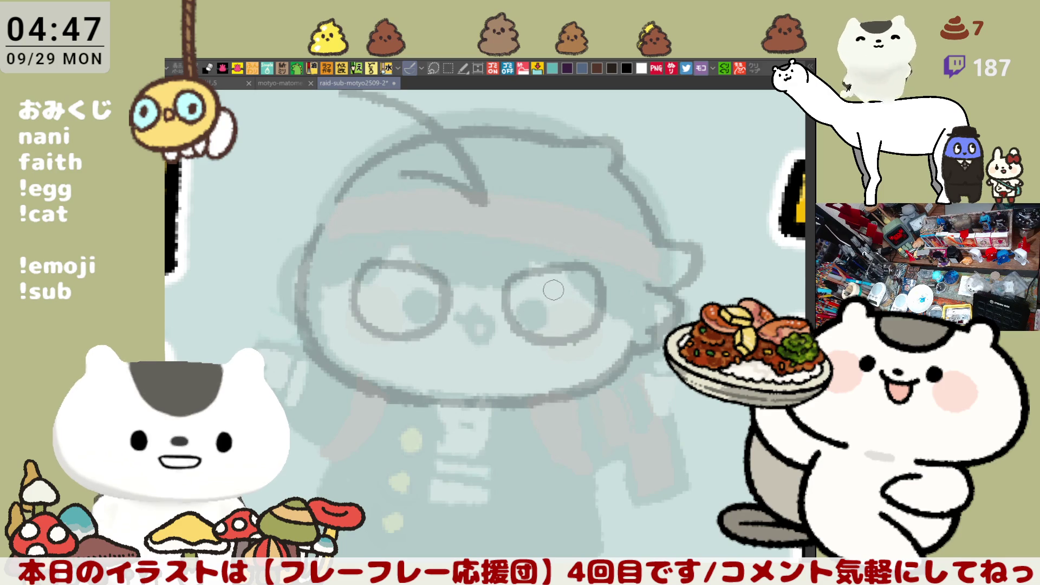
- Draw oval pupils inside the right and left lenses, redrawing them as needed
{"action": "mouse_move", "coordinate": [569, 274]}
{"action": "left_mouse_down"}
{"action": "mouse_move", "coordinate": [545, 303]}
{"action": "mouse_move", "coordinate": [569, 299]}
{"action": "mouse_move", "coordinate": [548, 278]}
{"action": "left_mouse_up"}
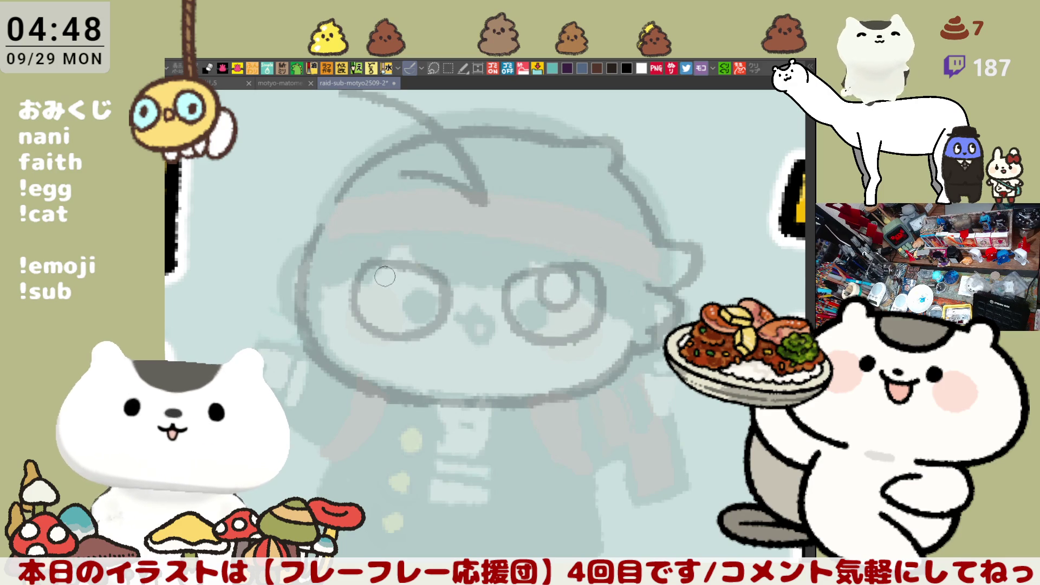
{"action": "left_click_drag", "start_coordinate": [409, 267], "coordinate": [447, 299]}
{"action": "key", "text": "ctrl+z"}
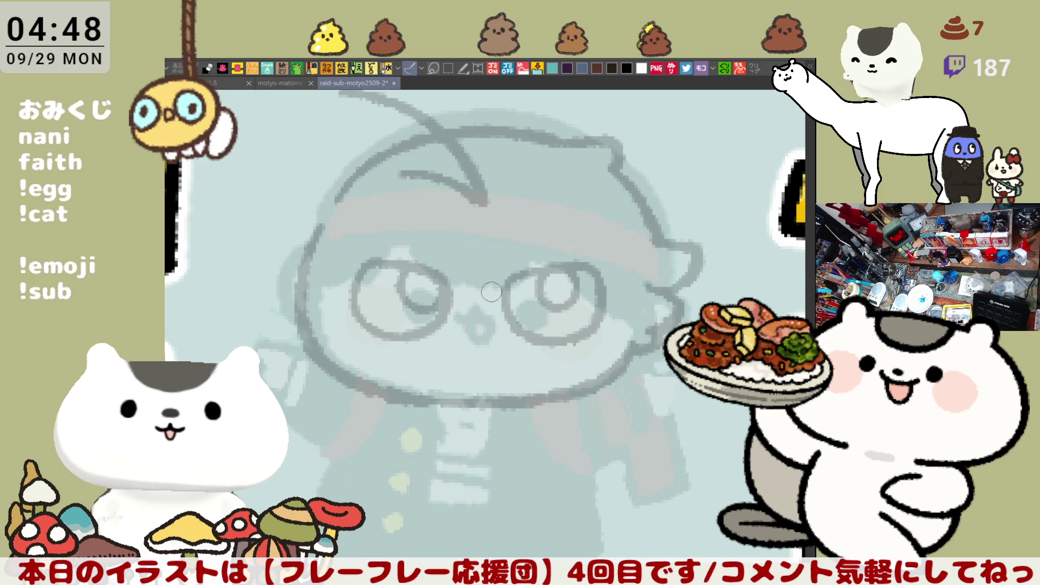
{"action": "key", "text": "ctrl+z"}
{"action": "key", "text": "ctrl+z"}
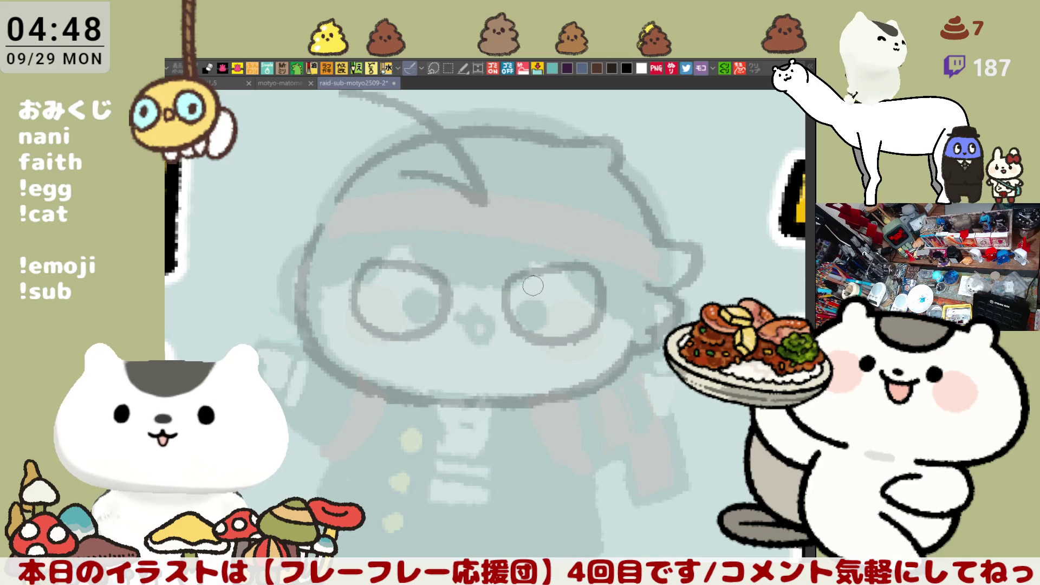
{"action": "mouse_move", "coordinate": [541, 271]}
{"action": "left_mouse_down"}
{"action": "mouse_move", "coordinate": [540, 296]}
{"action": "mouse_move", "coordinate": [541, 273]}
{"action": "left_mouse_up"}
{"action": "key", "text": "ctrl+z"}
{"action": "key", "text": "ctrl+z"}
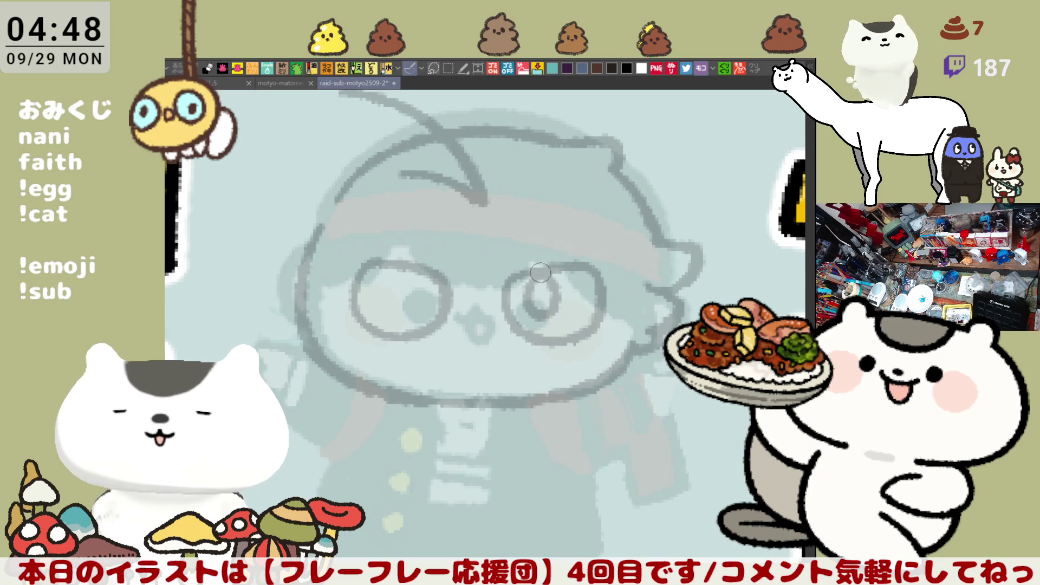
{"action": "left_click_drag", "start_coordinate": [418, 269], "coordinate": [418, 273]}
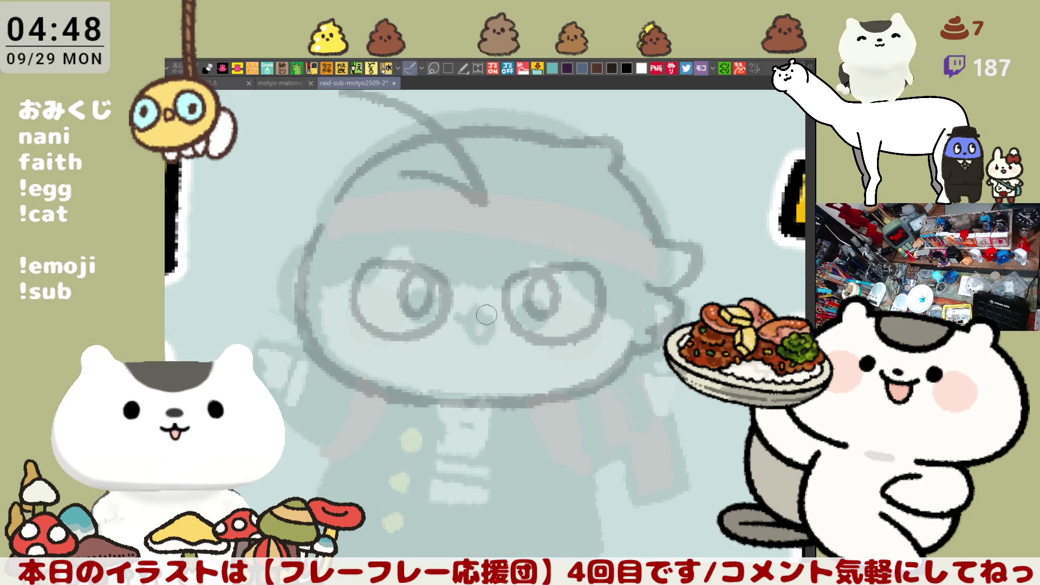
- Try a small nose, erase the top hair strand, and ink the headband's top edge
{"action": "mouse_move", "coordinate": [477, 296]}
{"action": "left_mouse_down"}
{"action": "mouse_move", "coordinate": [467, 314]}
{"action": "mouse_move", "coordinate": [480, 315]}
{"action": "mouse_move", "coordinate": [441, 332]}
{"action": "mouse_move", "coordinate": [488, 373]}
{"action": "left_mouse_up"}
{"action": "key", "text": "ctrl+z"}
{"action": "key", "text": "ctrl+z"}
{"action": "left_click_drag", "start_coordinate": [385, 226], "coordinate": [431, 281]}
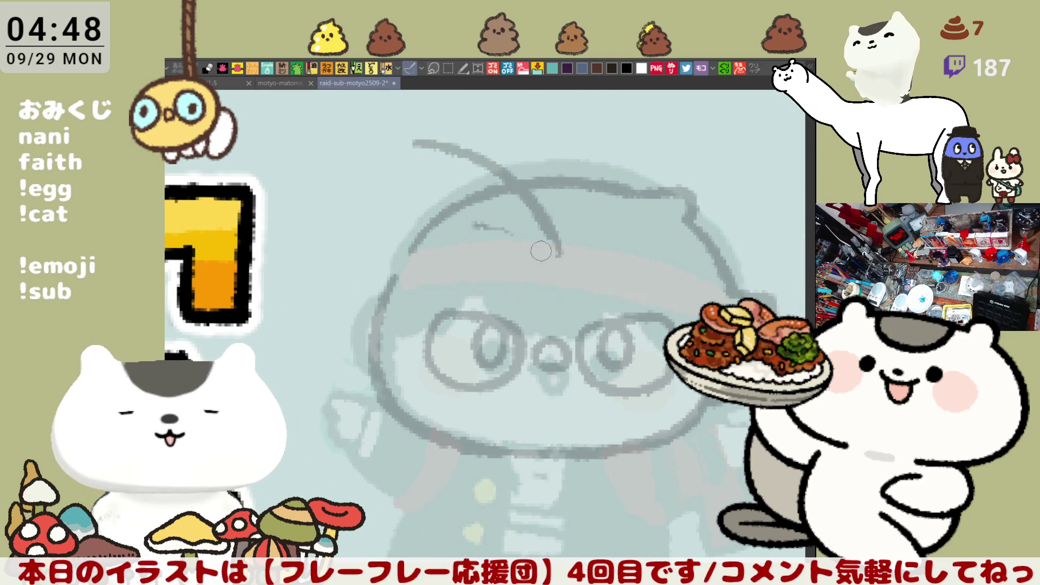
{"action": "mouse_move", "coordinate": [546, 205]}
{"action": "left_mouse_down"}
{"action": "mouse_move", "coordinate": [434, 144]}
{"action": "mouse_move", "coordinate": [504, 195]}
{"action": "mouse_move", "coordinate": [553, 184]}
{"action": "left_mouse_up"}
{"action": "left_click_drag", "start_coordinate": [390, 287], "coordinate": [699, 268]}
- Lasso-select the area around the left glasses lens
{"action": "scroll", "coordinate": [488, 271], "scroll_direction": "down", "scroll_amount": 2}
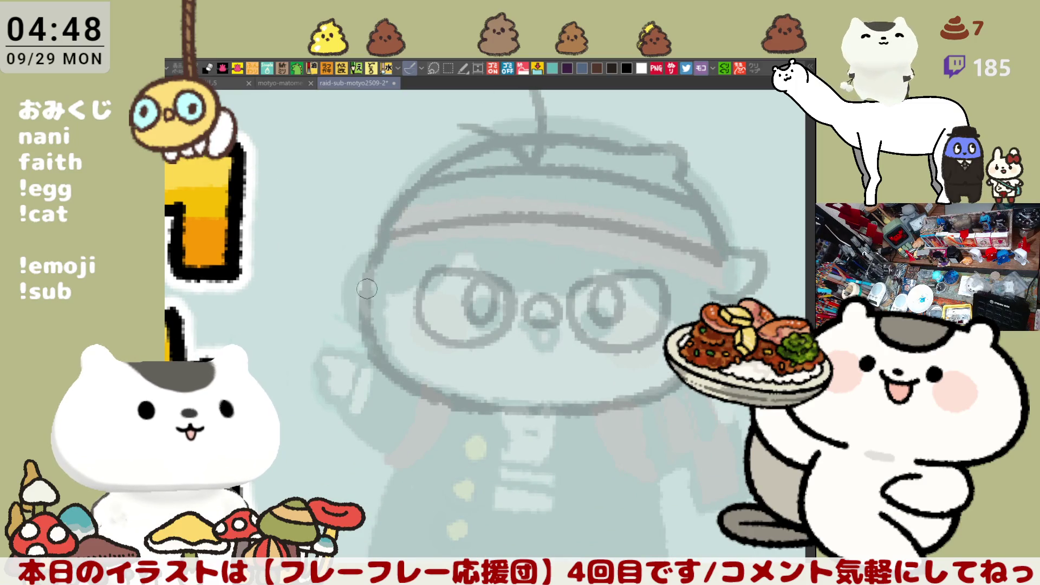
{"action": "scroll", "coordinate": [389, 344], "scroll_direction": "down", "scroll_amount": 2}
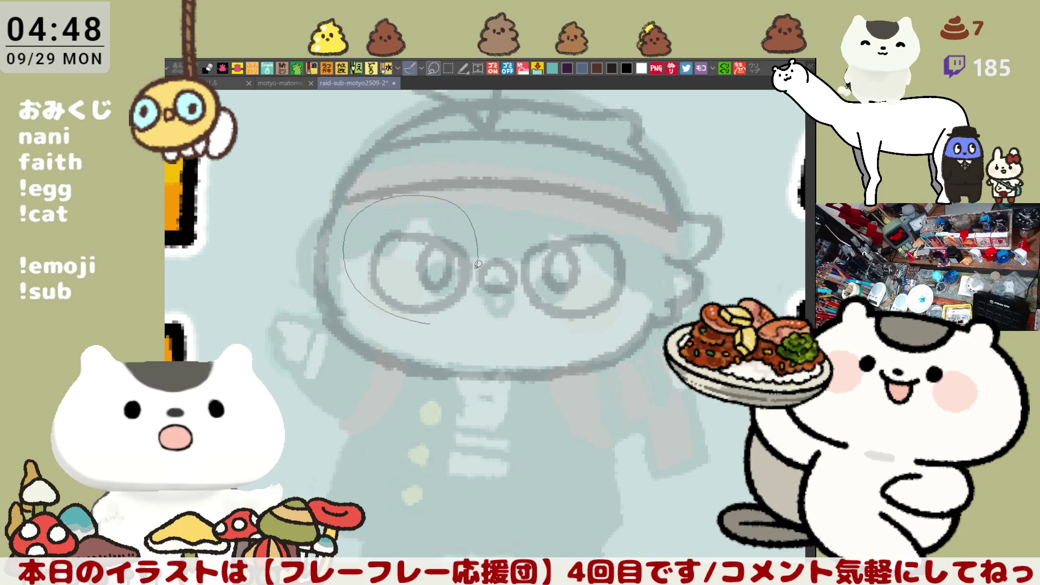
{"action": "mouse_move", "coordinate": [409, 319]}
{"action": "left_mouse_down"}
{"action": "mouse_move", "coordinate": [623, 331]}
{"action": "mouse_move", "coordinate": [480, 320]}
{"action": "left_mouse_up"}
- Move the selected left lens slightly down and deselect
{"action": "left_click", "coordinate": [542, 371]}
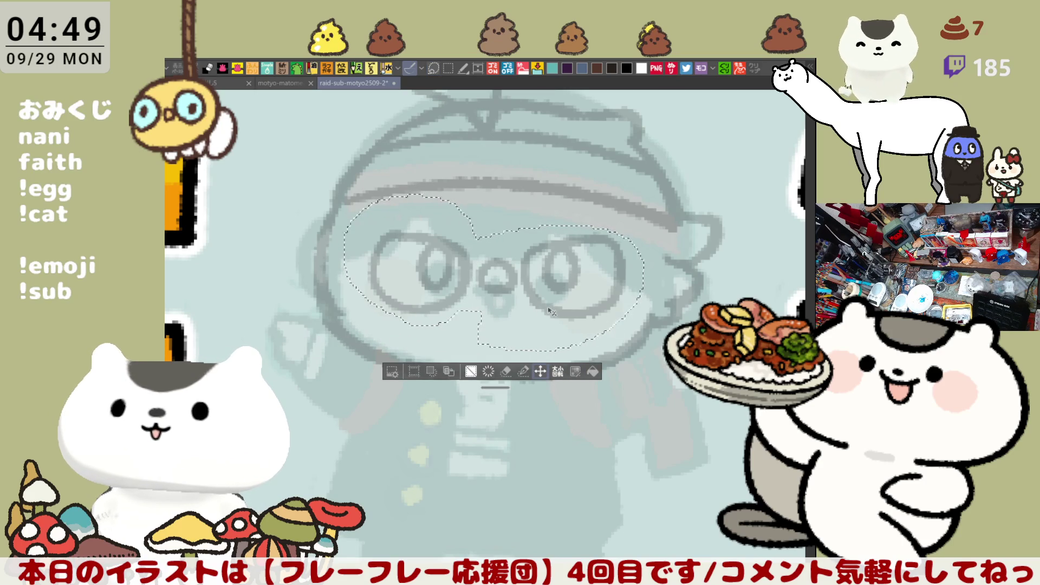
{"action": "left_click_drag", "start_coordinate": [542, 325], "coordinate": [542, 328]}
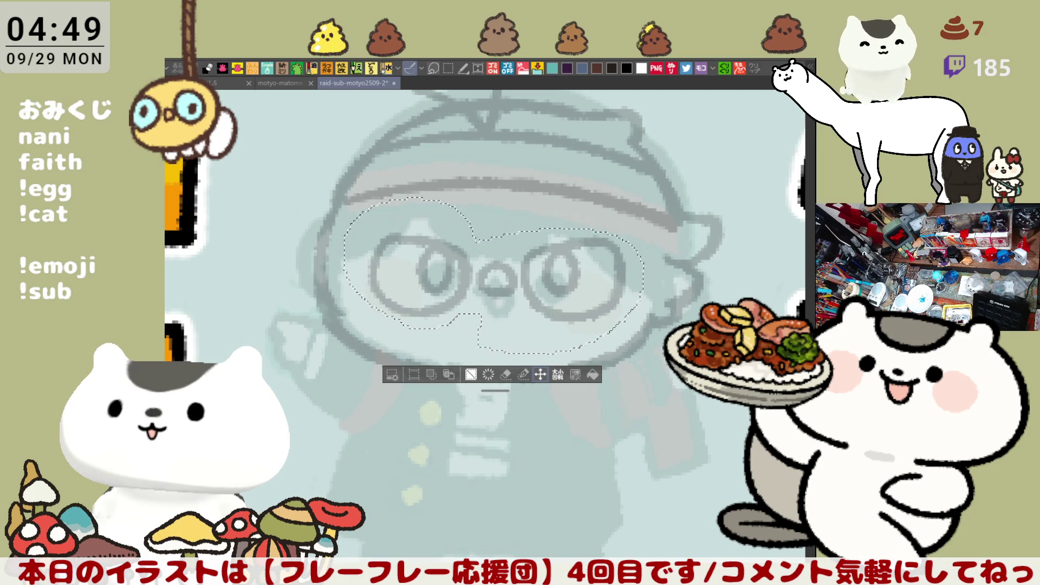
{"action": "key", "text": "ctrl+d"}
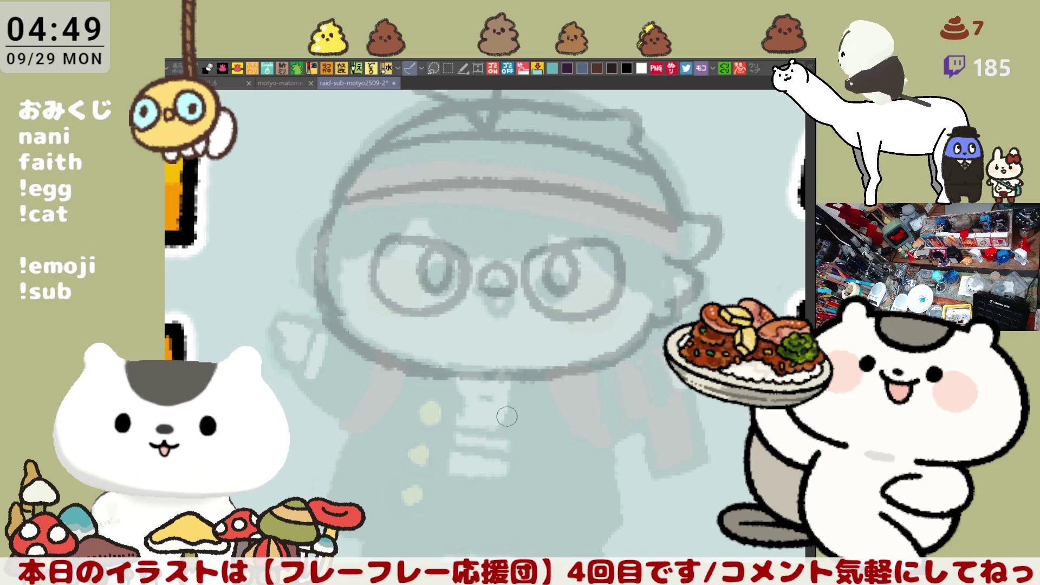
- Ink the curved left arm outline, its lower edge, and the right arm and sleeve
{"action": "mouse_move", "coordinate": [306, 295]}
{"action": "left_mouse_down"}
{"action": "mouse_move", "coordinate": [278, 354]}
{"action": "mouse_move", "coordinate": [353, 425]}
{"action": "left_mouse_up"}
{"action": "key", "text": "ctrl+z"}
{"action": "key", "text": "ctrl+z"}
{"action": "mouse_move", "coordinate": [306, 290]}
{"action": "left_mouse_down"}
{"action": "mouse_move", "coordinate": [284, 295]}
{"action": "mouse_move", "coordinate": [297, 371]}
{"action": "mouse_move", "coordinate": [354, 428]}
{"action": "left_mouse_up"}
{"action": "left_click_drag", "start_coordinate": [325, 324], "coordinate": [314, 373]}
{"action": "key", "text": "ctrl+z"}
{"action": "left_click_drag", "start_coordinate": [325, 324], "coordinate": [352, 425]}
{"action": "key", "text": "ctrl+z"}
{"action": "left_click_drag", "start_coordinate": [376, 363], "coordinate": [338, 428]}
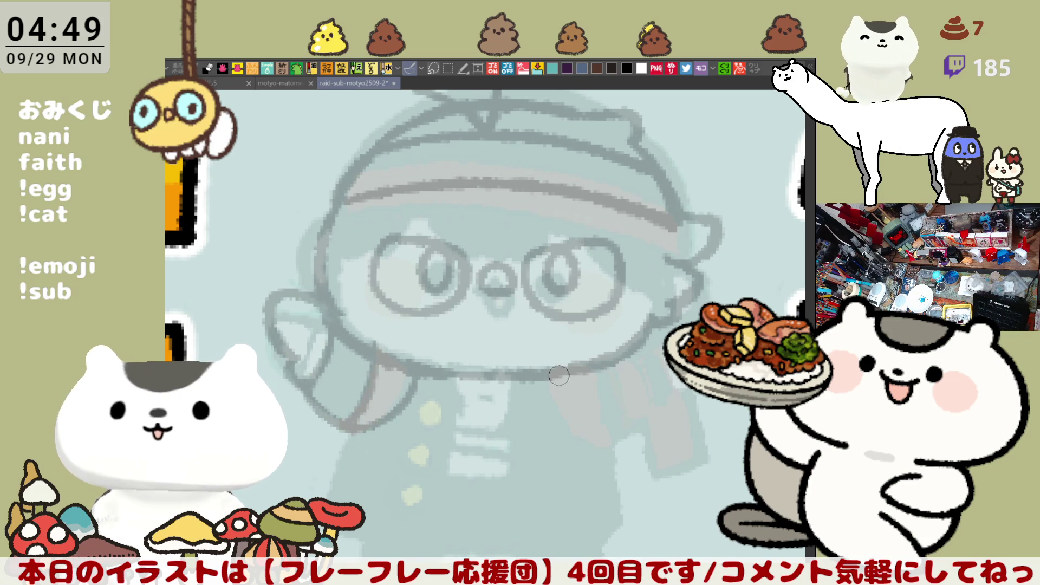
{"action": "left_click_drag", "start_coordinate": [553, 374], "coordinate": [621, 434]}
{"action": "mouse_move", "coordinate": [598, 369]}
{"action": "left_mouse_down"}
{"action": "mouse_move", "coordinate": [631, 428]}
{"action": "mouse_move", "coordinate": [663, 417]}
{"action": "left_mouse_up"}
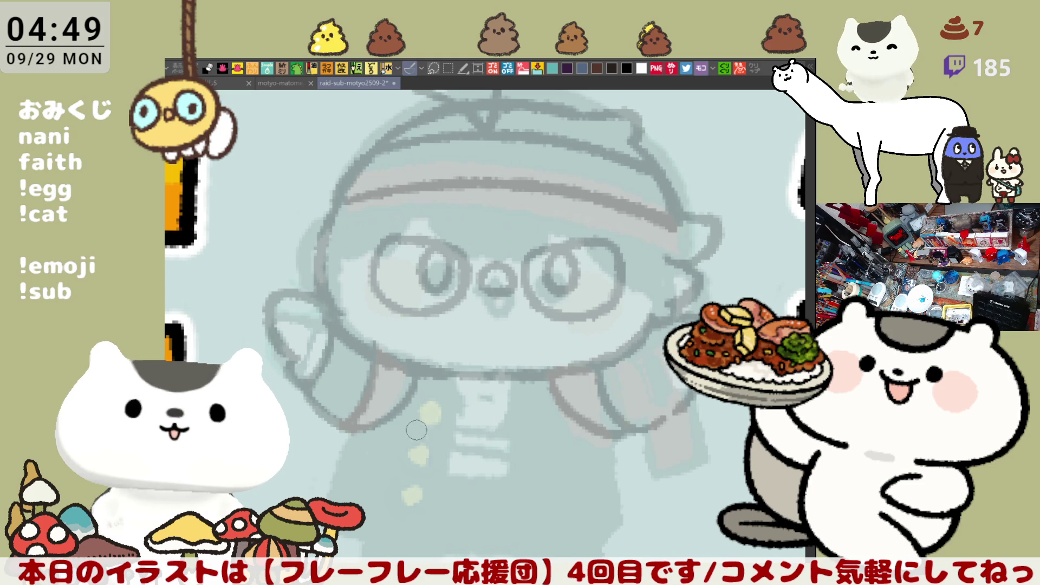
- Ink the left coat edge and a vertical coat line down from the collar
{"action": "left_click_drag", "start_coordinate": [349, 432], "coordinate": [415, 488]}
{"action": "key", "text": "ctrl+z"}
{"action": "left_click_drag", "start_coordinate": [342, 422], "coordinate": [443, 487]}
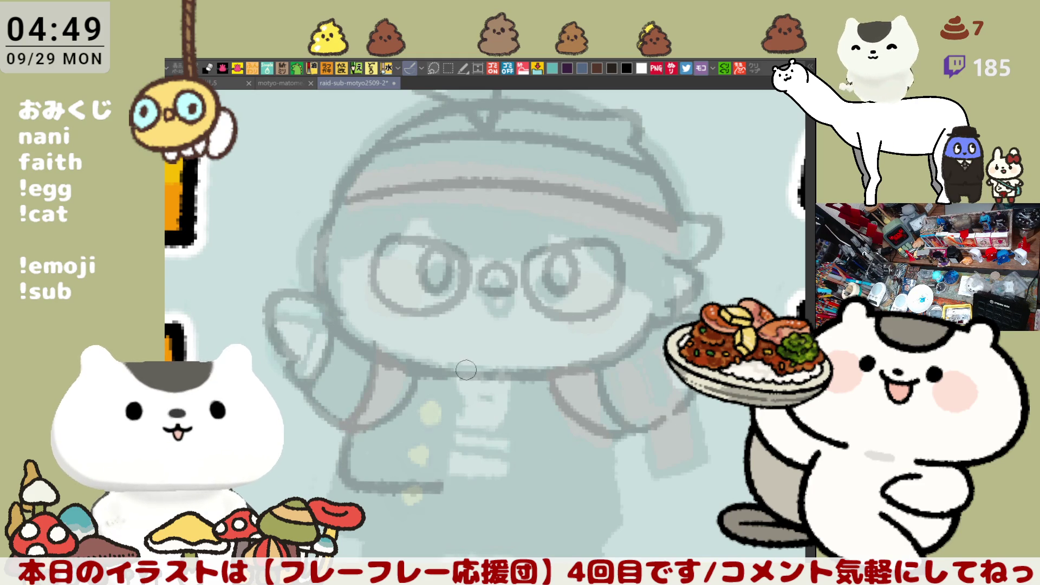
{"action": "left_click_drag", "start_coordinate": [466, 367], "coordinate": [465, 472]}
{"action": "key", "text": "ctrl+z"}
{"action": "left_click_drag", "start_coordinate": [459, 368], "coordinate": [450, 482]}
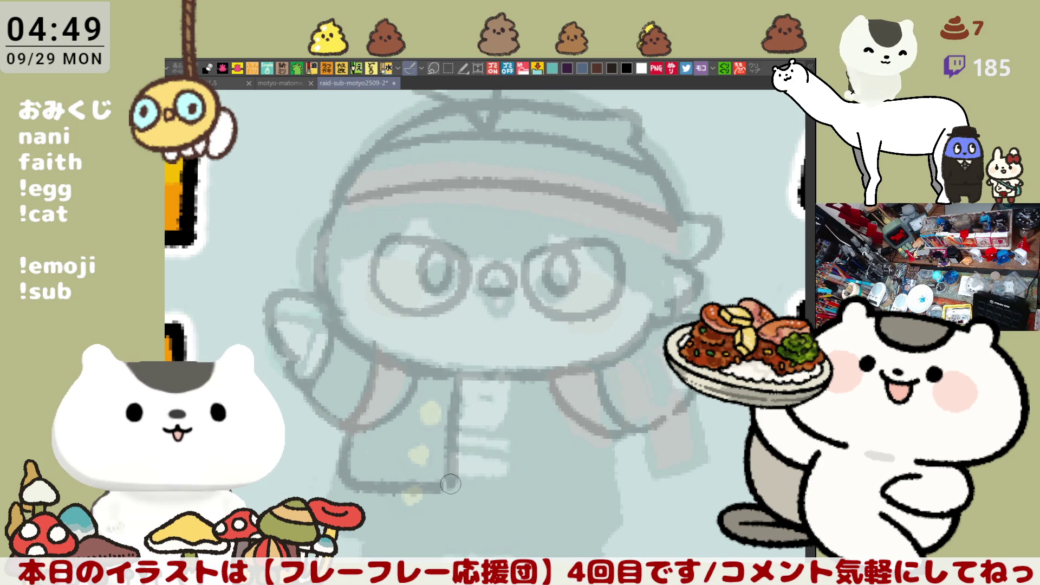
- Ink the right coat line after many retries, then fill the left coat panel dark grey
{"action": "mouse_move", "coordinate": [528, 371]}
{"action": "left_mouse_down"}
{"action": "mouse_move", "coordinate": [530, 496]}
{"action": "mouse_move", "coordinate": [615, 495]}
{"action": "left_mouse_up"}
{"action": "key", "text": "ctrl+z"}
{"action": "key", "text": "ctrl+z"}
{"action": "left_click_drag", "start_coordinate": [530, 379], "coordinate": [539, 471]}
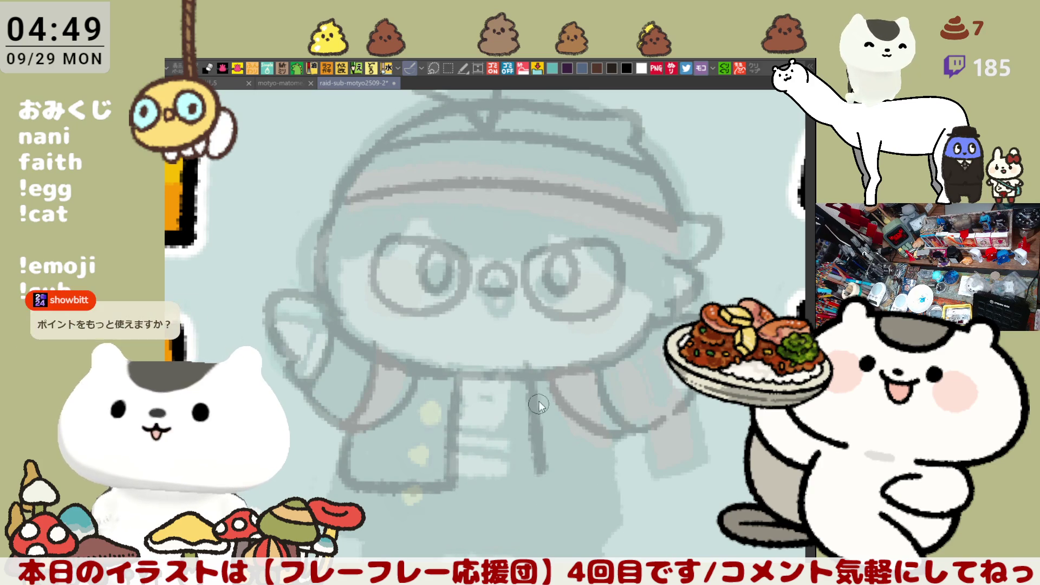
{"action": "key", "text": "ctrl+z"}
{"action": "mouse_move", "coordinate": [517, 374]}
{"action": "left_mouse_down"}
{"action": "mouse_move", "coordinate": [517, 477]}
{"action": "mouse_move", "coordinate": [615, 470]}
{"action": "left_mouse_up"}
{"action": "key", "text": "ctrl+z"}
{"action": "mouse_move", "coordinate": [506, 362]}
{"action": "left_mouse_down"}
{"action": "mouse_move", "coordinate": [569, 490]}
{"action": "mouse_move", "coordinate": [631, 477]}
{"action": "mouse_move", "coordinate": [514, 445]}
{"action": "mouse_move", "coordinate": [626, 475]}
{"action": "left_mouse_up"}
{"action": "key", "text": "ctrl+z"}
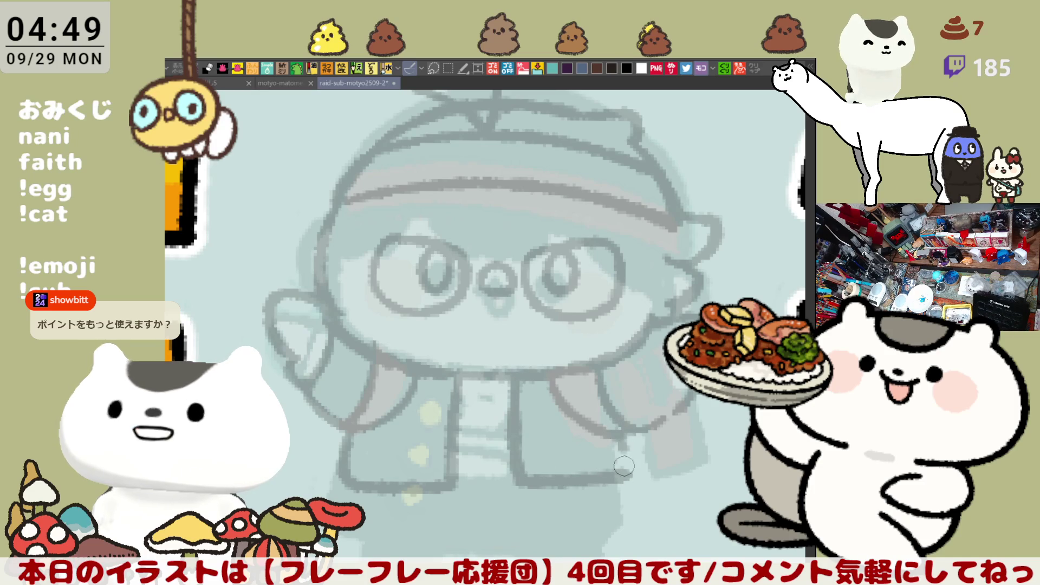
{"action": "key", "text": "ctrl+z"}
{"action": "mouse_move", "coordinate": [508, 369]}
{"action": "left_mouse_down"}
{"action": "mouse_move", "coordinate": [574, 491]}
{"action": "mouse_move", "coordinate": [619, 490]}
{"action": "mouse_move", "coordinate": [514, 430]}
{"action": "mouse_move", "coordinate": [609, 490]}
{"action": "left_mouse_up"}
{"action": "key", "text": "ctrl+z"}
{"action": "key", "text": "ctrl+z"}
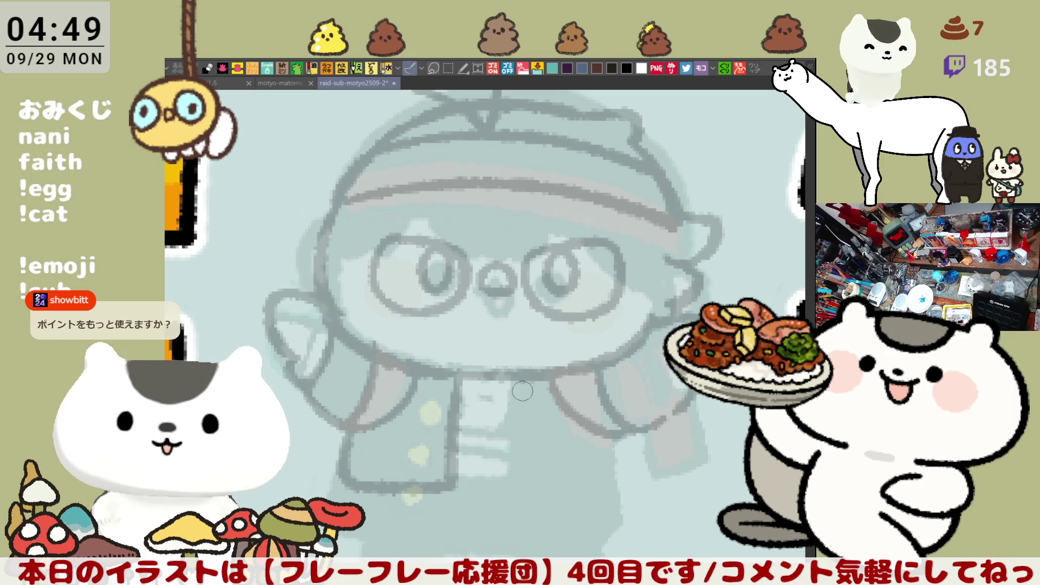
{"action": "left_click_drag", "start_coordinate": [513, 420], "coordinate": [621, 470]}
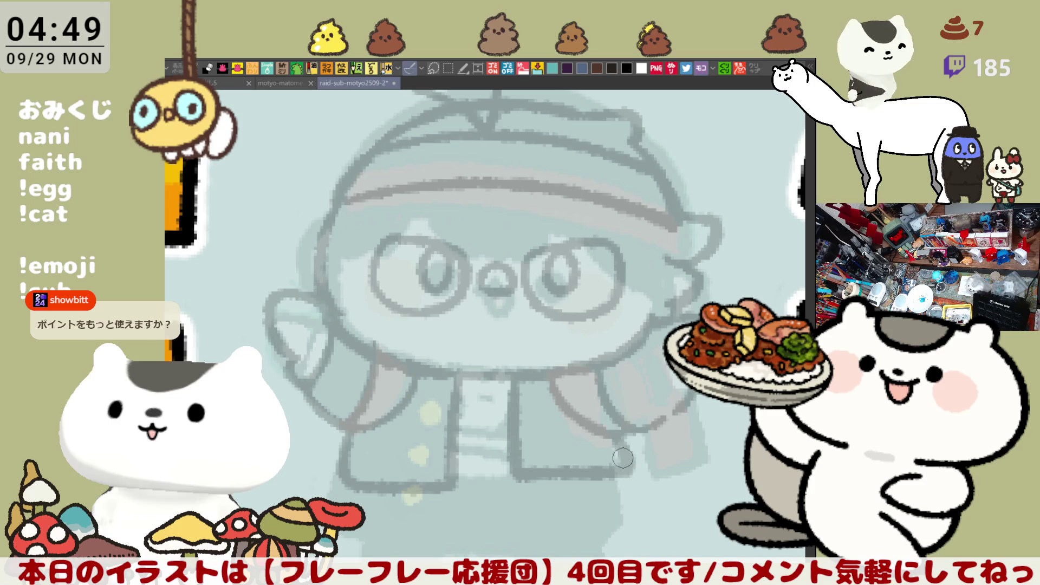
{"action": "key", "text": "ctrl+z"}
{"action": "mouse_move", "coordinate": [516, 377]}
{"action": "left_mouse_down"}
{"action": "mouse_move", "coordinate": [579, 490]}
{"action": "mouse_move", "coordinate": [623, 490]}
{"action": "left_mouse_up"}
{"action": "key", "text": "ctrl+z"}
{"action": "left_click_drag", "start_coordinate": [507, 377], "coordinate": [615, 476]}
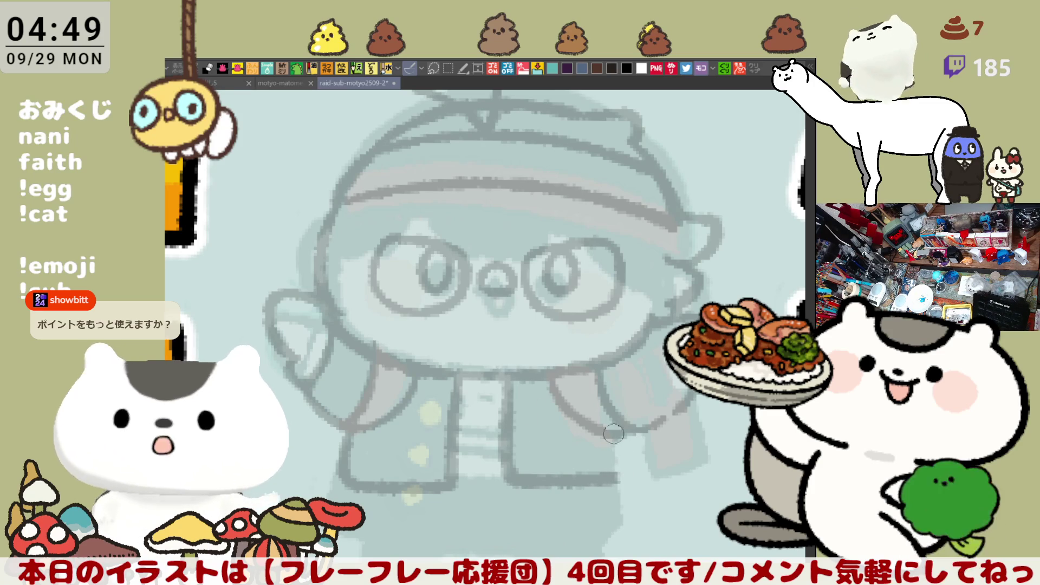
{"action": "left_click_drag", "start_coordinate": [431, 425], "coordinate": [453, 433]}
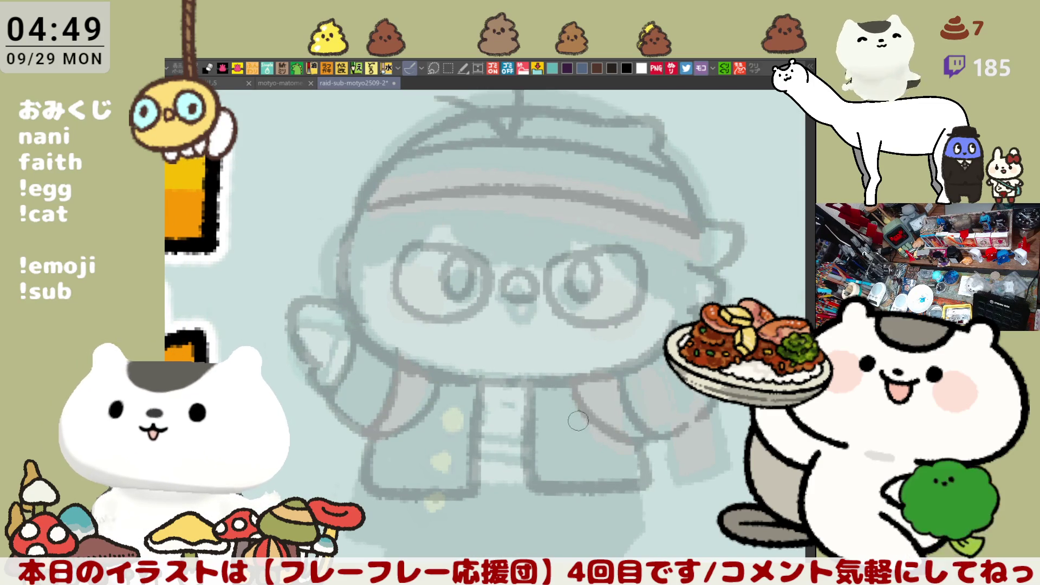
{"action": "left_click", "coordinate": [452, 433]}
- Fill the right coat panel and both sleeves dark grey
{"action": "left_click", "coordinate": [601, 442]}
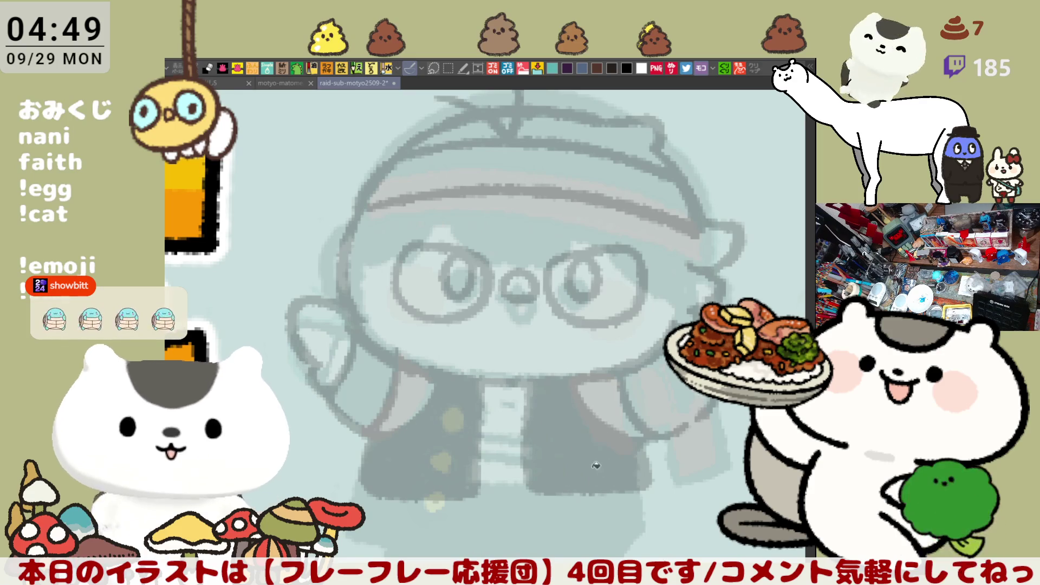
{"action": "left_click", "coordinate": [374, 382]}
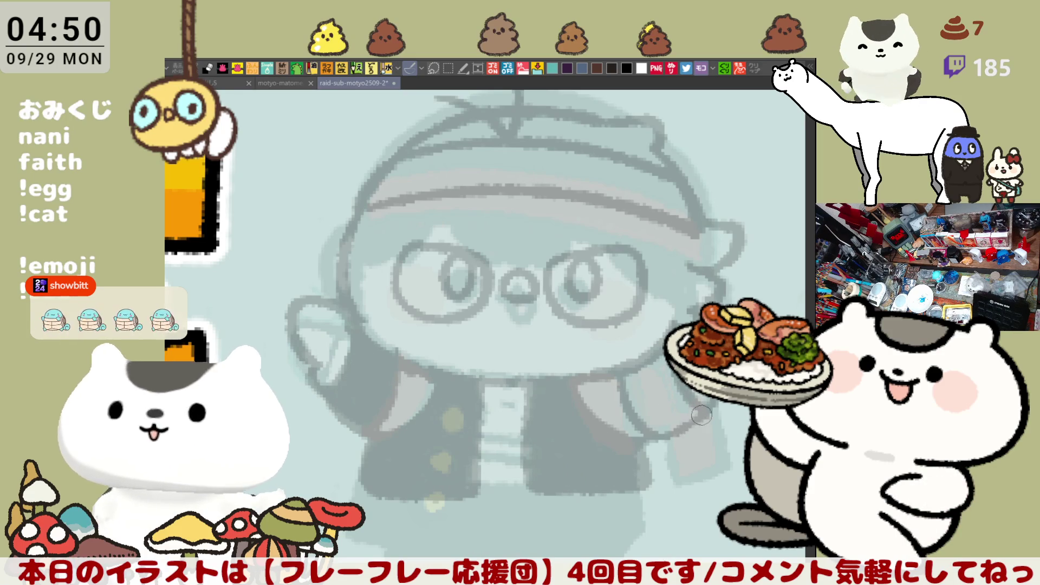
{"action": "left_click", "coordinate": [666, 403]}
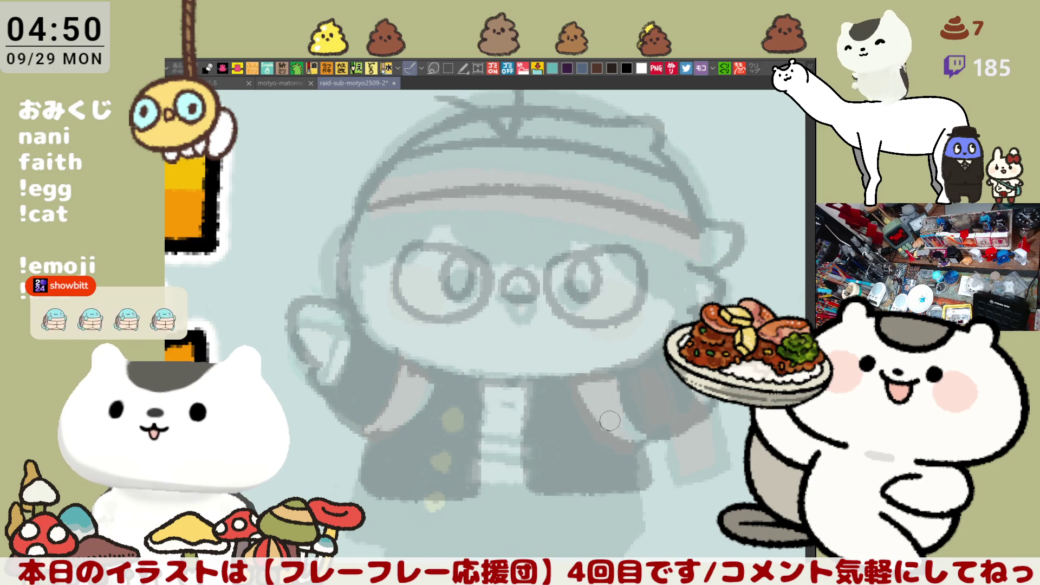
- Try a curved tail line at the bottom of the figure, then remove it
{"action": "mouse_move", "coordinate": [619, 457]}
{"action": "left_mouse_down"}
{"action": "mouse_move", "coordinate": [643, 471]}
{"action": "mouse_move", "coordinate": [645, 461]}
{"action": "left_mouse_up"}
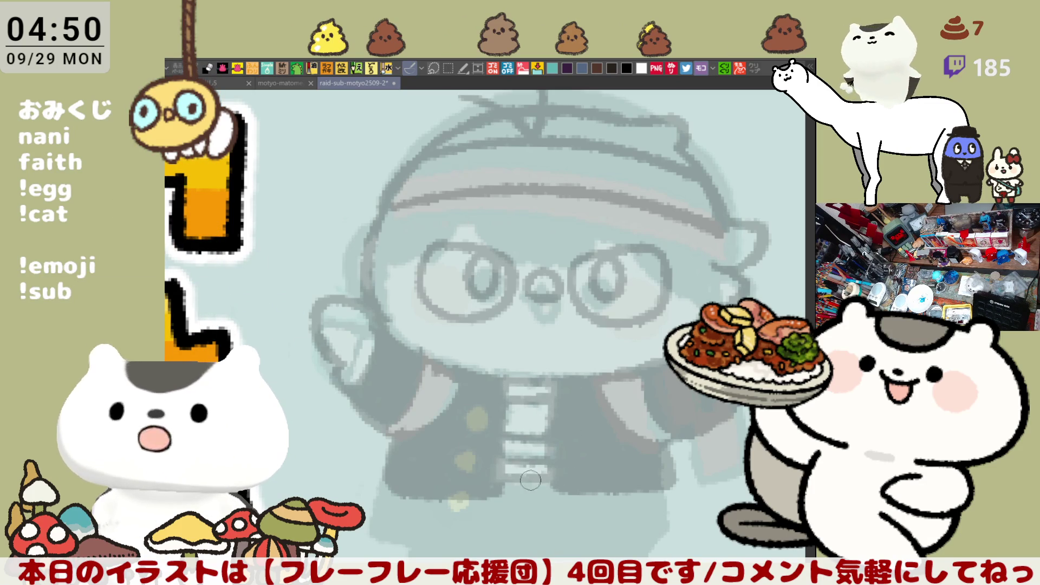
{"action": "left_click_drag", "start_coordinate": [393, 469], "coordinate": [453, 546]}
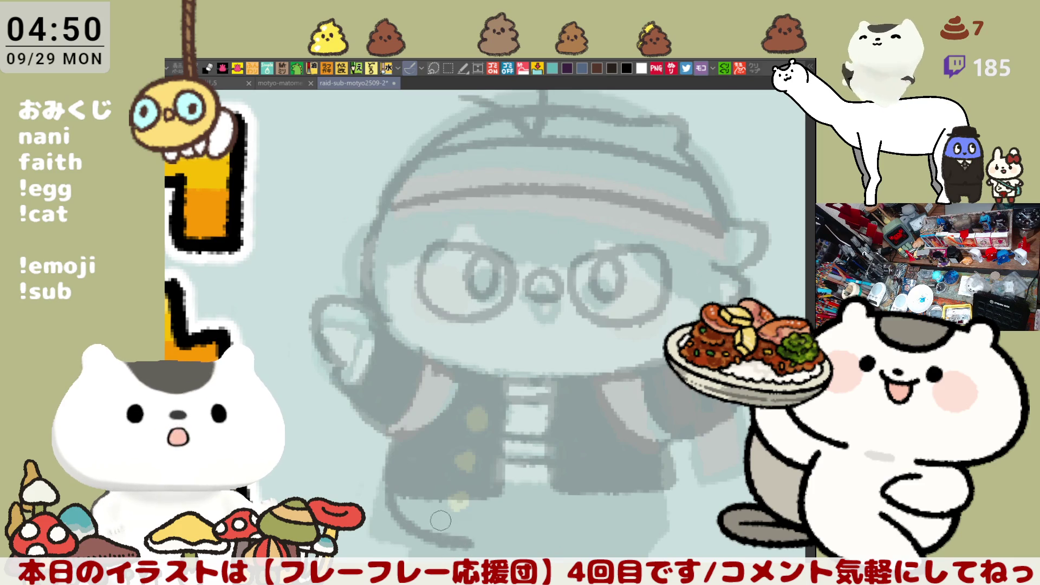
{"action": "key", "text": "ctrl+z"}
{"action": "left_click_drag", "start_coordinate": [393, 476], "coordinate": [479, 534]}
{"action": "key", "text": "ctrl+z"}
{"action": "left_click_drag", "start_coordinate": [421, 485], "coordinate": [495, 533]}
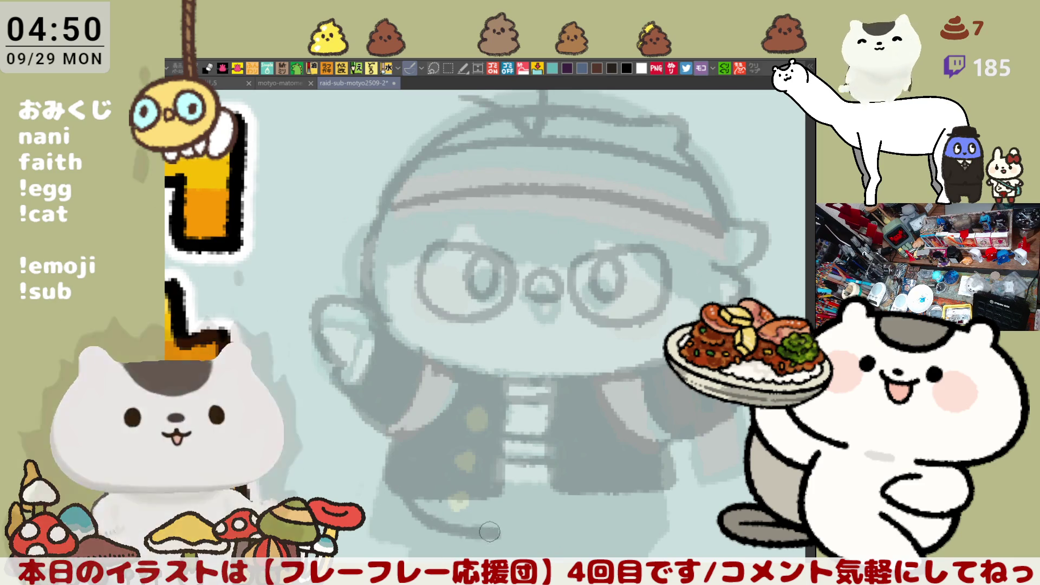
{"action": "key", "text": "ctrl+z"}
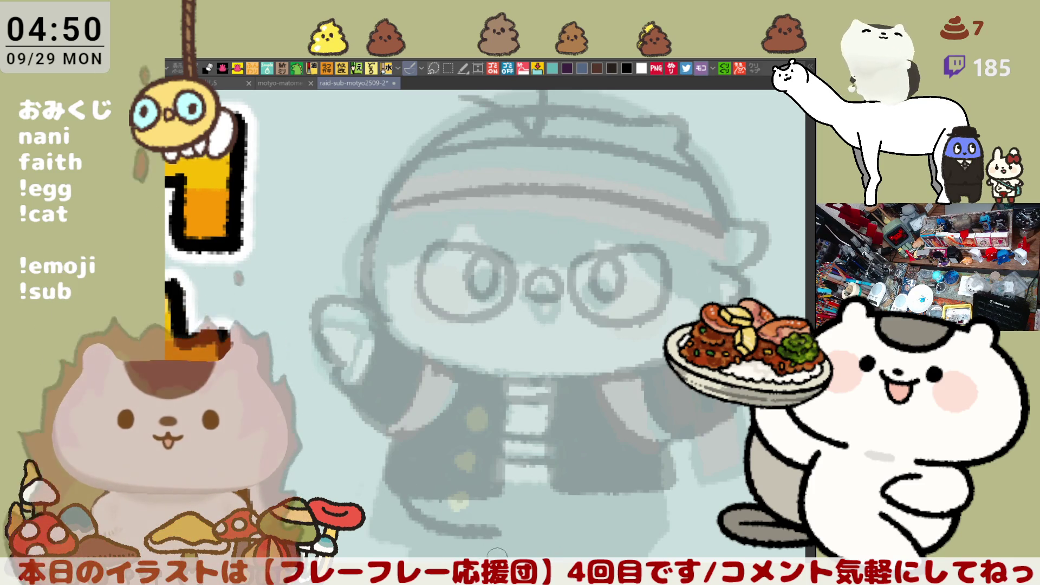
- Flip the canvas horizontally and ink the right and left foot outlines, retrying strokes
{"action": "key", "text": "h"}
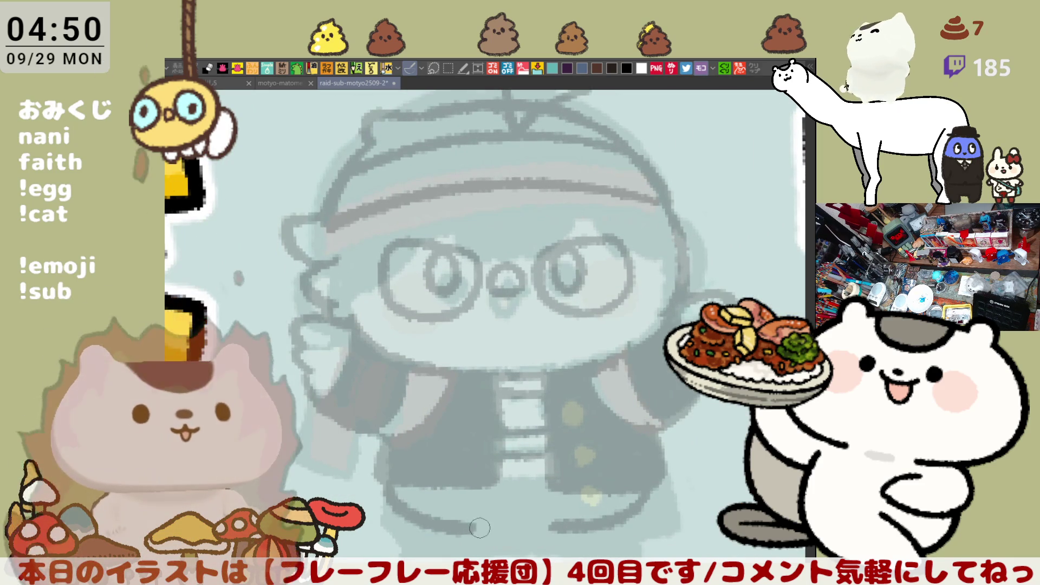
{"action": "key", "text": "ctrl+z"}
{"action": "key", "text": "ctrl+z"}
{"action": "left_click_drag", "start_coordinate": [628, 478], "coordinate": [577, 525]}
{"action": "key", "text": "ctrl+z"}
{"action": "left_click_drag", "start_coordinate": [631, 480], "coordinate": [575, 525]}
{"action": "left_click_drag", "start_coordinate": [413, 479], "coordinate": [481, 525]}
{"action": "key", "text": "ctrl+z"}
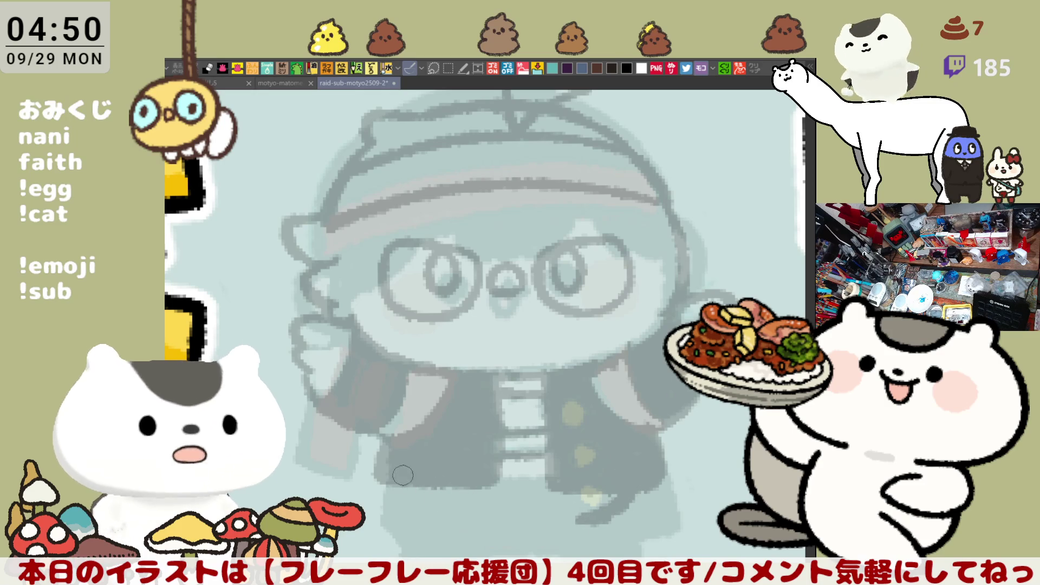
{"action": "left_click_drag", "start_coordinate": [404, 472], "coordinate": [485, 522]}
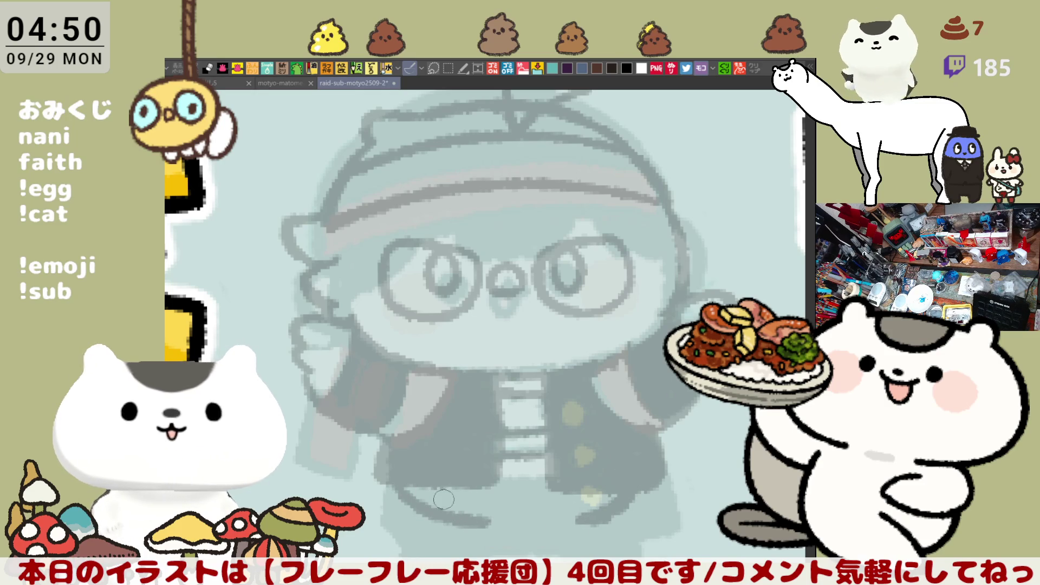
{"action": "key", "text": "ctrl+z"}
{"action": "mouse_move", "coordinate": [390, 472]}
{"action": "left_mouse_down"}
{"action": "mouse_move", "coordinate": [411, 510]}
{"action": "mouse_move", "coordinate": [471, 523]}
{"action": "mouse_move", "coordinate": [409, 510]}
{"action": "mouse_move", "coordinate": [483, 525]}
{"action": "left_mouse_up"}
{"action": "key", "text": "ctrl+z"}
{"action": "key", "text": "ctrl+z"}
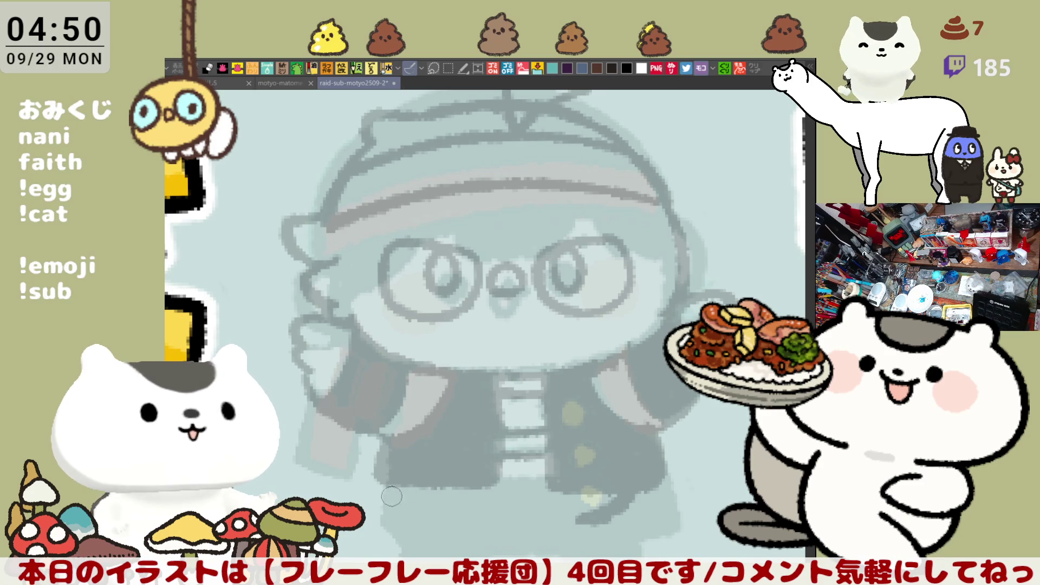
{"action": "left_click_drag", "start_coordinate": [387, 481], "coordinate": [459, 523]}
- Restore the canvas view orientation and move the view up over the drawing
{"action": "key", "text": "asciicircum"}
{"action": "key", "text": "asciicircum"}
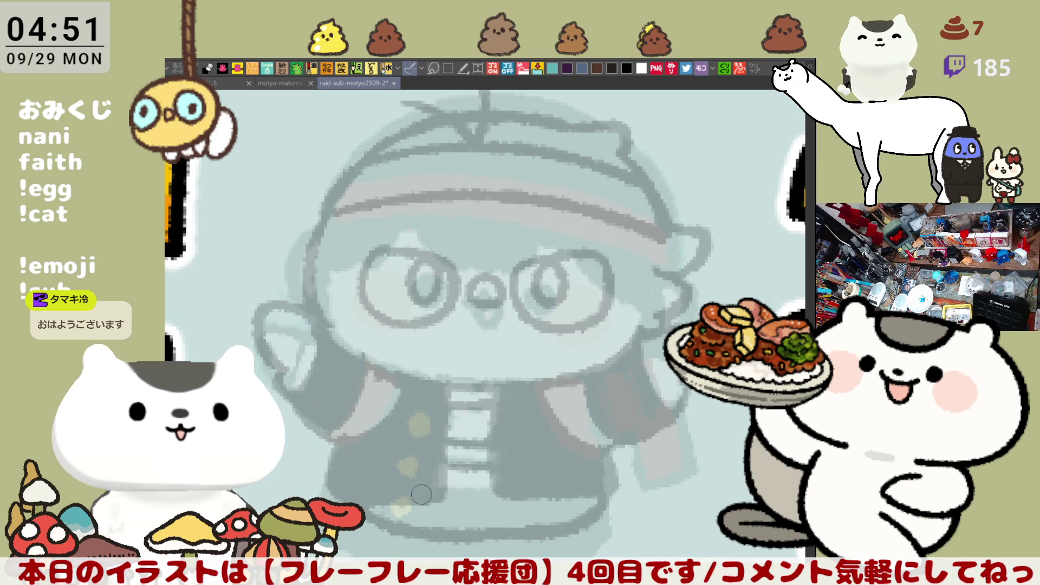
{"action": "mouse_move", "coordinate": [460, 512]}
{"action": "left_mouse_down"}
{"action": "mouse_move", "coordinate": [477, 491]}
{"action": "mouse_move", "coordinate": [620, 417]}
{"action": "left_mouse_up"}
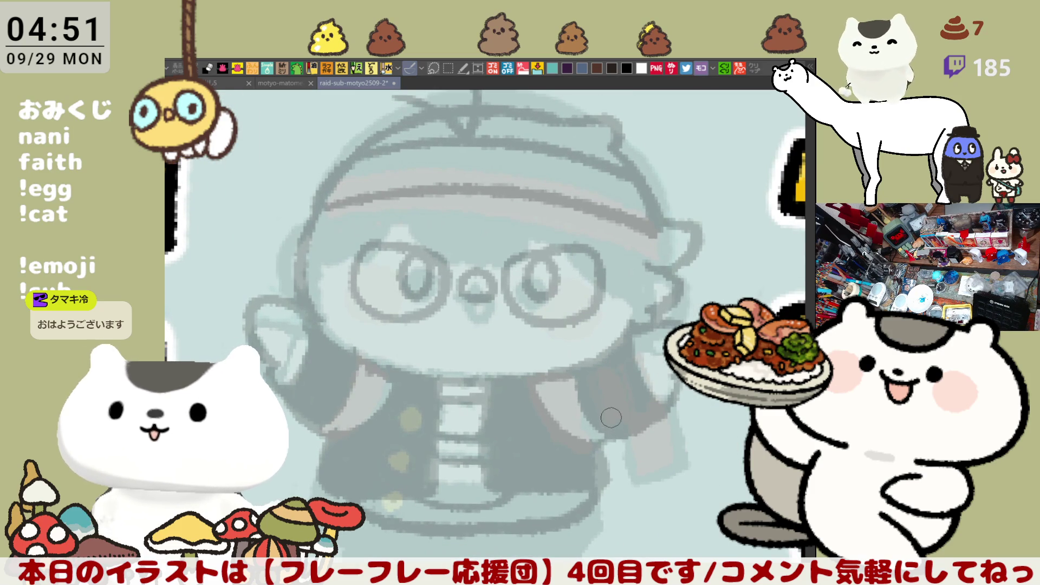
{"action": "scroll", "coordinate": [602, 482], "scroll_direction": "down", "scroll_amount": 1}
{"action": "left_click_drag", "start_coordinate": [596, 459], "coordinate": [695, 485]}
{"action": "key", "text": "ctrl+z"}
{"action": "left_click_drag", "start_coordinate": [596, 460], "coordinate": [707, 489]}
{"action": "left_click_drag", "start_coordinate": [598, 536], "coordinate": [699, 512]}
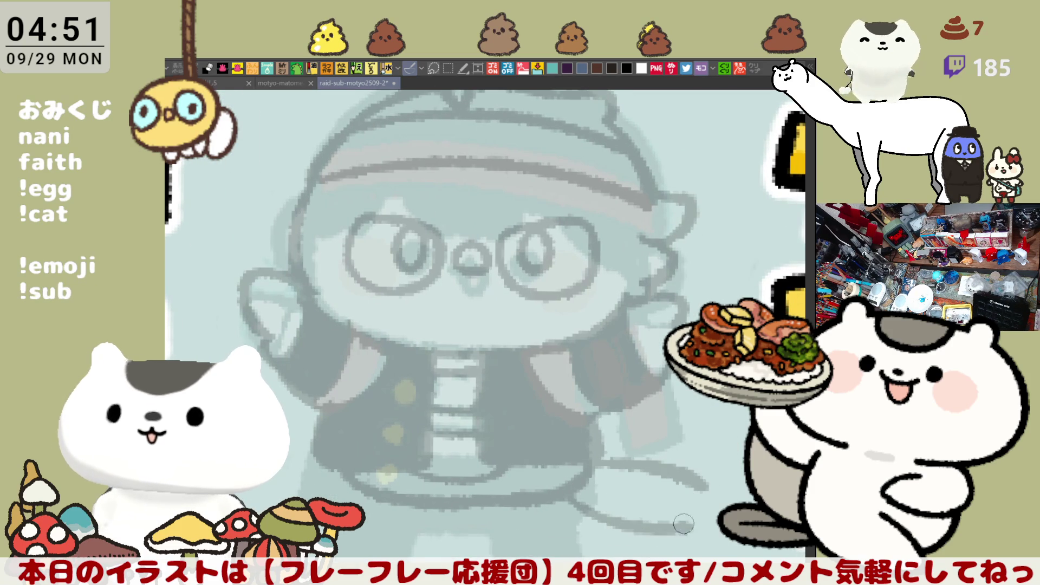
{"action": "key", "text": "ctrl+z"}
{"action": "key", "text": "ctrl+z"}
{"action": "left_click_drag", "start_coordinate": [588, 476], "coordinate": [680, 464]}
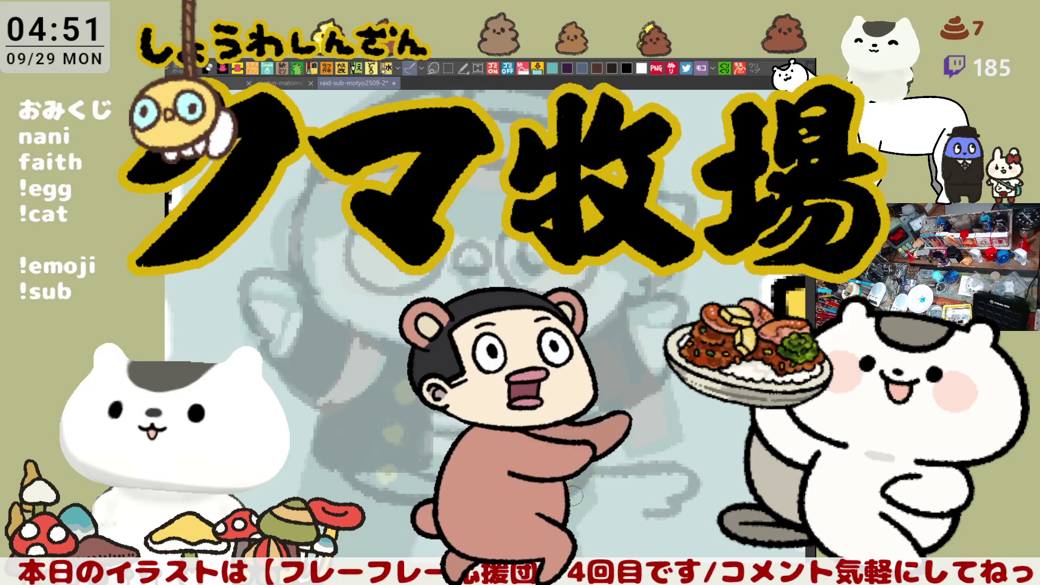
{"action": "scroll", "coordinate": [603, 501], "scroll_direction": "up", "scroll_amount": 1}
{"action": "scroll", "coordinate": [595, 533], "scroll_direction": "down", "scroll_amount": 1}
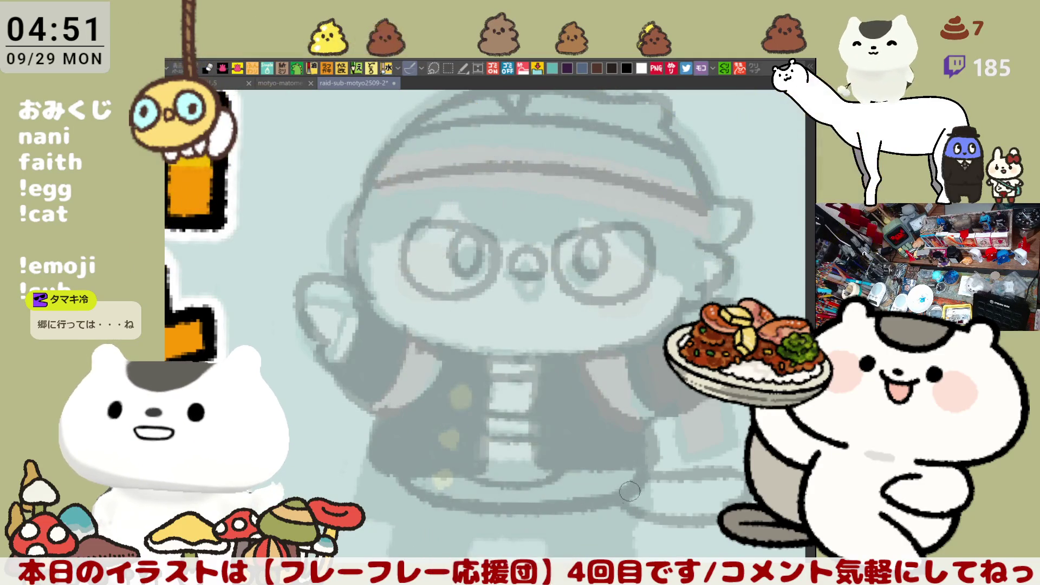
{"action": "scroll", "coordinate": [596, 461], "scroll_direction": "down", "scroll_amount": 1}
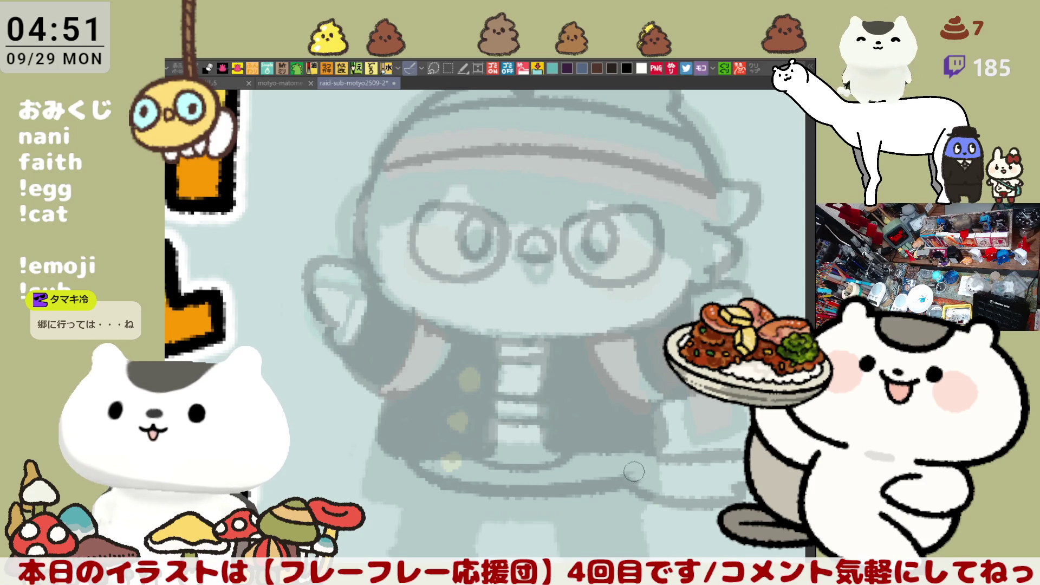
{"action": "mouse_move", "coordinate": [629, 454]}
{"action": "left_mouse_down"}
{"action": "mouse_move", "coordinate": [410, 477]}
{"action": "mouse_move", "coordinate": [442, 484]}
{"action": "left_mouse_up"}
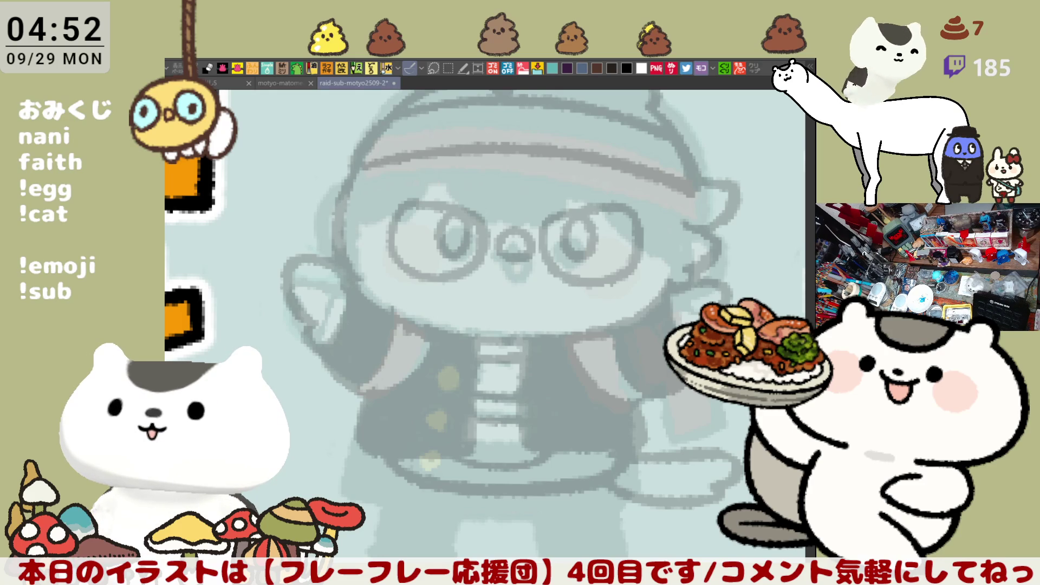
- Draw the left leg and a small looped foot with a curled hook, redrawing strokes until they fit
{"action": "left_click_drag", "start_coordinate": [408, 475], "coordinate": [433, 394]}
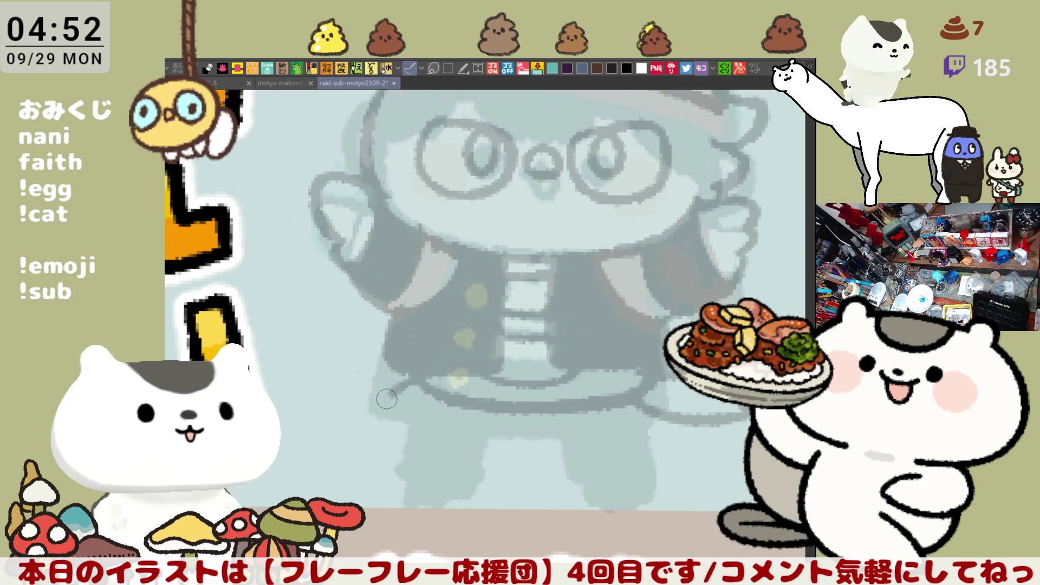
{"action": "mouse_move", "coordinate": [403, 378]}
{"action": "left_mouse_down"}
{"action": "mouse_move", "coordinate": [388, 413]}
{"action": "mouse_move", "coordinate": [427, 411]}
{"action": "mouse_move", "coordinate": [423, 433]}
{"action": "mouse_move", "coordinate": [465, 438]}
{"action": "mouse_move", "coordinate": [462, 414]}
{"action": "left_mouse_up"}
{"action": "key", "text": "ctrl+z"}
{"action": "key", "text": "ctrl+z"}
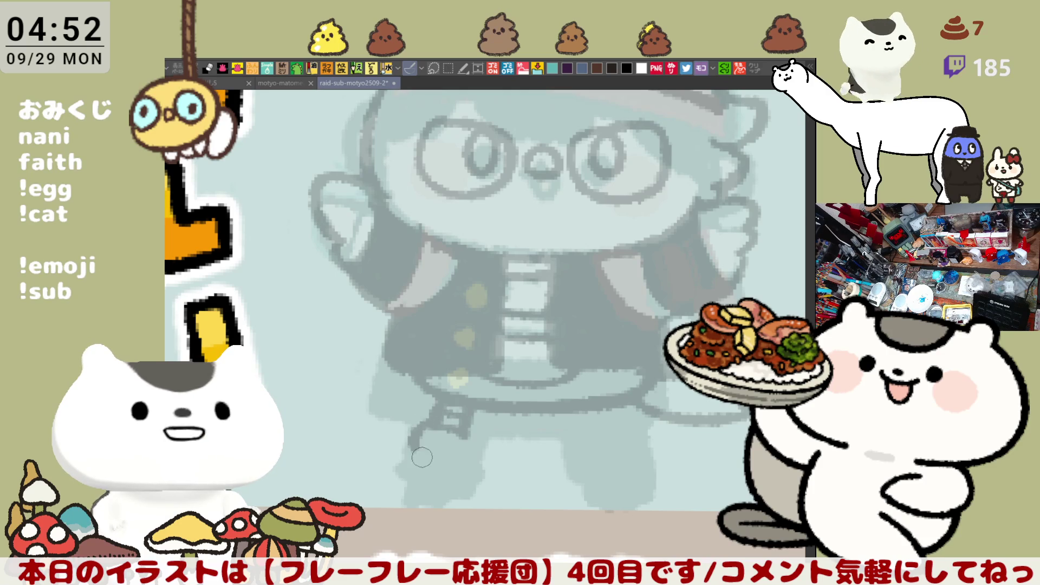
{"action": "mouse_move", "coordinate": [435, 426]}
{"action": "left_mouse_down"}
{"action": "mouse_move", "coordinate": [430, 465]}
{"action": "mouse_move", "coordinate": [468, 442]}
{"action": "mouse_move", "coordinate": [463, 458]}
{"action": "left_mouse_up"}
{"action": "key", "text": "ctrl+z"}
{"action": "key", "text": "ctrl+z"}
{"action": "left_click_drag", "start_coordinate": [449, 424], "coordinate": [453, 453]}
{"action": "key", "text": "ctrl+z"}
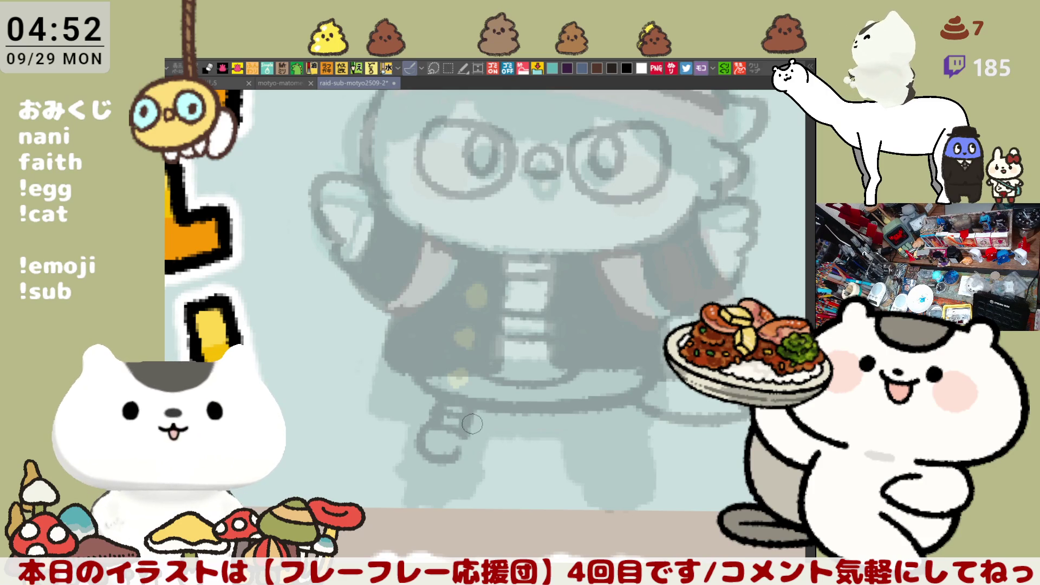
{"action": "left_click_drag", "start_coordinate": [451, 411], "coordinate": [466, 442]}
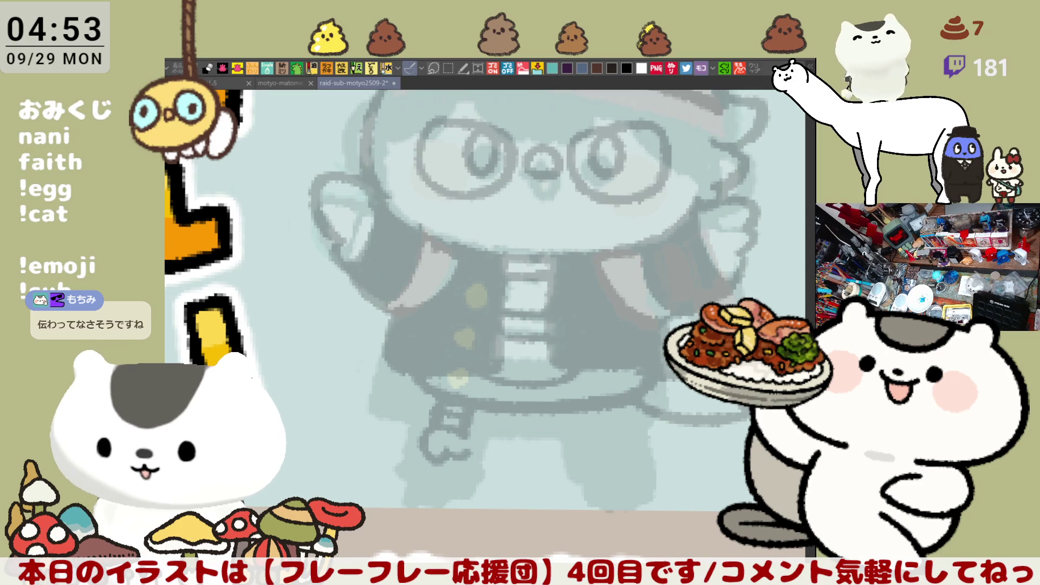
{"action": "left_click_drag", "start_coordinate": [491, 411], "coordinate": [520, 434]}
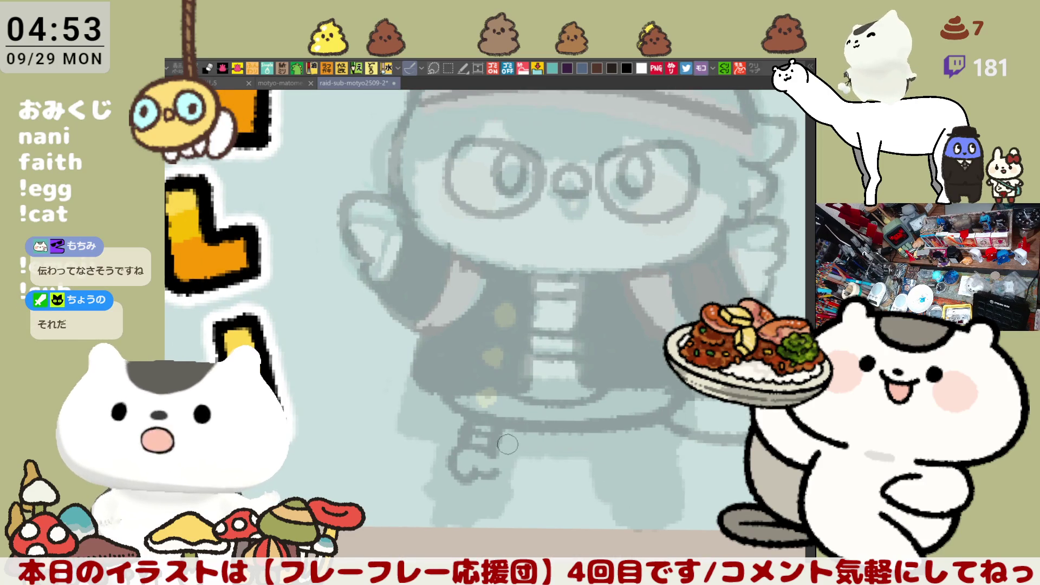
{"action": "key", "text": "ctrl+z"}
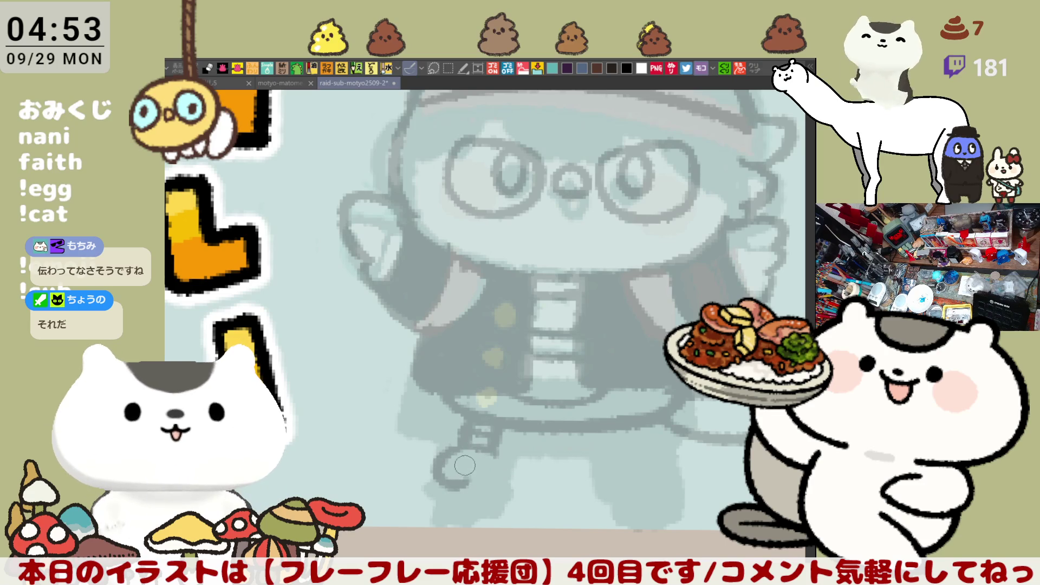
{"action": "mouse_move", "coordinate": [454, 453]}
{"action": "left_mouse_down"}
{"action": "mouse_move", "coordinate": [496, 475]}
{"action": "mouse_move", "coordinate": [447, 485]}
{"action": "mouse_move", "coordinate": [503, 450]}
{"action": "mouse_move", "coordinate": [485, 474]}
{"action": "mouse_move", "coordinate": [490, 462]}
{"action": "left_mouse_up"}
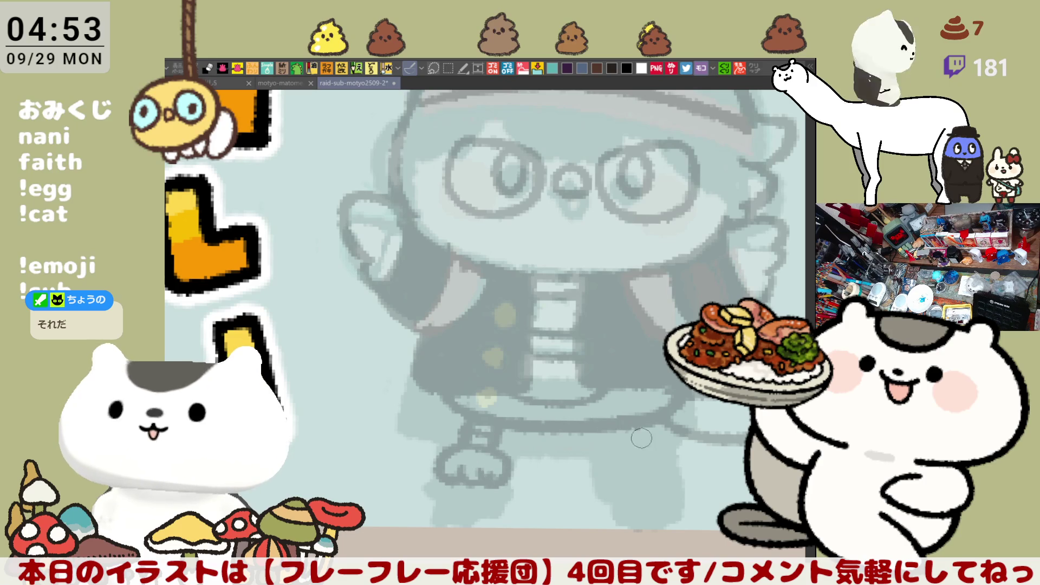
- Draw the right leg's lines and its foot outline below the jacket
{"action": "mouse_move", "coordinate": [632, 433]}
{"action": "left_mouse_down"}
{"action": "mouse_move", "coordinate": [638, 462]}
{"action": "mouse_move", "coordinate": [665, 461]}
{"action": "left_mouse_up"}
{"action": "key", "text": "ctrl+z"}
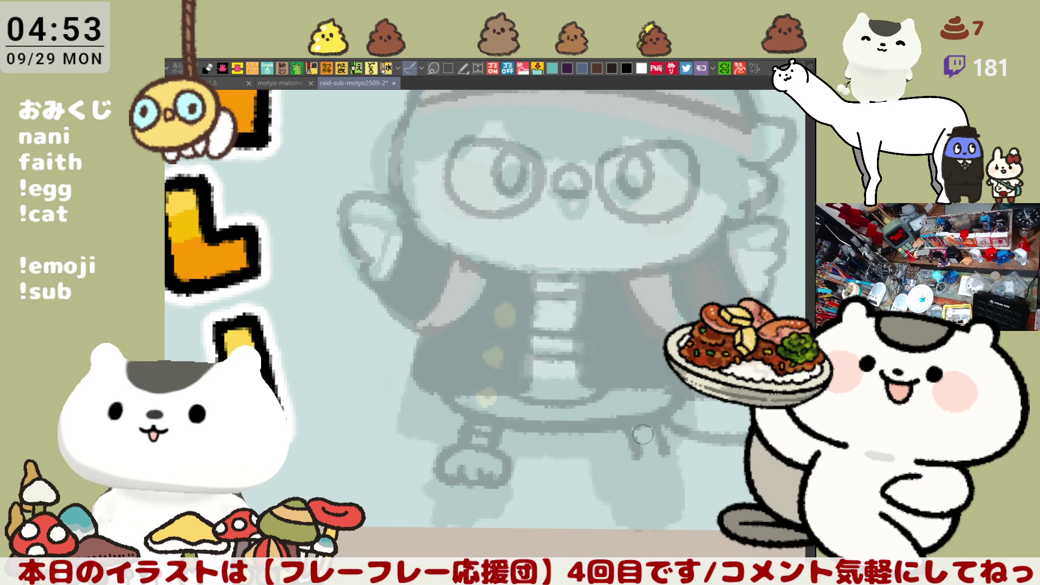
{"action": "mouse_move", "coordinate": [638, 448]}
{"action": "left_mouse_down"}
{"action": "mouse_move", "coordinate": [617, 469]}
{"action": "mouse_move", "coordinate": [632, 484]}
{"action": "mouse_move", "coordinate": [664, 468]}
{"action": "mouse_move", "coordinate": [672, 450]}
{"action": "mouse_move", "coordinate": [677, 476]}
{"action": "mouse_move", "coordinate": [688, 463]}
{"action": "left_mouse_up"}
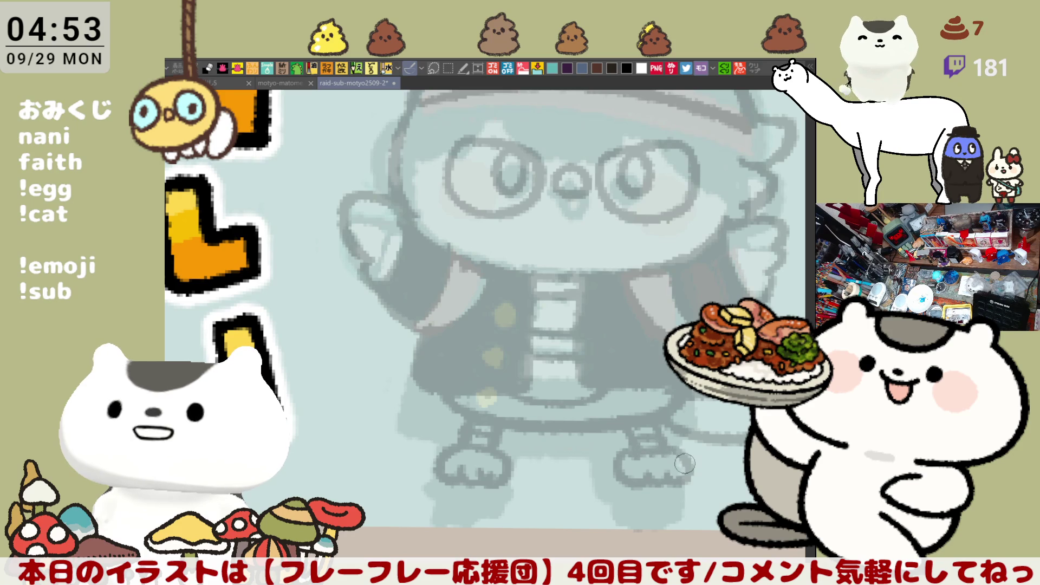
{"action": "mouse_move", "coordinate": [576, 332]}
{"action": "left_mouse_down"}
{"action": "mouse_move", "coordinate": [556, 386]}
{"action": "mouse_move", "coordinate": [521, 424]}
{"action": "left_mouse_up"}
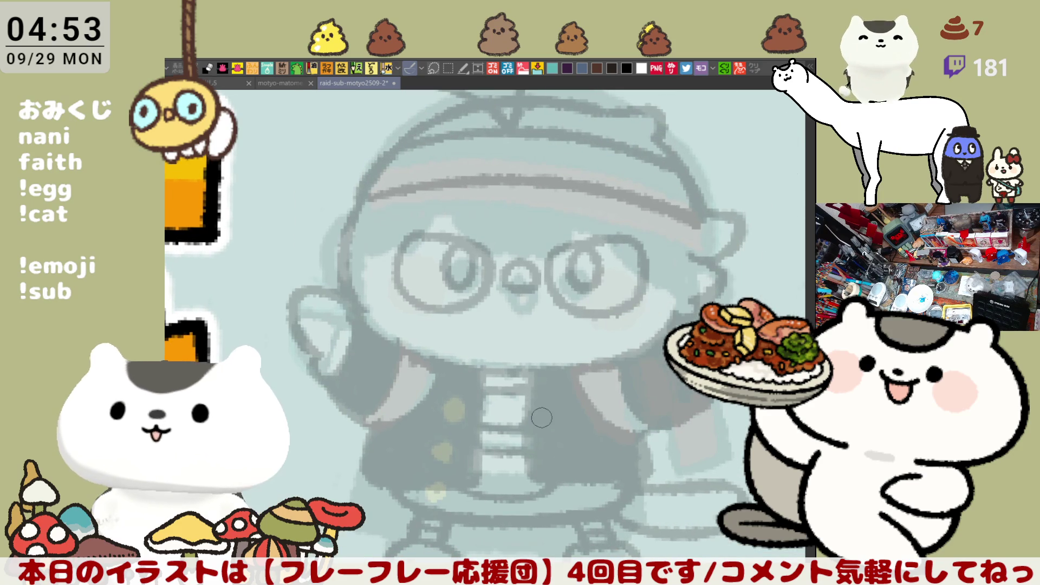
{"action": "scroll", "coordinate": [542, 418], "scroll_direction": "down", "scroll_amount": 3}
{"action": "scroll", "coordinate": [542, 418], "scroll_direction": "up", "scroll_amount": 2}
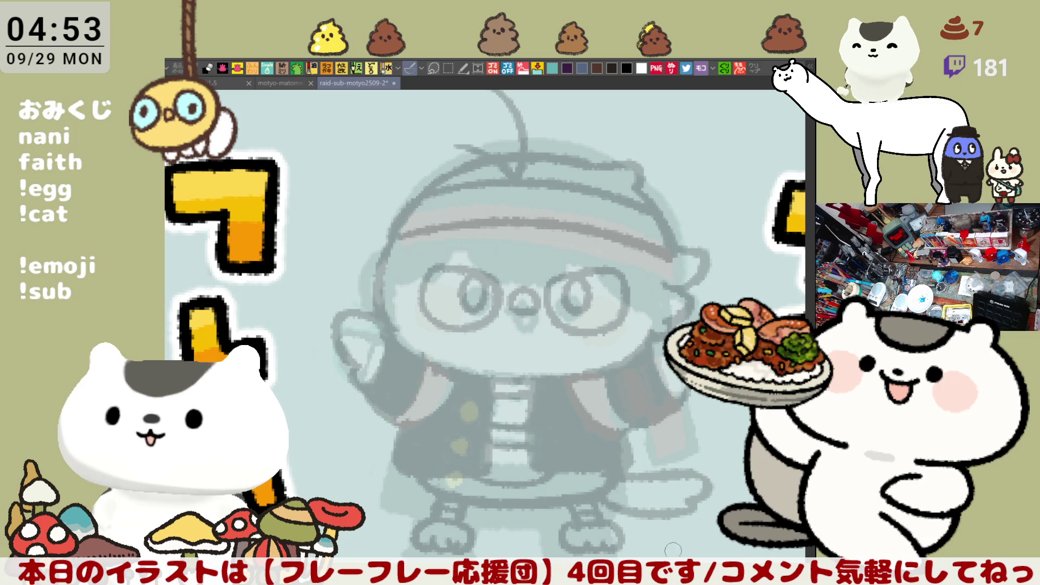
{"action": "left_click_drag", "start_coordinate": [551, 529], "coordinate": [596, 520]}
{"action": "left_click_drag", "start_coordinate": [623, 553], "coordinate": [624, 553]}
{"action": "mouse_move", "coordinate": [547, 550]}
{"action": "left_mouse_down"}
{"action": "mouse_move", "coordinate": [561, 518]}
{"action": "mouse_move", "coordinate": [615, 521]}
{"action": "mouse_move", "coordinate": [609, 542]}
{"action": "left_mouse_up"}
{"action": "mouse_move", "coordinate": [548, 550]}
{"action": "left_mouse_down"}
{"action": "mouse_move", "coordinate": [558, 512]}
{"action": "mouse_move", "coordinate": [601, 507]}
{"action": "mouse_move", "coordinate": [629, 537]}
{"action": "left_mouse_up"}
{"action": "mouse_move", "coordinate": [548, 550]}
{"action": "left_mouse_down"}
{"action": "mouse_move", "coordinate": [569, 505]}
{"action": "mouse_move", "coordinate": [605, 543]}
{"action": "left_mouse_up"}
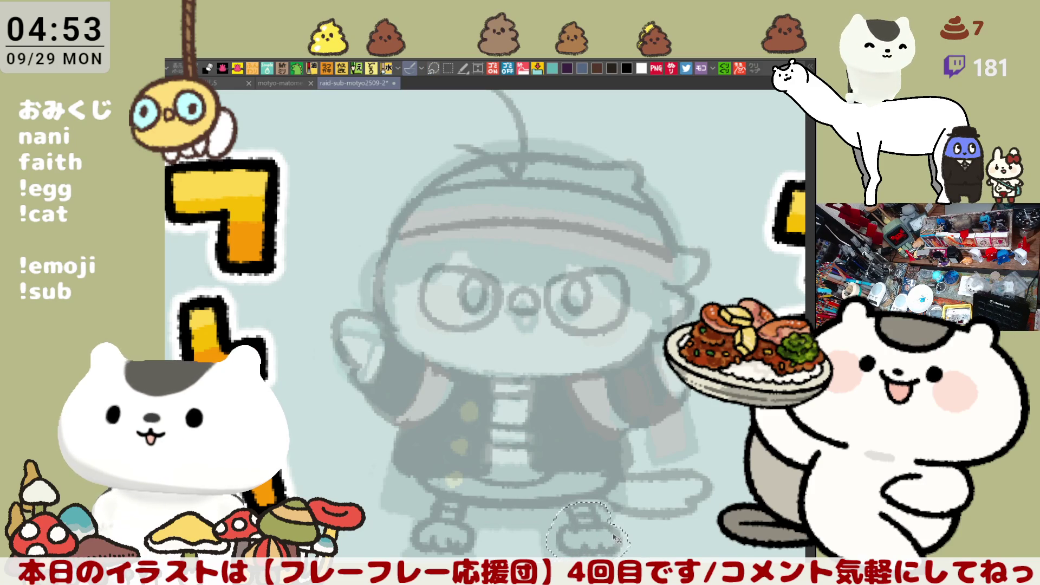
{"action": "key", "text": "ctrl+d"}
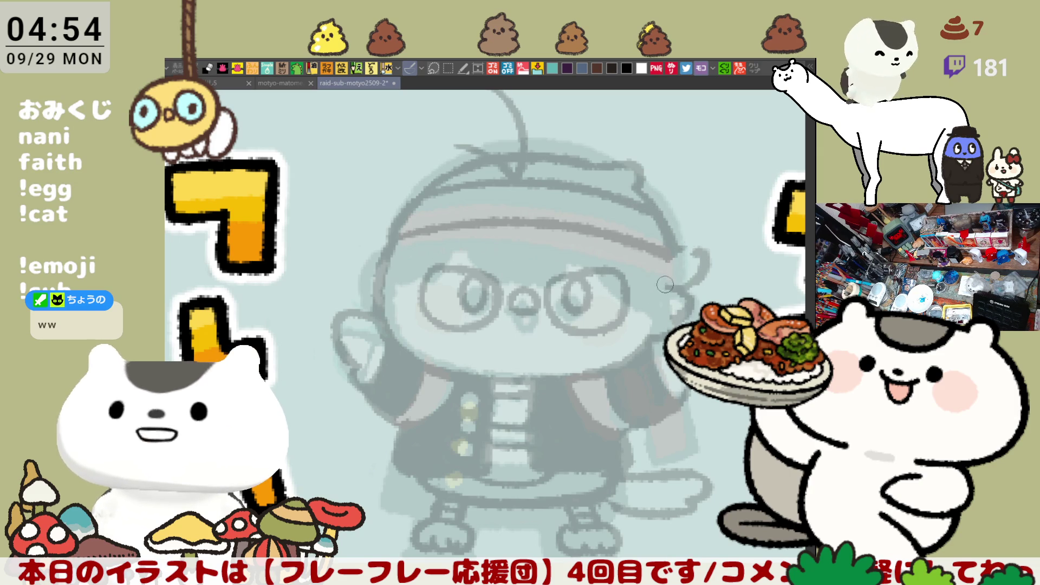
- Erase the curled line beside the head's right side, then tilt and mirror the view to check it
{"action": "mouse_move", "coordinate": [692, 293]}
{"action": "left_mouse_down"}
{"action": "mouse_move", "coordinate": [684, 286]}
{"action": "mouse_move", "coordinate": [667, 312]}
{"action": "left_mouse_up"}
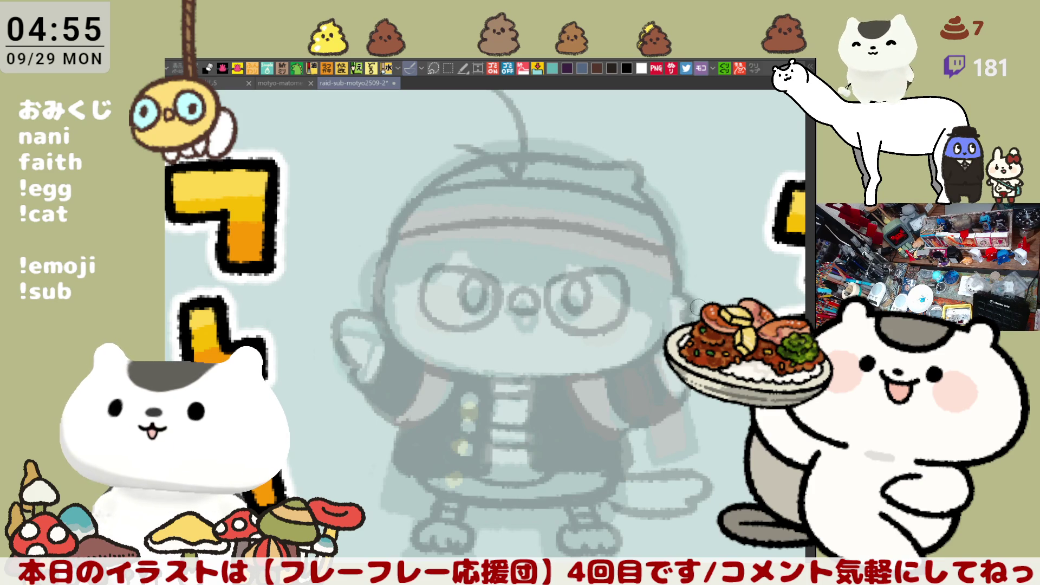
{"action": "left_click_drag", "start_coordinate": [700, 297], "coordinate": [703, 255]}
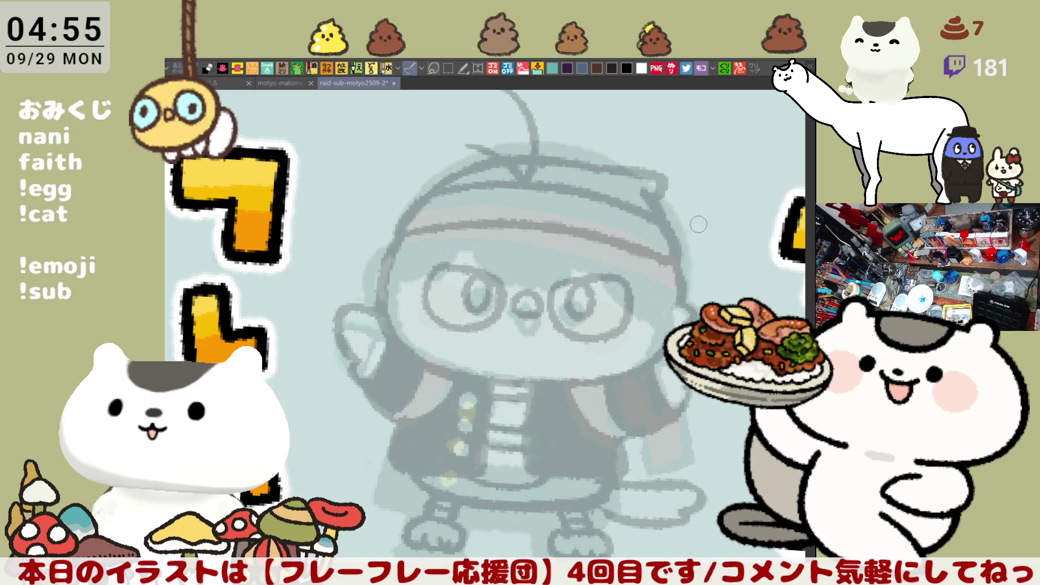
{"action": "key", "text": "minus"}
{"action": "key", "text": "asciicircum"}
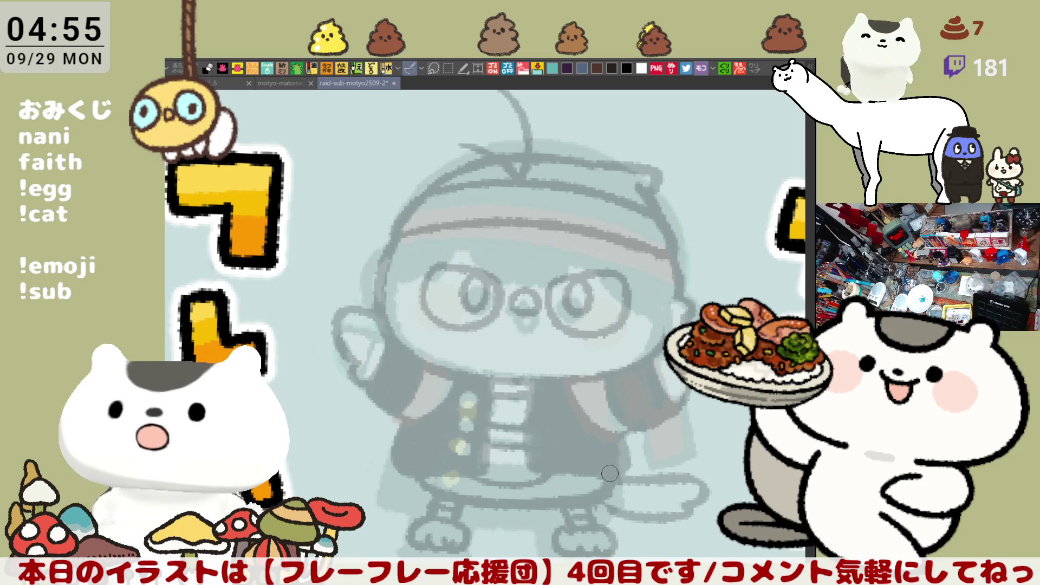
{"action": "left_click_drag", "start_coordinate": [623, 407], "coordinate": [628, 398]}
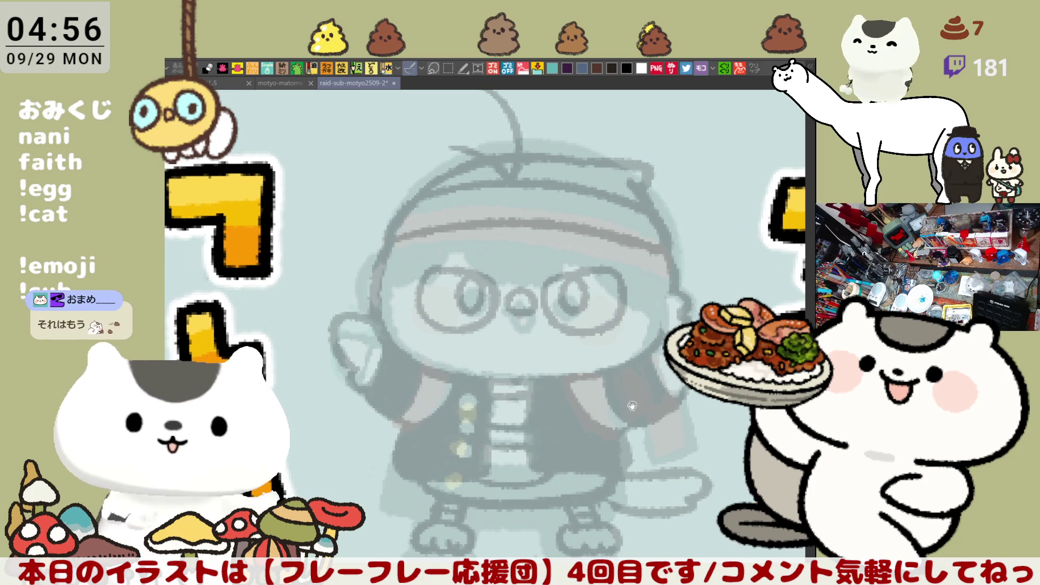
{"action": "key", "text": "h"}
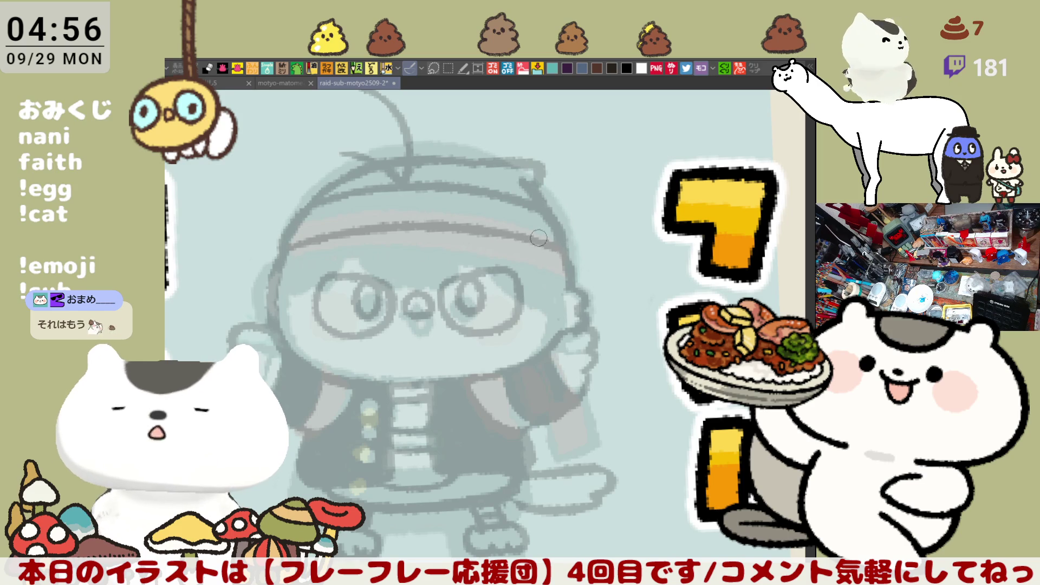
- Zoom in and ink a short dark stroke along the top of the hat
{"action": "scroll", "coordinate": [454, 222], "scroll_direction": "up", "scroll_amount": 1}
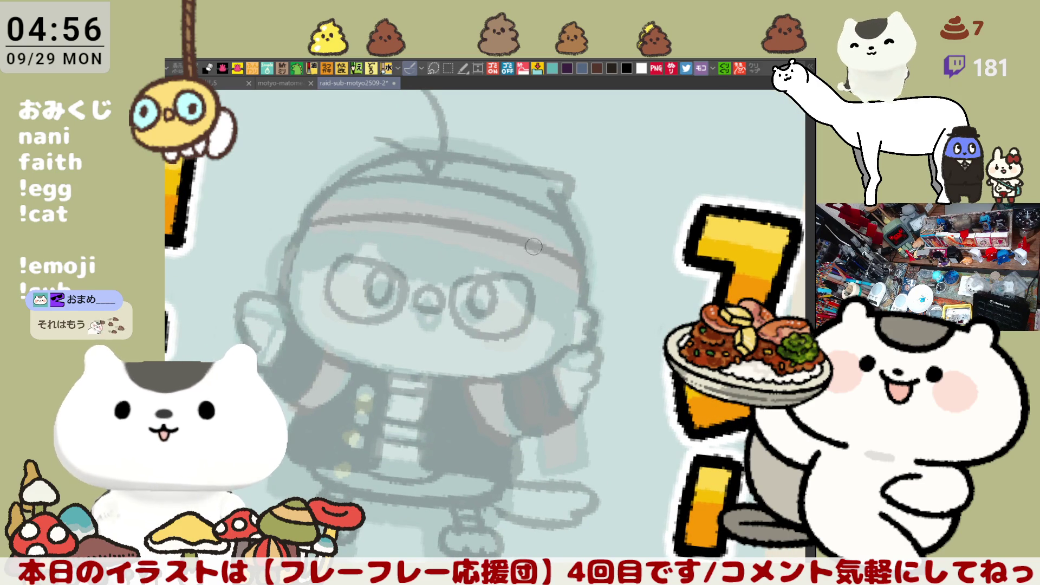
{"action": "scroll", "coordinate": [580, 257], "scroll_direction": "up", "scroll_amount": 1}
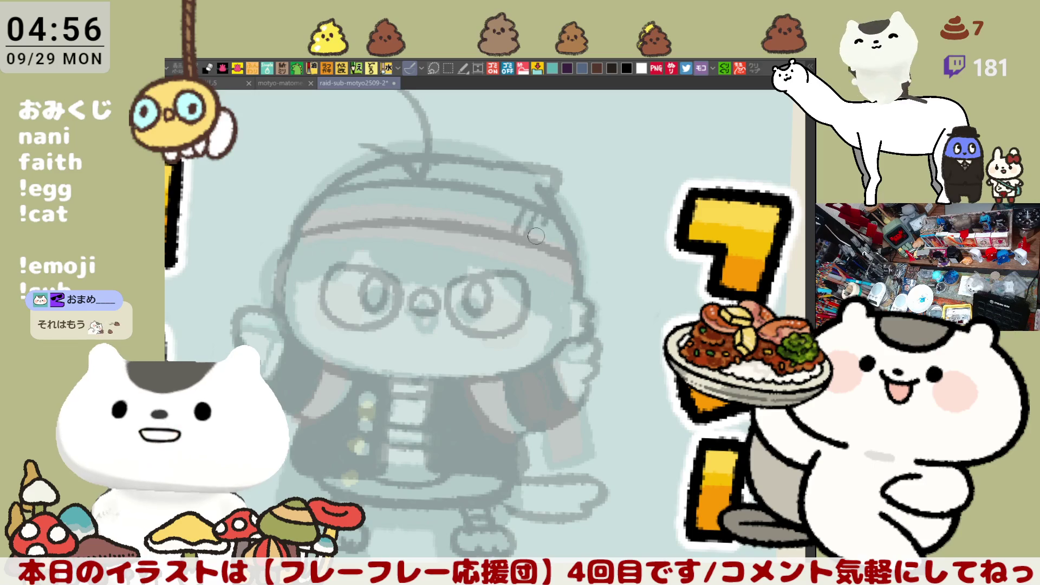
{"action": "scroll", "coordinate": [623, 208], "scroll_direction": "down", "scroll_amount": 1}
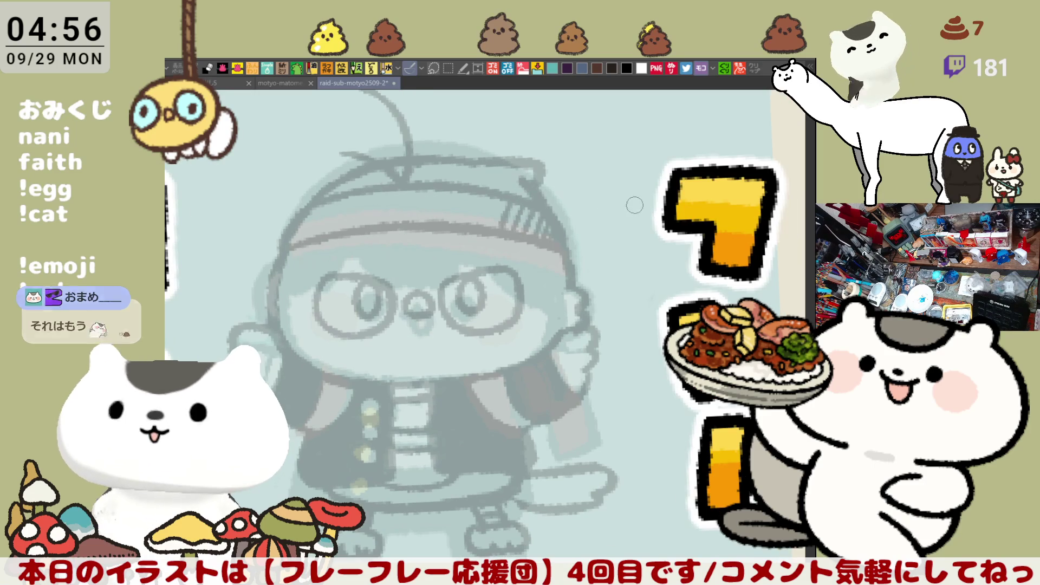
{"action": "left_click_drag", "start_coordinate": [328, 147], "coordinate": [352, 158]}
{"action": "scroll", "coordinate": [360, 146], "scroll_direction": "up", "scroll_amount": 1}
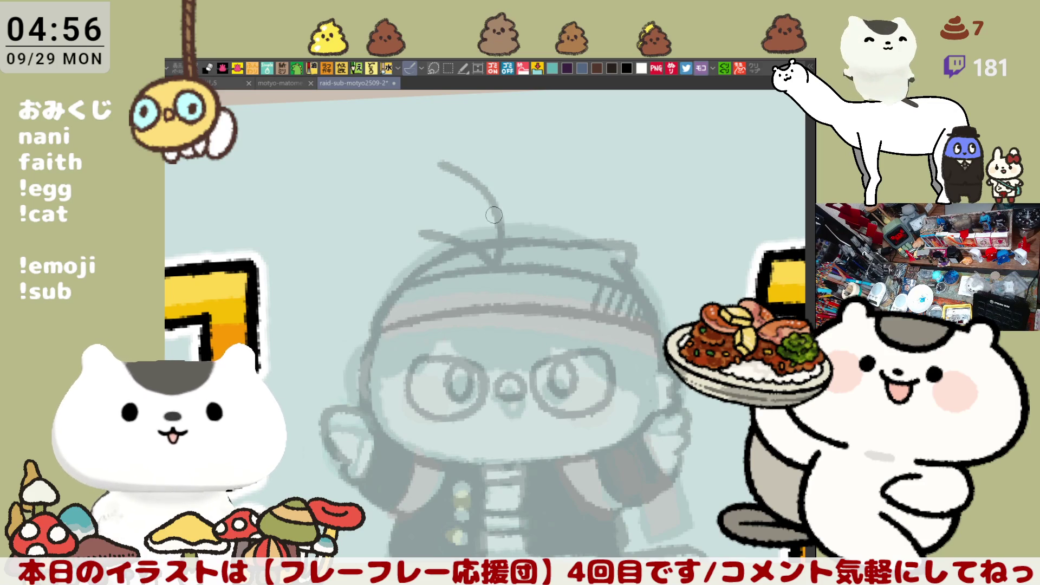
- Ink a line along the hat's top edge and hatch dark strokes over the headband tail
{"action": "mouse_move", "coordinate": [598, 180]}
{"action": "left_mouse_down"}
{"action": "mouse_move", "coordinate": [603, 272]}
{"action": "mouse_move", "coordinate": [486, 252]}
{"action": "left_mouse_up"}
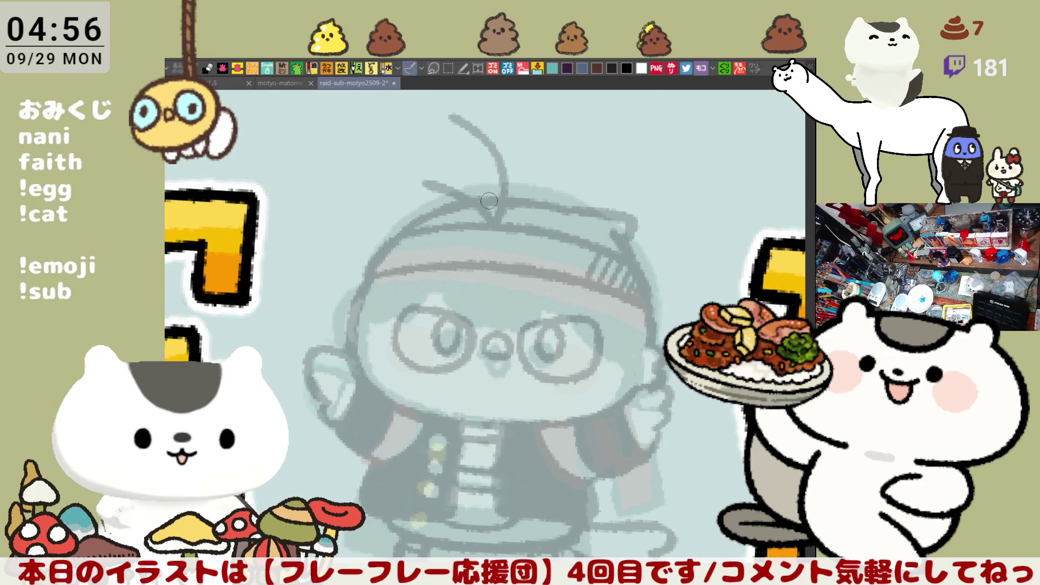
{"action": "left_click_drag", "start_coordinate": [438, 216], "coordinate": [516, 204]}
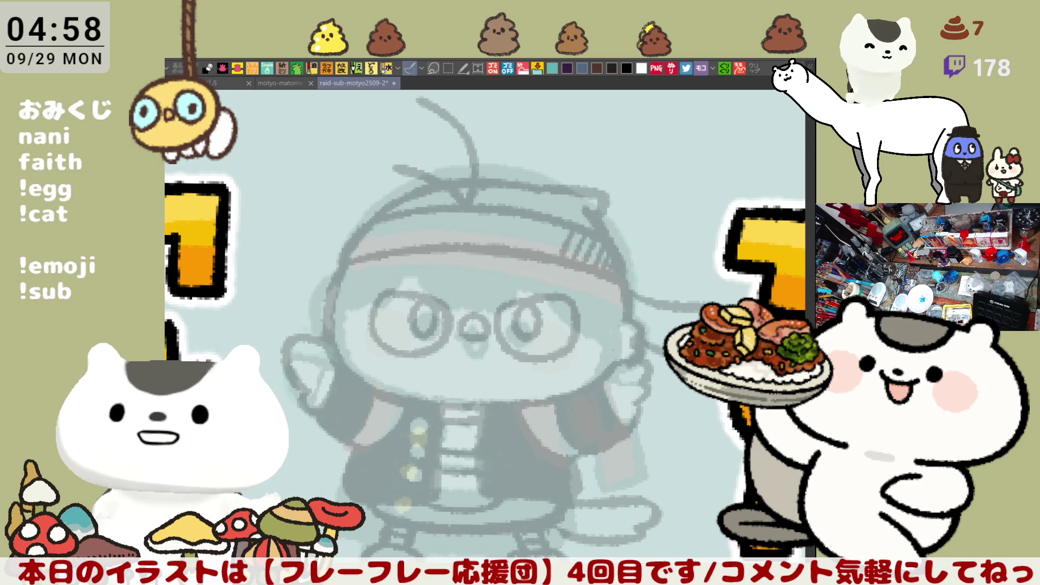
{"action": "left_click_drag", "start_coordinate": [640, 295], "coordinate": [671, 326]}
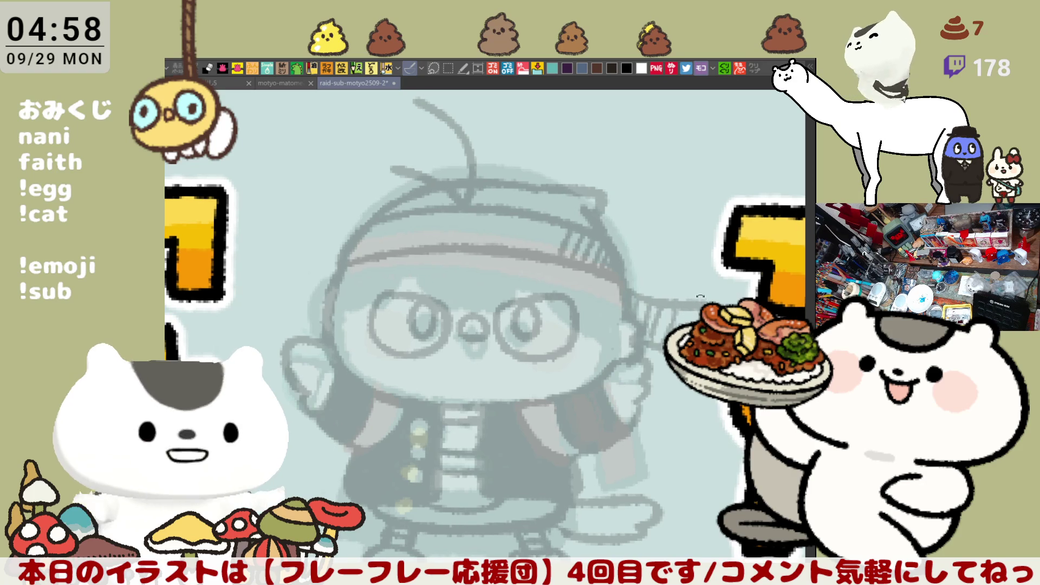
- Hide the faded colour image and scale the selected chibi sketch down slightly, repositioning it
{"action": "scroll", "coordinate": [667, 353], "scroll_direction": "up", "scroll_amount": 2}
{"action": "scroll", "coordinate": [654, 394], "scroll_direction": "down", "scroll_amount": 3}
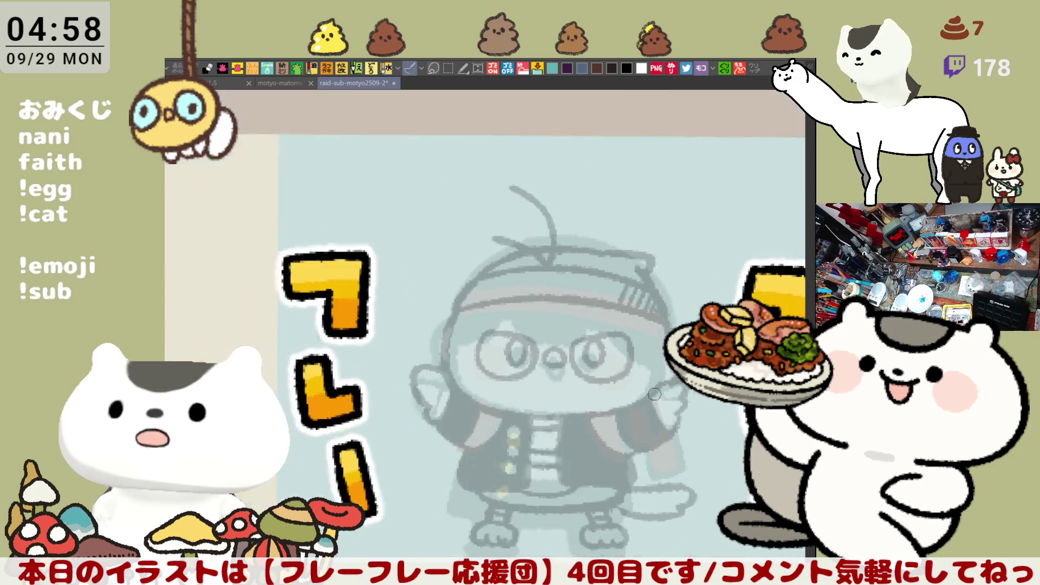
{"action": "scroll", "coordinate": [613, 339], "scroll_direction": "up", "scroll_amount": 1}
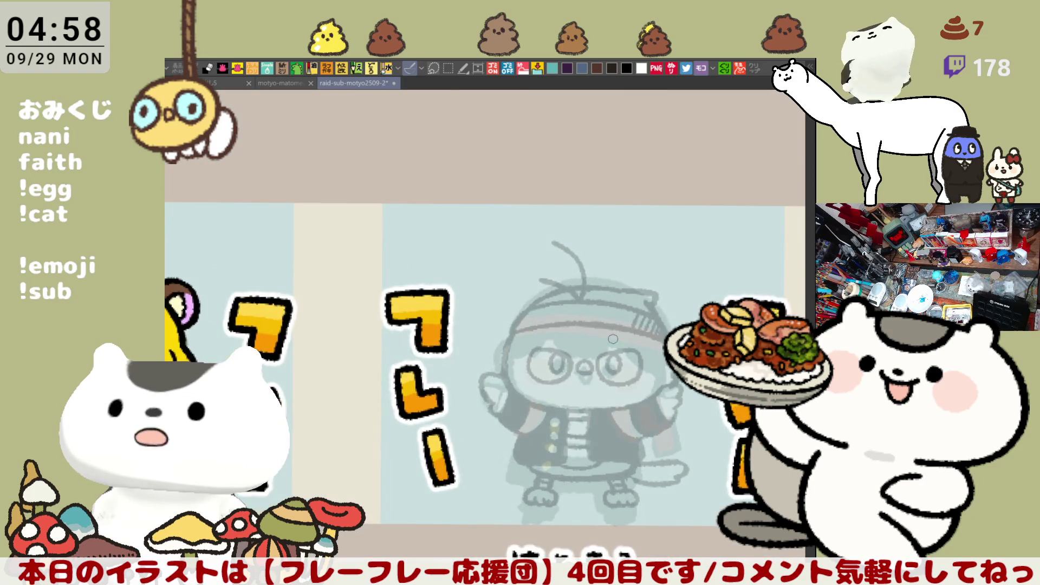
{"action": "left_click_drag", "start_coordinate": [667, 459], "coordinate": [585, 424]}
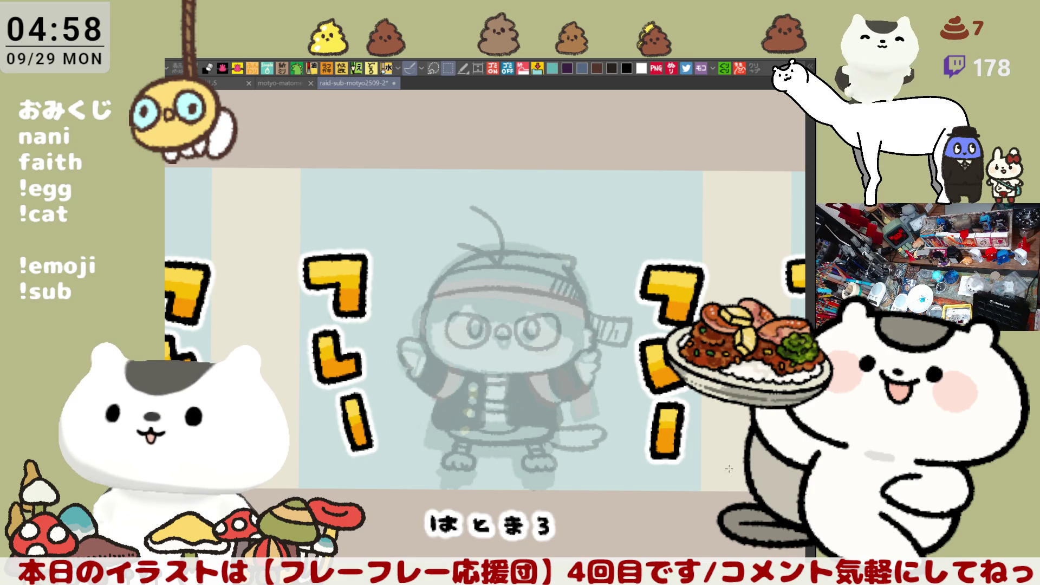
{"action": "left_click_drag", "start_coordinate": [344, 143], "coordinate": [698, 505]}
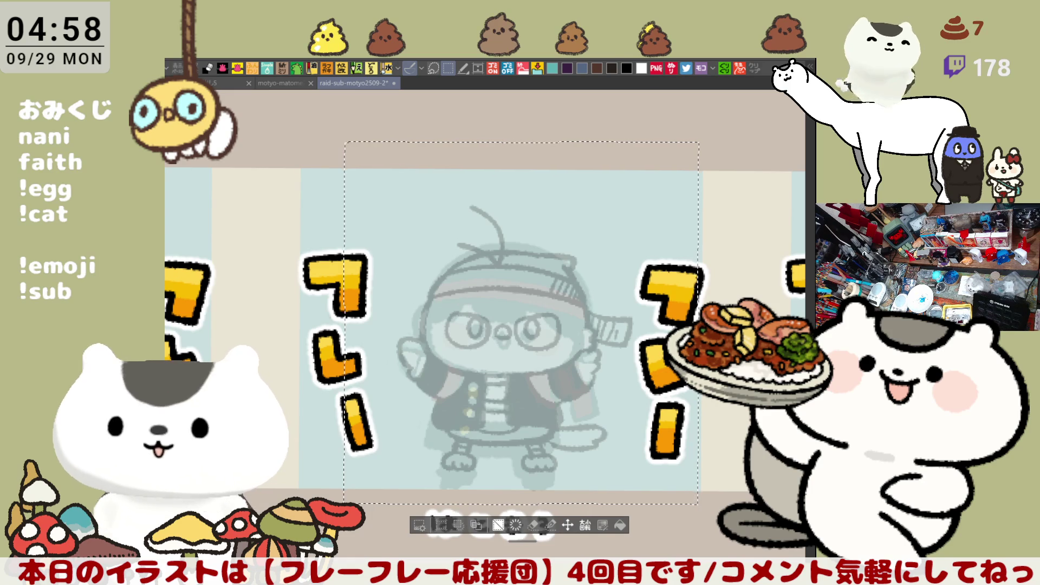
{"action": "key", "text": "Delete"}
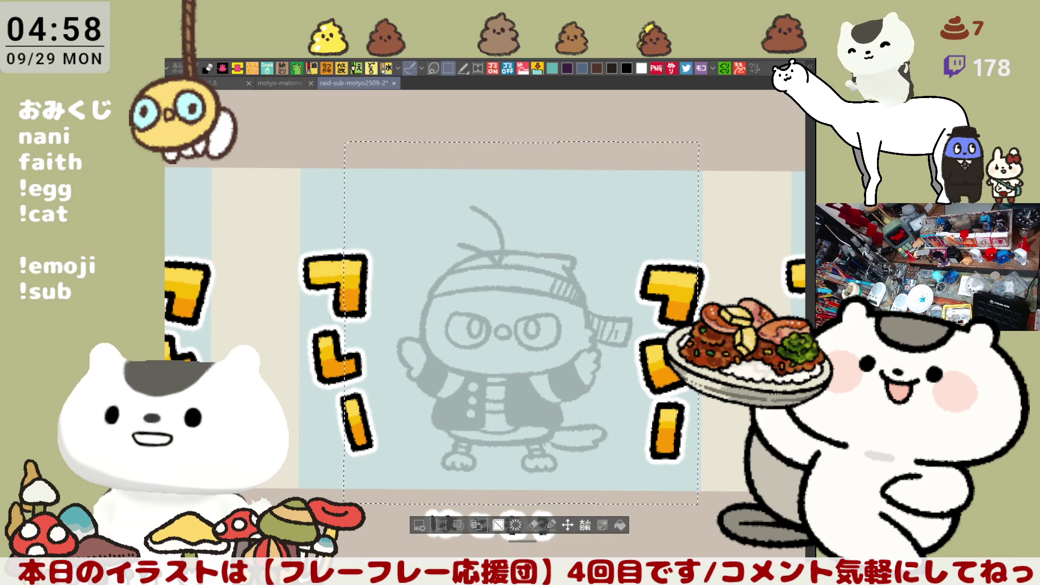
{"action": "key", "text": "ctrl+t"}
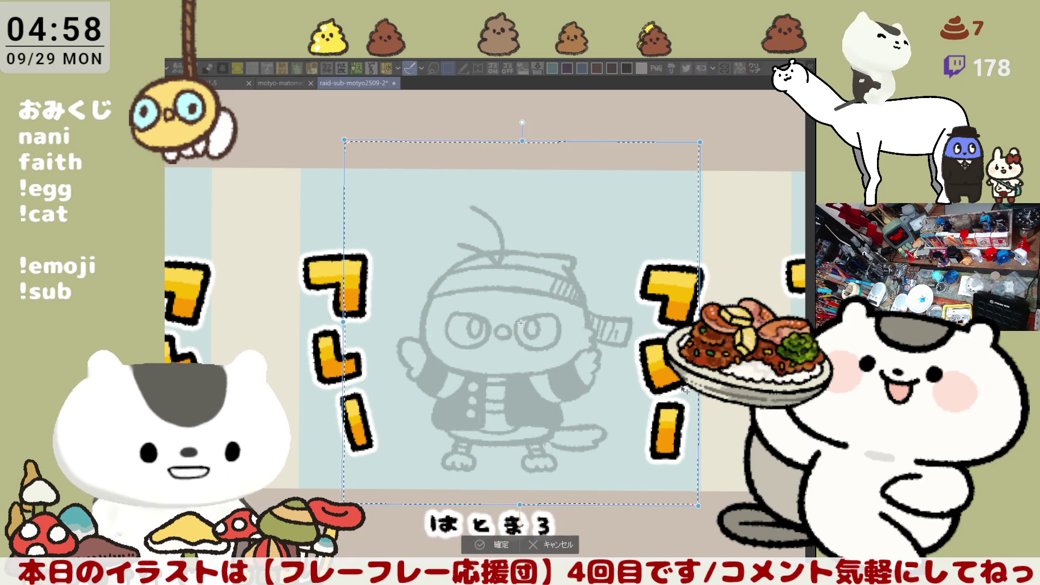
{"action": "left_click_drag", "start_coordinate": [702, 142], "coordinate": [670, 179]}
{"action": "left_click_drag", "start_coordinate": [552, 362], "coordinate": [561, 380]}
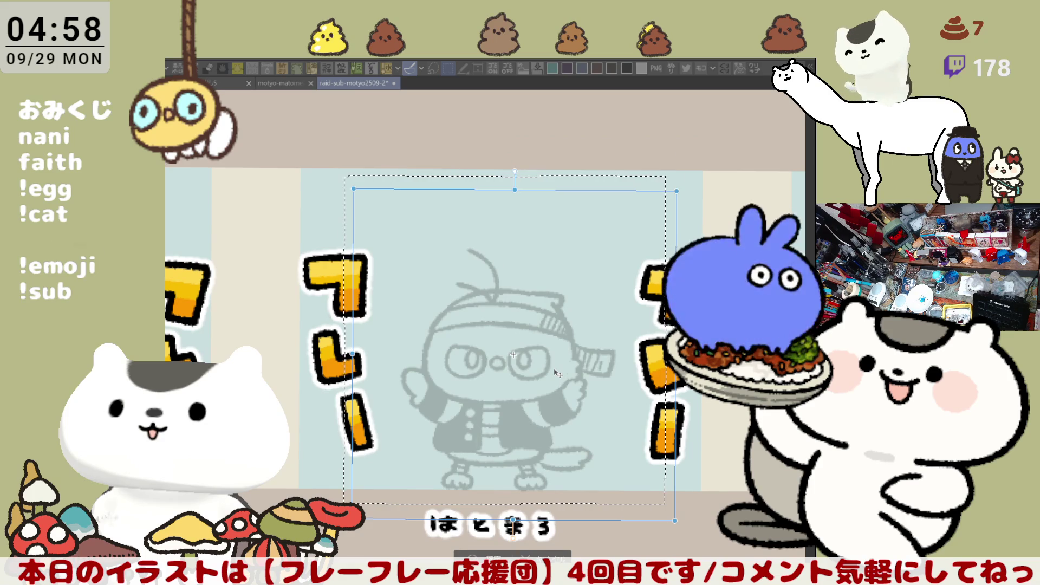
{"action": "left_click_drag", "start_coordinate": [552, 440], "coordinate": [548, 440]}
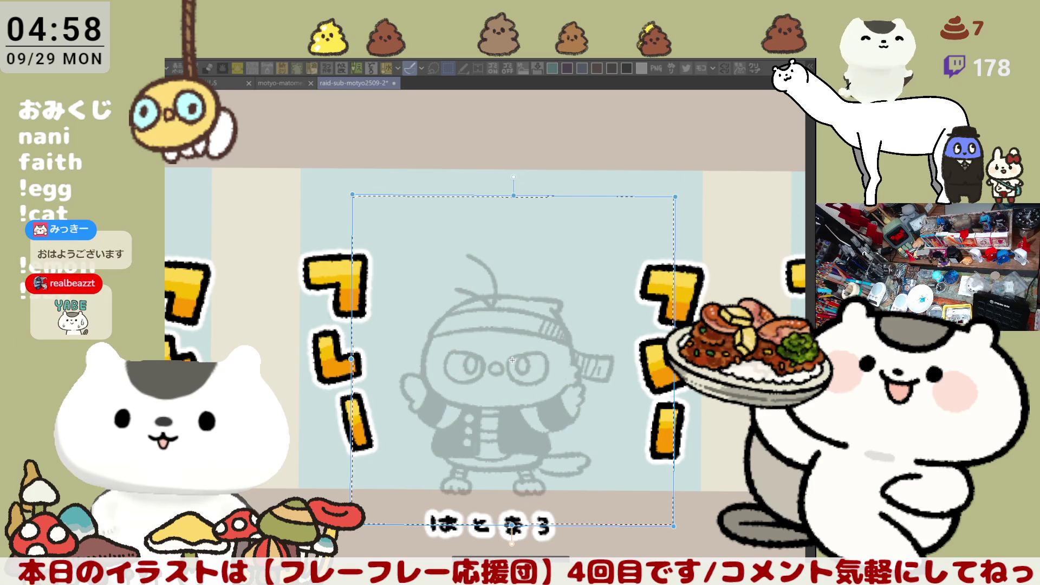
{"action": "key", "text": "Return"}
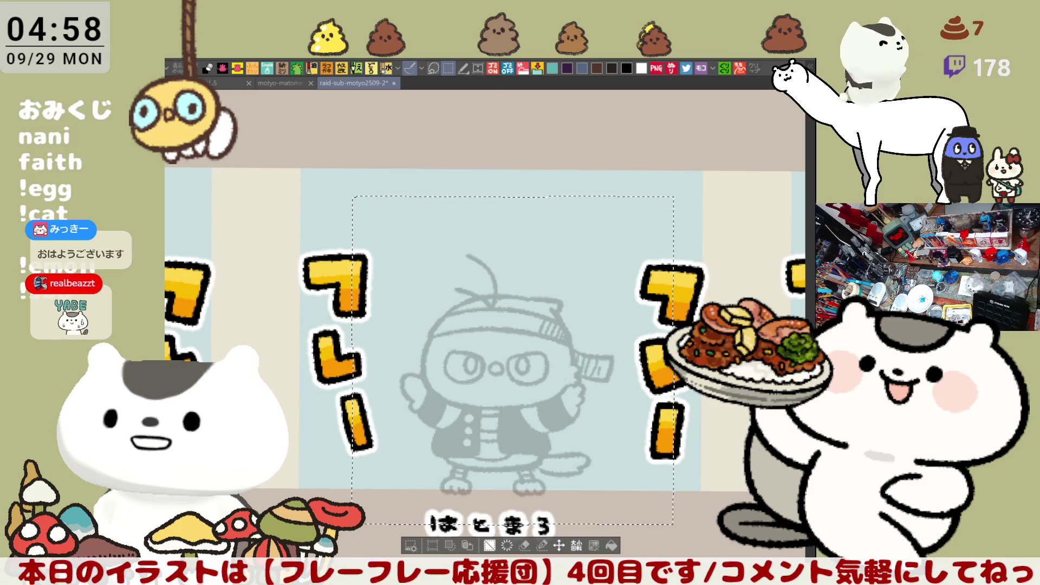
{"action": "key", "text": "ctrl+d"}
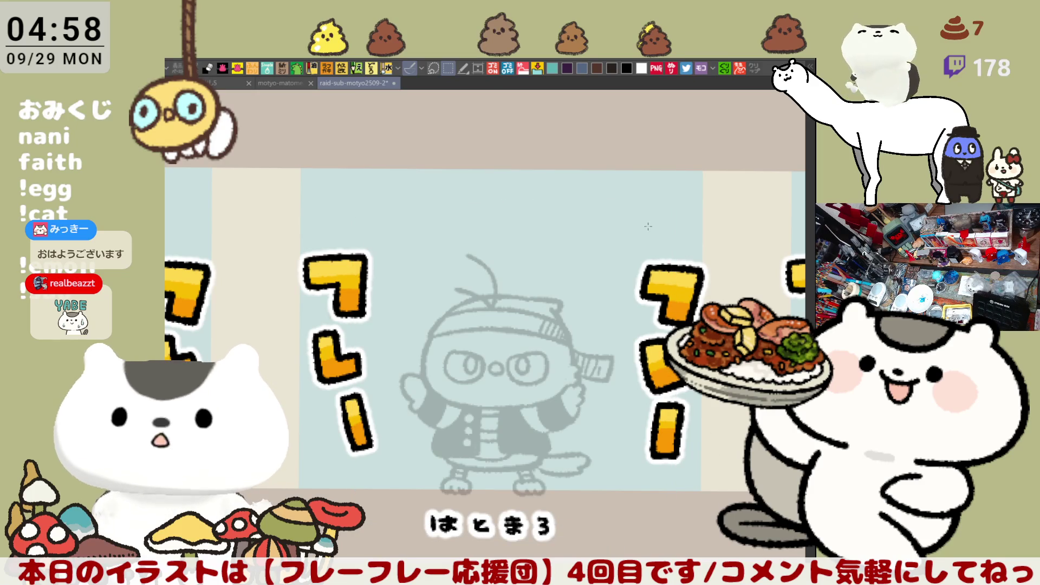
- Select the right and left フレー text columns and move them inward toward the chibi
{"action": "left_click_drag", "start_coordinate": [662, 267], "coordinate": [738, 501]}
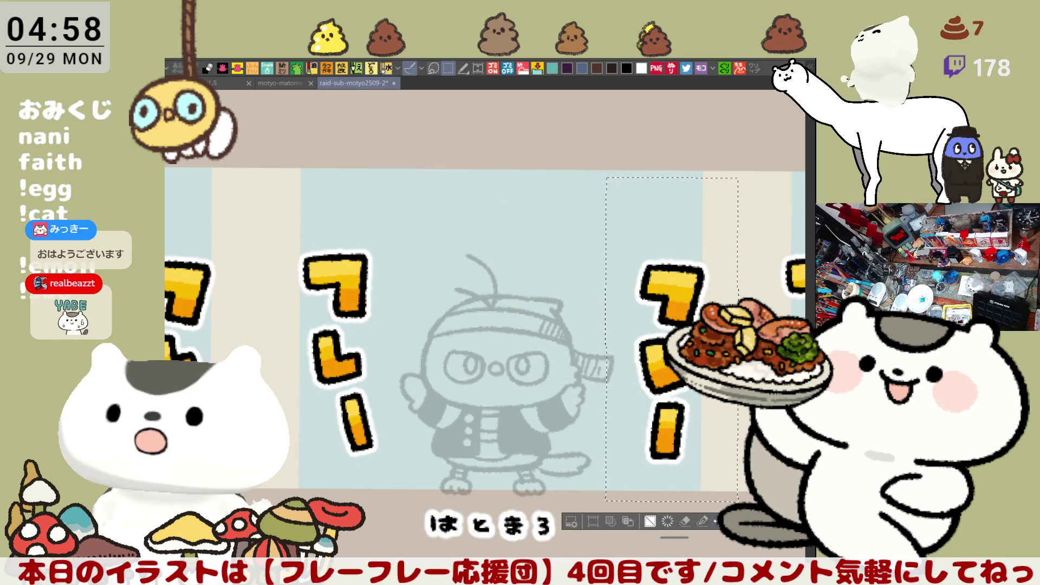
{"action": "left_click_drag", "start_coordinate": [685, 441], "coordinate": [671, 461]}
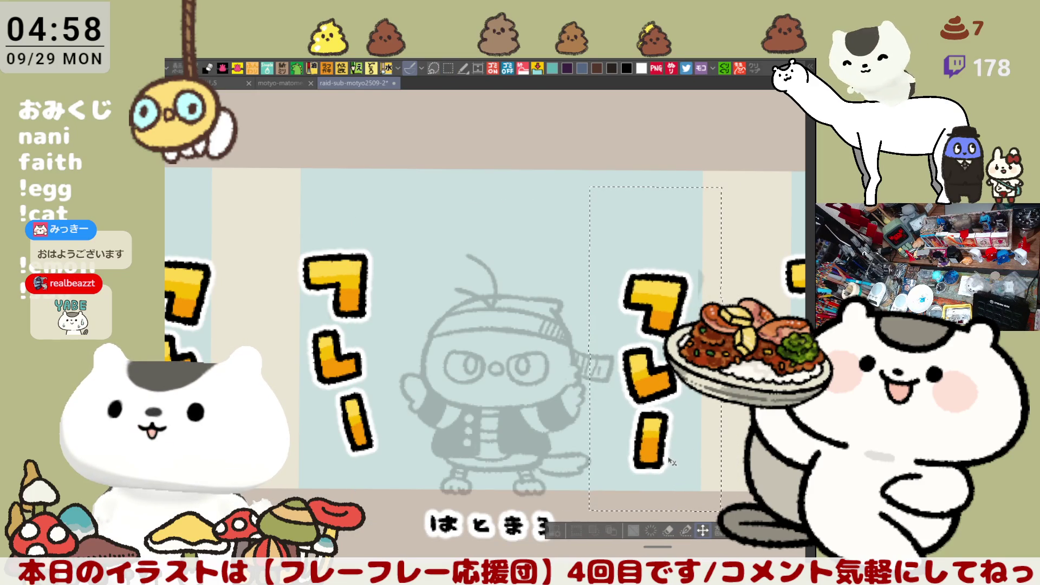
{"action": "mouse_move", "coordinate": [267, 171]}
{"action": "left_mouse_down"}
{"action": "mouse_move", "coordinate": [400, 491]}
{"action": "mouse_move", "coordinate": [389, 466]}
{"action": "mouse_move", "coordinate": [401, 473]}
{"action": "mouse_move", "coordinate": [402, 464]}
{"action": "left_mouse_up"}
{"action": "key", "text": "ctrl+d"}
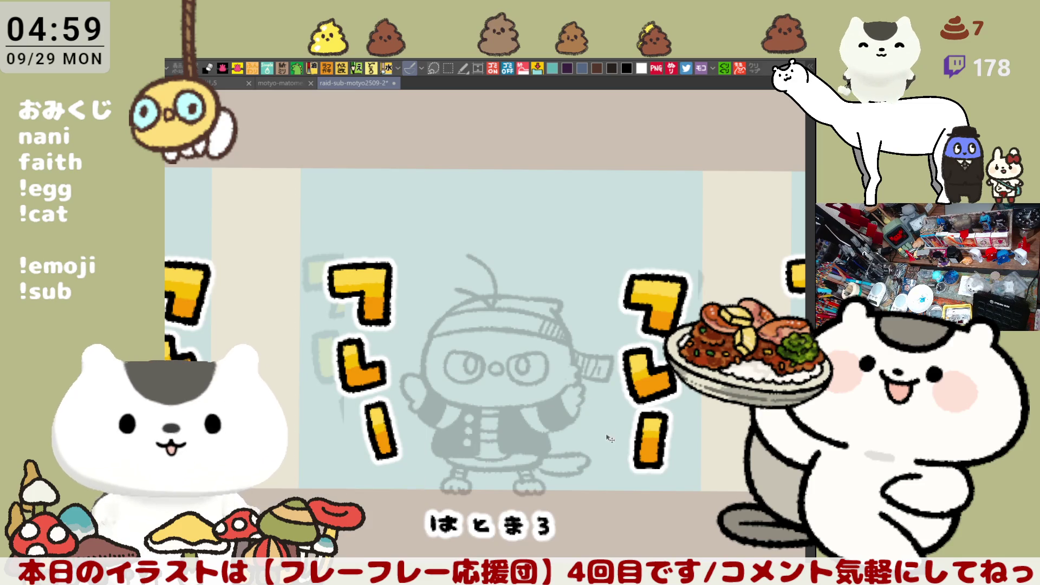
{"action": "scroll", "coordinate": [609, 438], "scroll_direction": "up", "scroll_amount": 3}
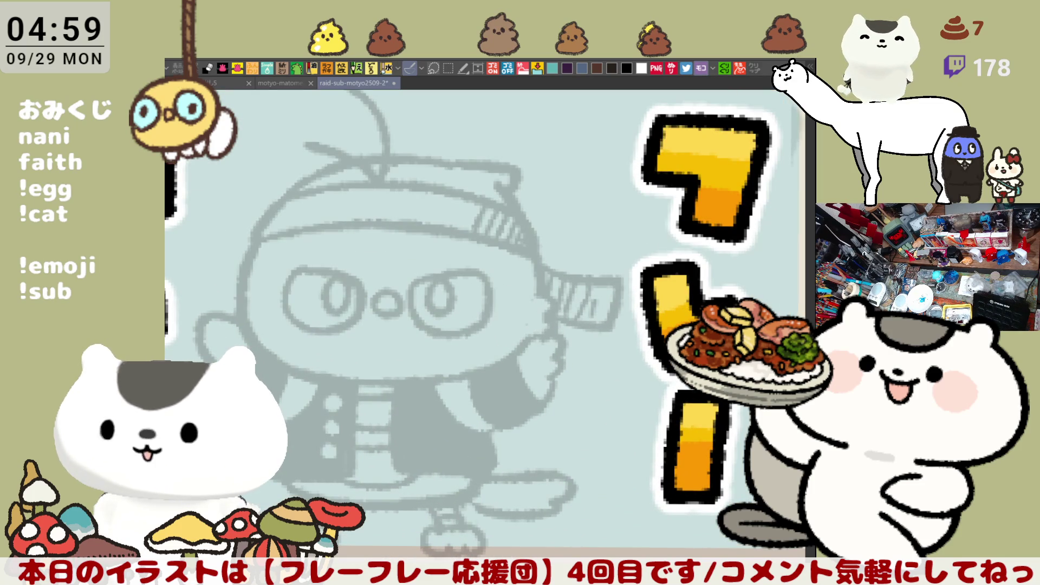
- Ink the left side of the head outline in bold black, retrying the arc several times
{"action": "left_click_drag", "start_coordinate": [530, 432], "coordinate": [689, 438]}
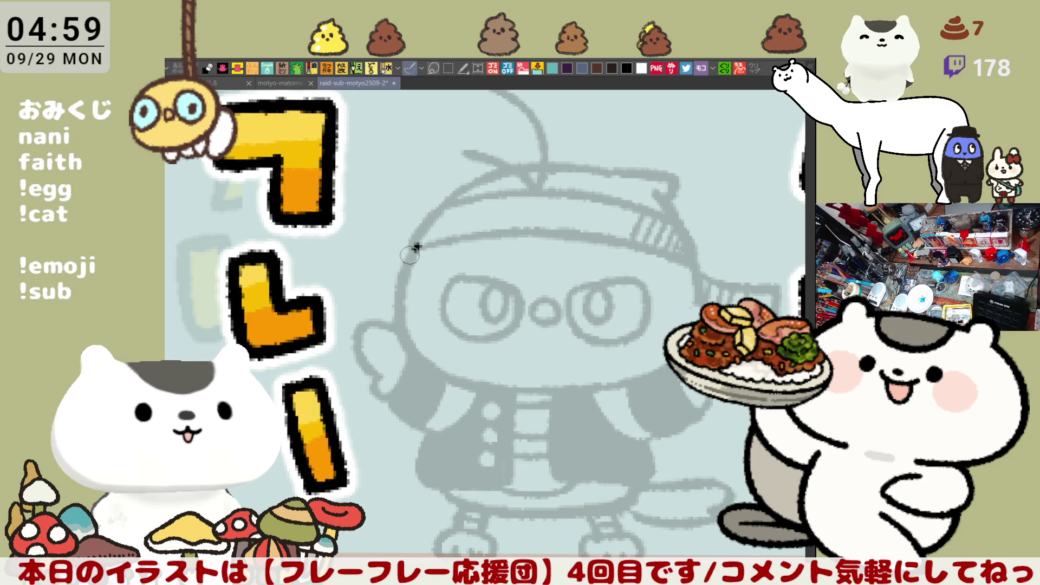
{"action": "left_click_drag", "start_coordinate": [420, 243], "coordinate": [457, 383]}
{"action": "key", "text": "ctrl+z"}
{"action": "key", "text": "ctrl+z"}
{"action": "mouse_move", "coordinate": [422, 243]}
{"action": "left_mouse_down"}
{"action": "mouse_move", "coordinate": [414, 266]}
{"action": "mouse_move", "coordinate": [458, 385]}
{"action": "left_mouse_up"}
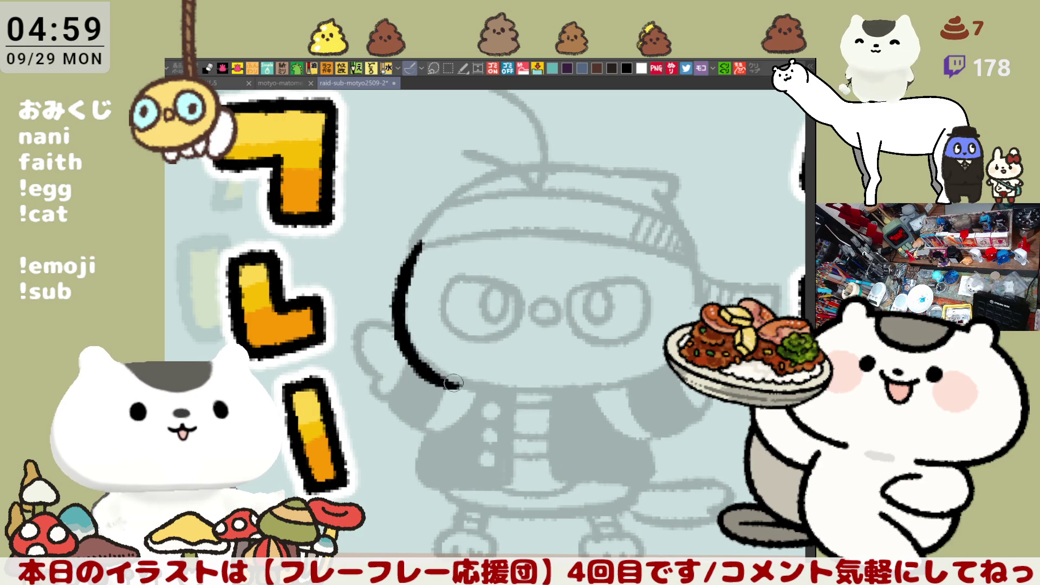
{"action": "key", "text": "ctrl+z"}
{"action": "mouse_move", "coordinate": [421, 244]}
{"action": "left_mouse_down"}
{"action": "mouse_move", "coordinate": [396, 295]}
{"action": "mouse_move", "coordinate": [435, 378]}
{"action": "left_mouse_up"}
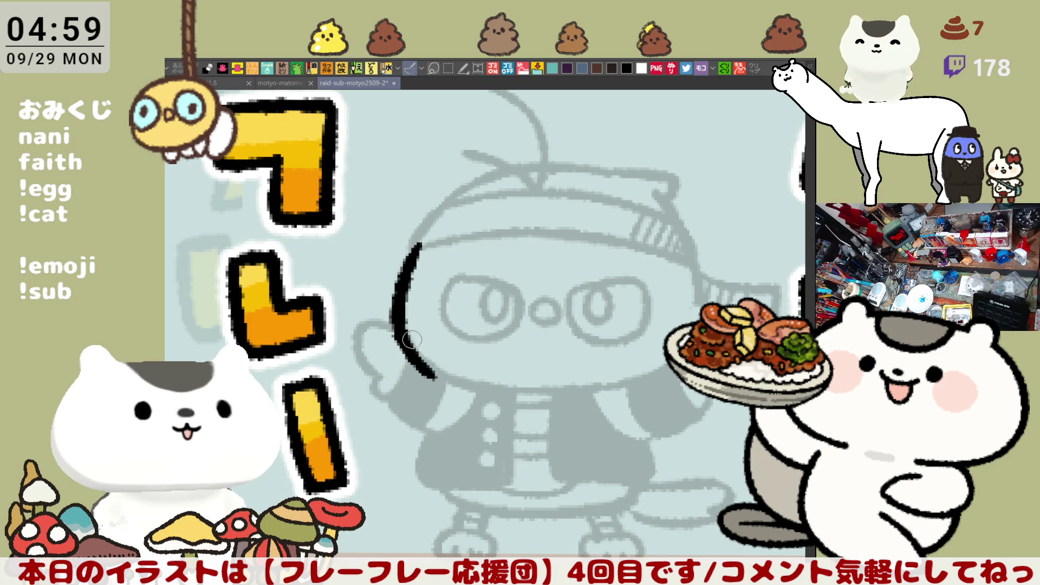
{"action": "key", "text": "ctrl+z"}
{"action": "mouse_move", "coordinate": [420, 242]}
{"action": "left_mouse_down"}
{"action": "mouse_move", "coordinate": [412, 260]}
{"action": "mouse_move", "coordinate": [434, 379]}
{"action": "left_mouse_up"}
{"action": "key", "text": "ctrl+z"}
{"action": "mouse_move", "coordinate": [419, 241]}
{"action": "left_mouse_down"}
{"action": "mouse_move", "coordinate": [433, 377]}
{"action": "mouse_move", "coordinate": [455, 384]}
{"action": "mouse_move", "coordinate": [419, 252]}
{"action": "mouse_move", "coordinate": [453, 373]}
{"action": "left_mouse_up"}
{"action": "key", "text": "ctrl+z"}
{"action": "key", "text": "ctrl+z"}
{"action": "mouse_move", "coordinate": [423, 239]}
{"action": "left_mouse_down"}
{"action": "mouse_move", "coordinate": [412, 265]}
{"action": "mouse_move", "coordinate": [452, 380]}
{"action": "left_mouse_up"}
{"action": "key", "text": "ctrl+z"}
{"action": "mouse_move", "coordinate": [424, 235]}
{"action": "left_mouse_down"}
{"action": "mouse_move", "coordinate": [414, 257]}
{"action": "mouse_move", "coordinate": [442, 379]}
{"action": "left_mouse_up"}
{"action": "key", "text": "ctrl+z"}
{"action": "mouse_move", "coordinate": [424, 234]}
{"action": "left_mouse_down"}
{"action": "mouse_move", "coordinate": [398, 324]}
{"action": "mouse_move", "coordinate": [435, 341]}
{"action": "mouse_move", "coordinate": [490, 393]}
{"action": "left_mouse_up"}
- Ink the head's lower edge as a long line running rightward
{"action": "key", "text": "ctrl+z"}
{"action": "left_click_drag", "start_coordinate": [416, 347], "coordinate": [493, 394]}
{"action": "key", "text": "ctrl+z"}
{"action": "key", "text": "ctrl+z"}
{"action": "mouse_move", "coordinate": [415, 349]}
{"action": "left_mouse_down"}
{"action": "mouse_move", "coordinate": [510, 389]}
{"action": "mouse_move", "coordinate": [499, 386]}
{"action": "left_mouse_up"}
{"action": "key", "text": "ctrl+z"}
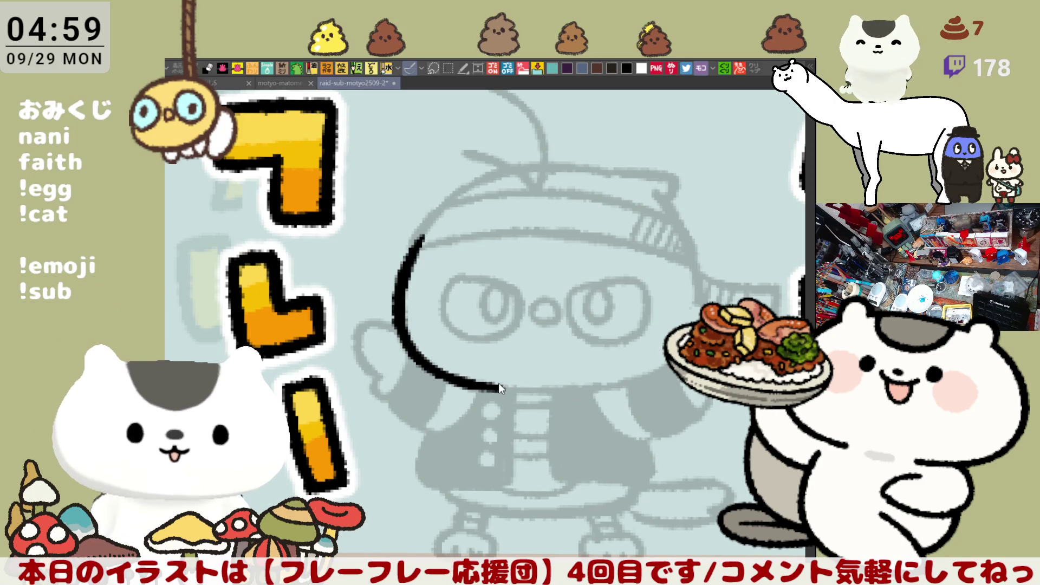
{"action": "left_click_drag", "start_coordinate": [473, 386], "coordinate": [634, 382]}
{"action": "key", "text": "ctrl+z"}
{"action": "left_click_drag", "start_coordinate": [463, 386], "coordinate": [634, 383]}
{"action": "key", "text": "ctrl+z"}
{"action": "left_click_drag", "start_coordinate": [486, 387], "coordinate": [650, 382]}
{"action": "key", "text": "ctrl+z"}
{"action": "mouse_move", "coordinate": [510, 390]}
{"action": "left_mouse_down"}
{"action": "mouse_move", "coordinate": [642, 382]}
{"action": "mouse_move", "coordinate": [613, 389]}
{"action": "left_mouse_up"}
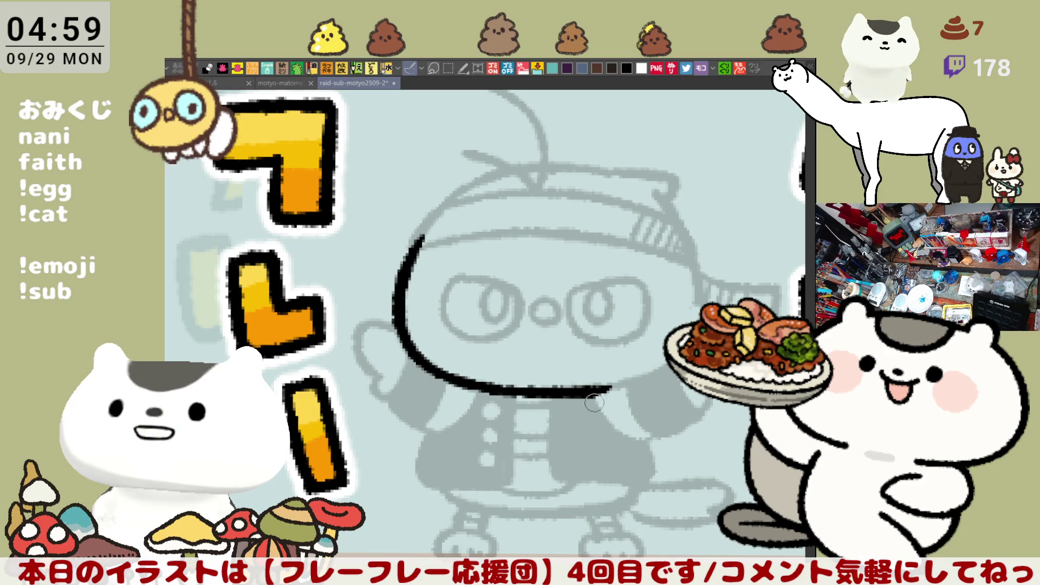
- With the view mirrored, add a small hook by the face joining the mouth line
{"action": "key", "text": "h"}
{"action": "left_click_drag", "start_coordinate": [471, 373], "coordinate": [529, 394]}
{"action": "key", "text": "ctrl+z"}
{"action": "mouse_move", "coordinate": [433, 352]}
{"action": "left_mouse_down"}
{"action": "mouse_move", "coordinate": [447, 346]}
{"action": "mouse_move", "coordinate": [464, 371]}
{"action": "left_mouse_up"}
{"action": "key", "text": "ctrl+z"}
{"action": "left_click_drag", "start_coordinate": [428, 341], "coordinate": [537, 395]}
{"action": "key", "text": "ctrl+z"}
{"action": "left_click_drag", "start_coordinate": [461, 361], "coordinate": [542, 396]}
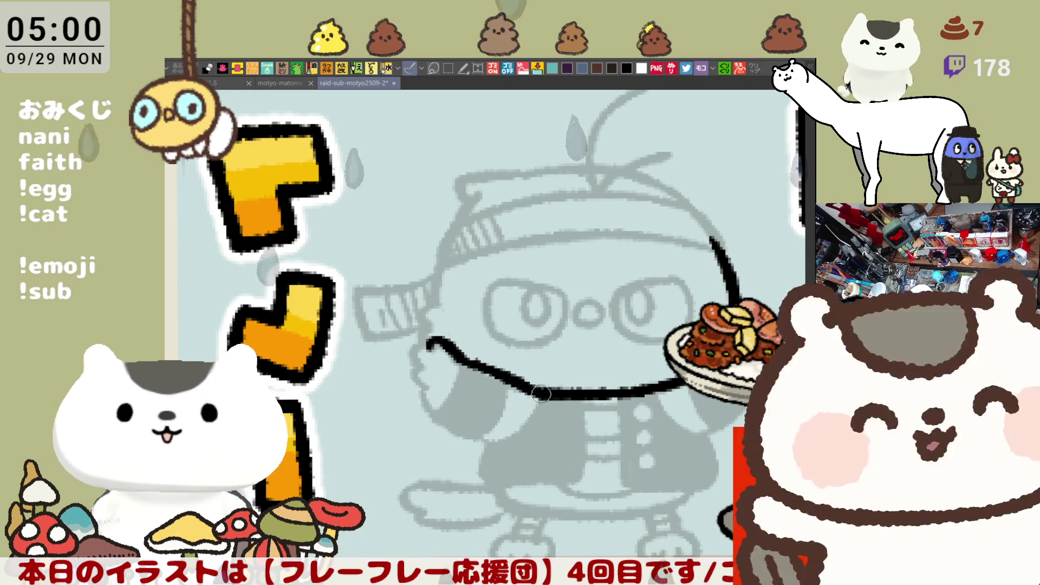
{"action": "left_click_drag", "start_coordinate": [474, 368], "coordinate": [547, 391]}
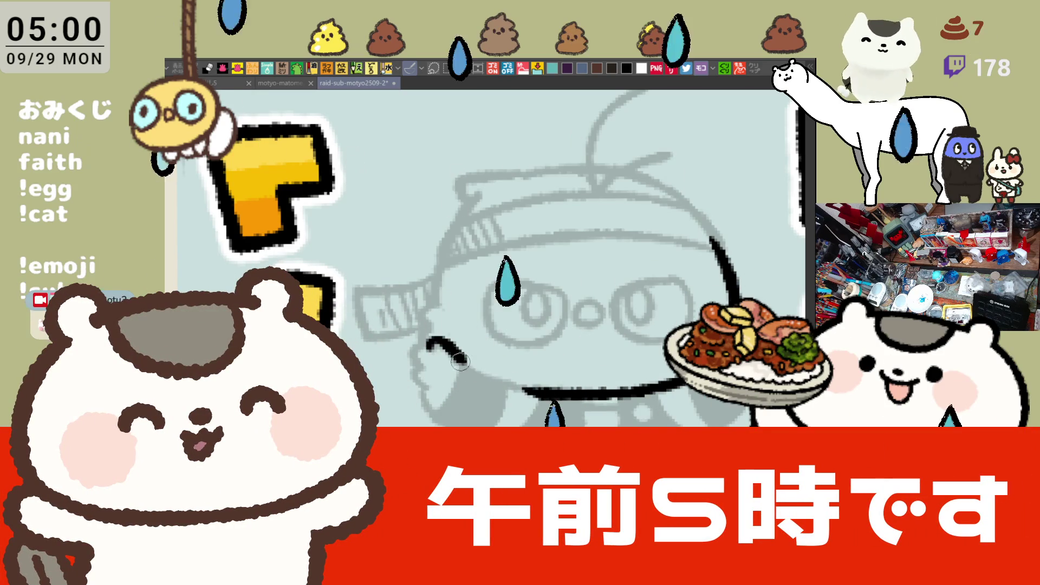
- Redraw the hook-to-mouth line and outline the right side of the hand
{"action": "key", "text": "ctrl+z"}
{"action": "left_click_drag", "start_coordinate": [454, 350], "coordinate": [517, 391]}
{"action": "key", "text": "ctrl+z"}
{"action": "left_click_drag", "start_coordinate": [458, 353], "coordinate": [524, 388]}
{"action": "mouse_move", "coordinate": [438, 341]}
{"action": "left_mouse_down"}
{"action": "mouse_move", "coordinate": [412, 373]}
{"action": "mouse_move", "coordinate": [427, 409]}
{"action": "mouse_move", "coordinate": [559, 230]}
{"action": "left_mouse_up"}
{"action": "mouse_move", "coordinate": [425, 314]}
{"action": "left_mouse_down"}
{"action": "mouse_move", "coordinate": [450, 346]}
{"action": "mouse_move", "coordinate": [438, 373]}
{"action": "left_mouse_up"}
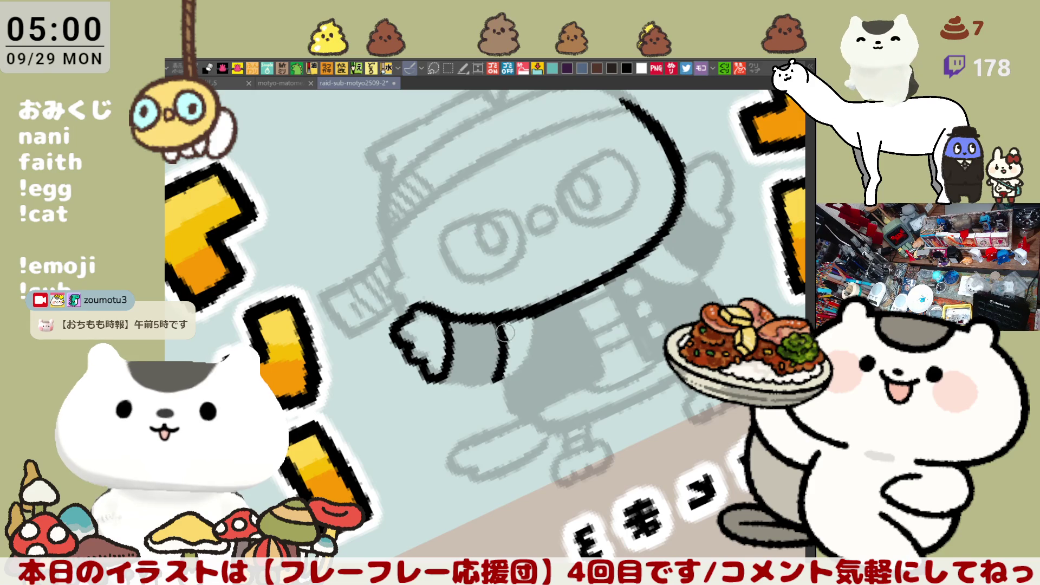
- With the view flipped back, ink the sleeve outline and close its bottom up to the hand
{"action": "key", "text": "h"}
{"action": "left_click_drag", "start_coordinate": [355, 350], "coordinate": [410, 360]}
{"action": "left_click_drag", "start_coordinate": [459, 329], "coordinate": [492, 391]}
{"action": "key", "text": "ctrl+z"}
{"action": "left_click_drag", "start_coordinate": [459, 330], "coordinate": [493, 393]}
{"action": "key", "text": "ctrl+z"}
{"action": "mouse_move", "coordinate": [455, 320]}
{"action": "left_mouse_down"}
{"action": "mouse_move", "coordinate": [494, 390]}
{"action": "mouse_move", "coordinate": [558, 391]}
{"action": "left_mouse_up"}
{"action": "key", "text": "ctrl+z"}
{"action": "left_click_drag", "start_coordinate": [480, 382], "coordinate": [549, 388]}
- Ink the other arm's outline up to the body and the raised hand's curve
{"action": "key", "text": "minus"}
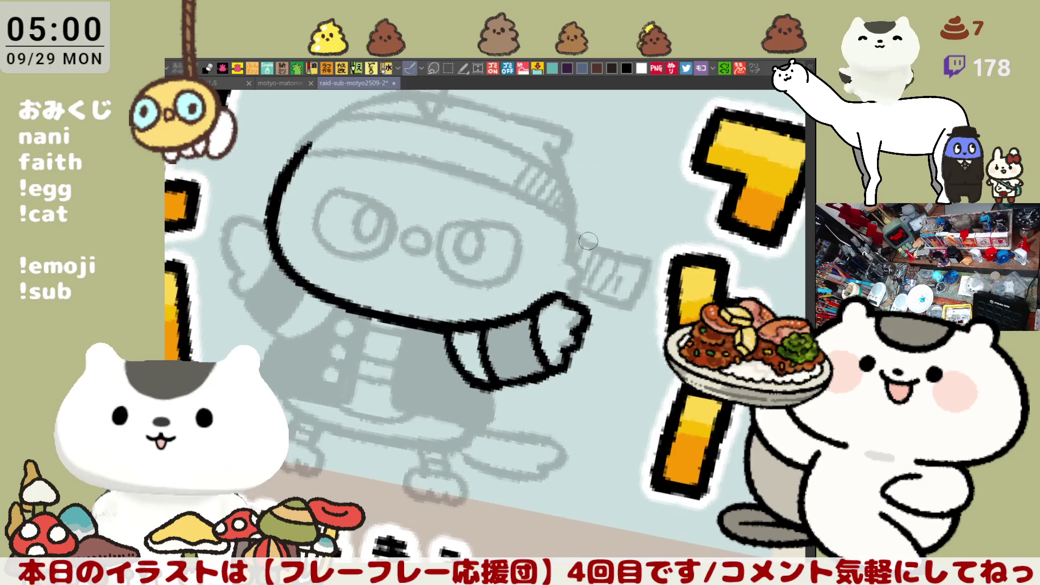
{"action": "left_click_drag", "start_coordinate": [398, 359], "coordinate": [453, 314]}
{"action": "mouse_move", "coordinate": [401, 350]}
{"action": "left_mouse_down"}
{"action": "mouse_move", "coordinate": [436, 293]}
{"action": "mouse_move", "coordinate": [400, 349]}
{"action": "left_mouse_up"}
{"action": "key", "text": "ctrl+z"}
{"action": "left_click_drag", "start_coordinate": [362, 321], "coordinate": [404, 357]}
{"action": "key", "text": "ctrl+z"}
{"action": "left_click_drag", "start_coordinate": [359, 310], "coordinate": [402, 351]}
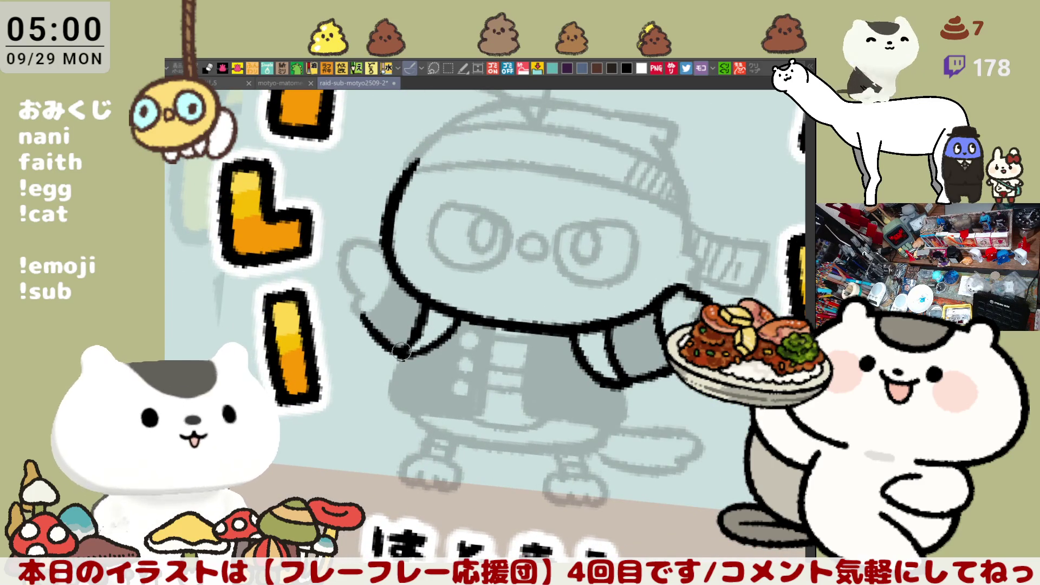
{"action": "left_click_drag", "start_coordinate": [374, 312], "coordinate": [394, 275]}
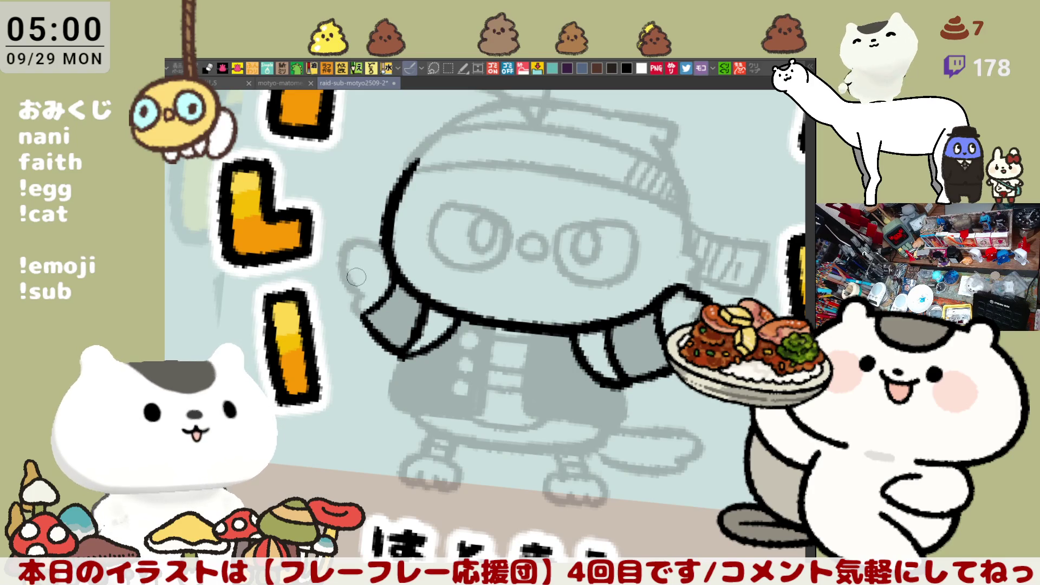
{"action": "left_click_drag", "start_coordinate": [381, 241], "coordinate": [344, 287]}
{"action": "key", "text": "ctrl+z"}
{"action": "key", "text": "ctrl+z"}
{"action": "mouse_move", "coordinate": [381, 237]}
{"action": "left_mouse_down"}
{"action": "mouse_move", "coordinate": [349, 241]}
{"action": "mouse_move", "coordinate": [347, 283]}
{"action": "mouse_move", "coordinate": [371, 322]}
{"action": "left_mouse_up"}
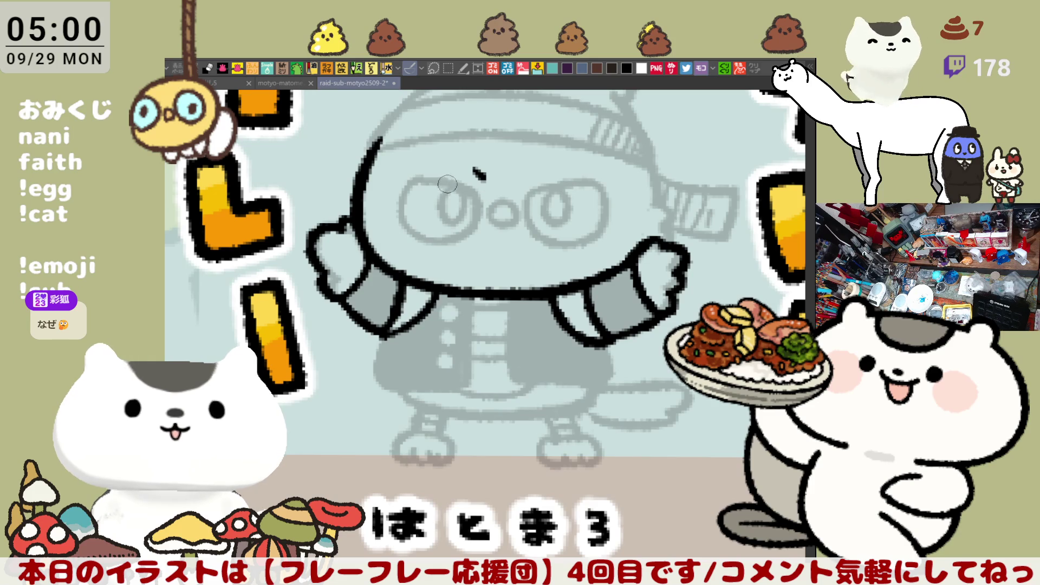
- Ink the brow line and outline the left goggle eye in black
{"action": "left_click_drag", "start_coordinate": [404, 179], "coordinate": [485, 205]}
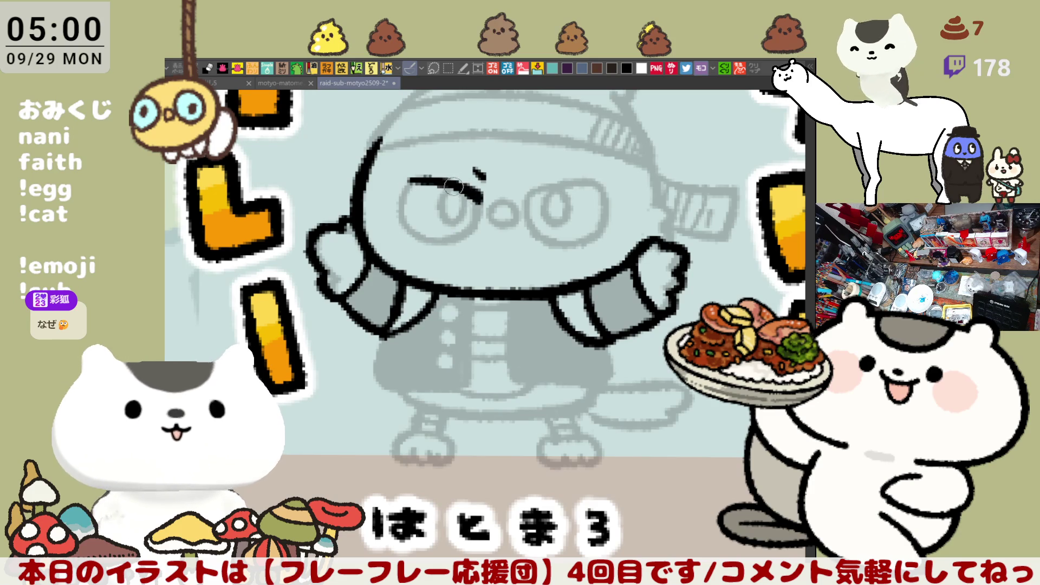
{"action": "mouse_move", "coordinate": [416, 182]}
{"action": "left_mouse_down"}
{"action": "mouse_move", "coordinate": [404, 231]}
{"action": "mouse_move", "coordinate": [442, 245]}
{"action": "mouse_move", "coordinate": [402, 231]}
{"action": "mouse_move", "coordinate": [442, 245]}
{"action": "left_mouse_up"}
{"action": "key", "text": "ctrl+z"}
{"action": "mouse_move", "coordinate": [476, 201]}
{"action": "left_mouse_down"}
{"action": "mouse_move", "coordinate": [463, 238]}
{"action": "mouse_move", "coordinate": [428, 248]}
{"action": "left_mouse_up"}
{"action": "key", "text": "ctrl+z"}
{"action": "mouse_move", "coordinate": [482, 196]}
{"action": "left_mouse_down"}
{"action": "mouse_move", "coordinate": [472, 228]}
{"action": "mouse_move", "coordinate": [442, 245]}
{"action": "mouse_move", "coordinate": [482, 202]}
{"action": "mouse_move", "coordinate": [443, 244]}
{"action": "left_mouse_up"}
{"action": "key", "text": "ctrl+z"}
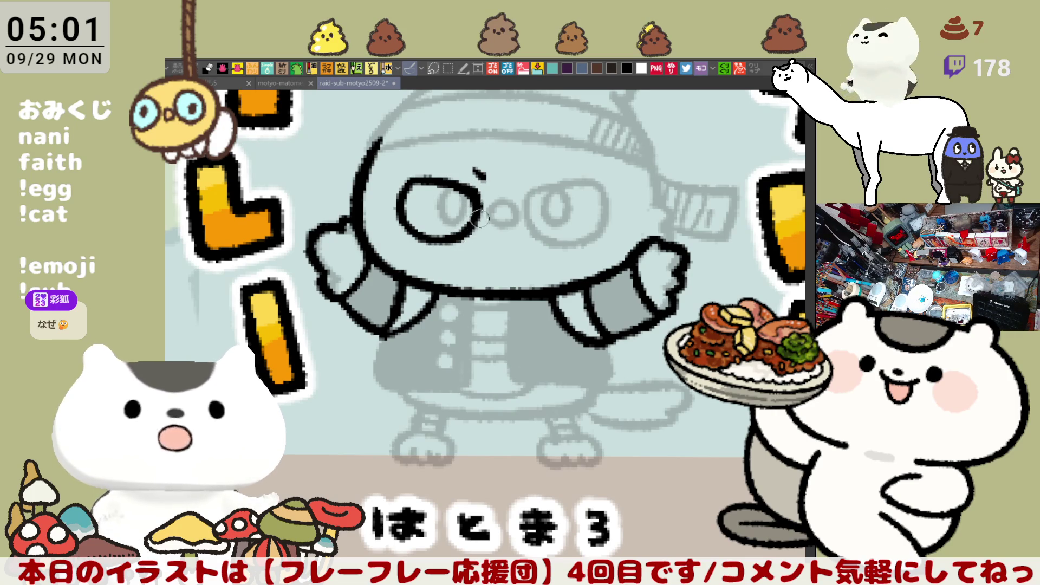
- Trace the right goggle eye outline over several retries, then save the drawing
{"action": "left_click_drag", "start_coordinate": [535, 194], "coordinate": [563, 244]}
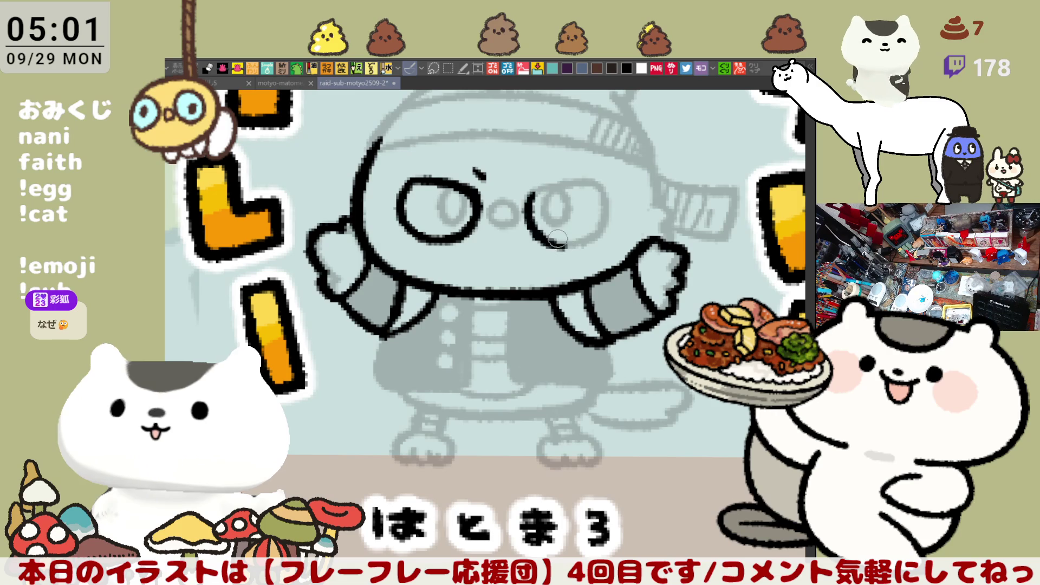
{"action": "left_click_drag", "start_coordinate": [534, 193], "coordinate": [586, 247]}
{"action": "key", "text": "ctrl+z"}
{"action": "mouse_move", "coordinate": [529, 190]}
{"action": "left_mouse_down"}
{"action": "mouse_move", "coordinate": [539, 241]}
{"action": "mouse_move", "coordinate": [585, 247]}
{"action": "left_mouse_up"}
{"action": "key", "text": "ctrl+z"}
{"action": "left_click_drag", "start_coordinate": [525, 187], "coordinate": [585, 249]}
{"action": "key", "text": "ctrl+z"}
{"action": "key", "text": "ctrl+z"}
{"action": "left_click_drag", "start_coordinate": [530, 194], "coordinate": [585, 249]}
{"action": "key", "text": "ctrl+z"}
{"action": "mouse_move", "coordinate": [528, 190]}
{"action": "left_mouse_down"}
{"action": "mouse_move", "coordinate": [542, 220]}
{"action": "mouse_move", "coordinate": [584, 249]}
{"action": "mouse_move", "coordinate": [540, 221]}
{"action": "mouse_move", "coordinate": [580, 248]}
{"action": "left_mouse_up"}
{"action": "key", "text": "ctrl+z"}
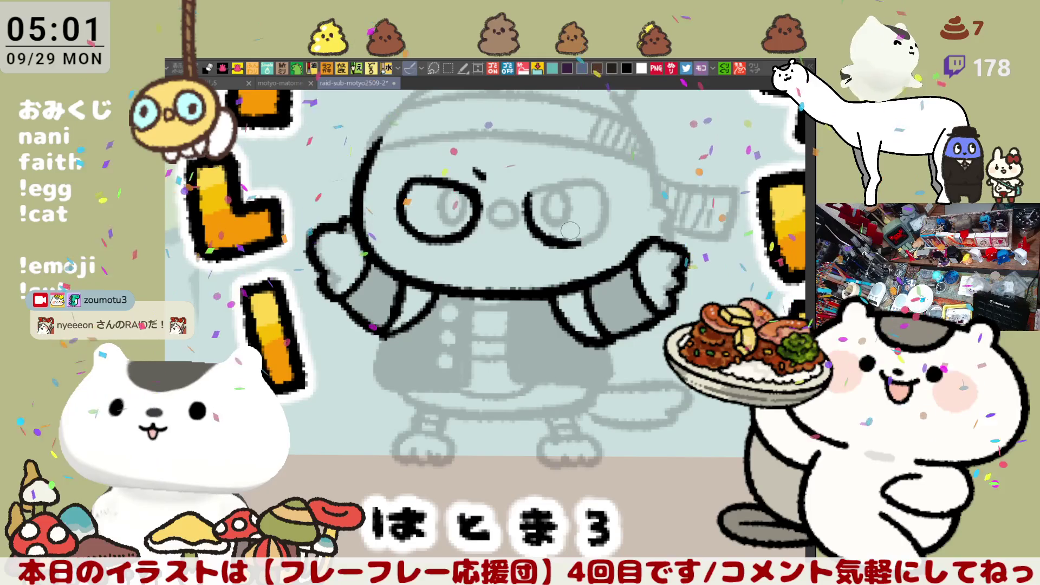
{"action": "key", "text": "ctrl+s"}
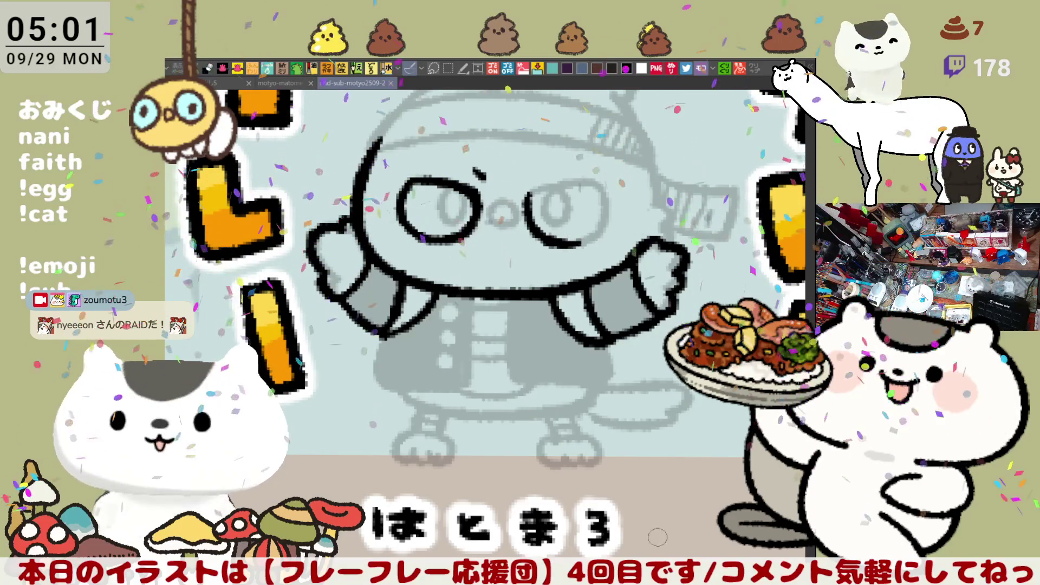
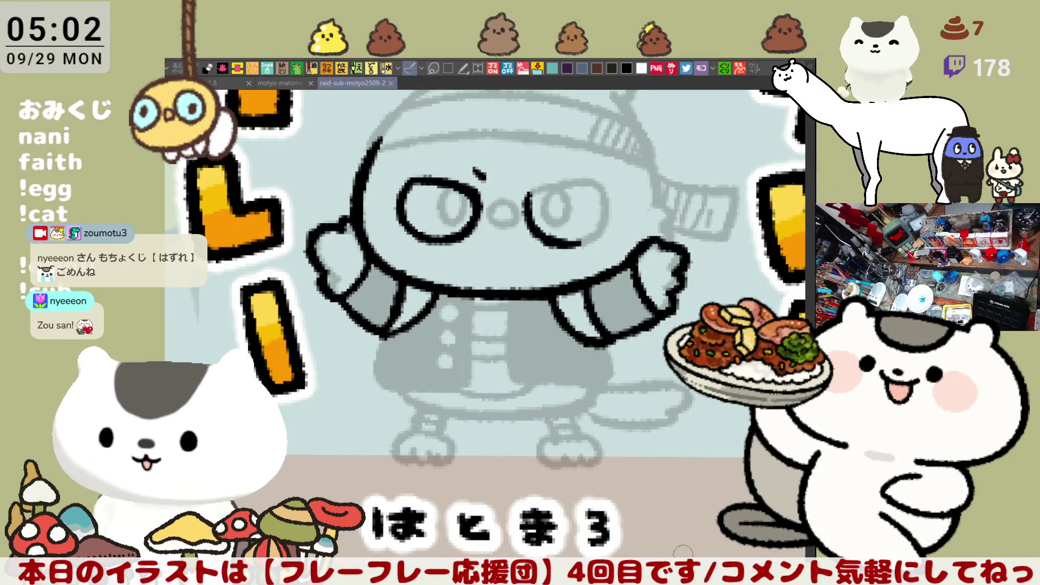
- Mirror the canvas view and redraw the left eye's black outline, retrying the stroke
{"action": "left_click_drag", "start_coordinate": [477, 255], "coordinate": [493, 274]}
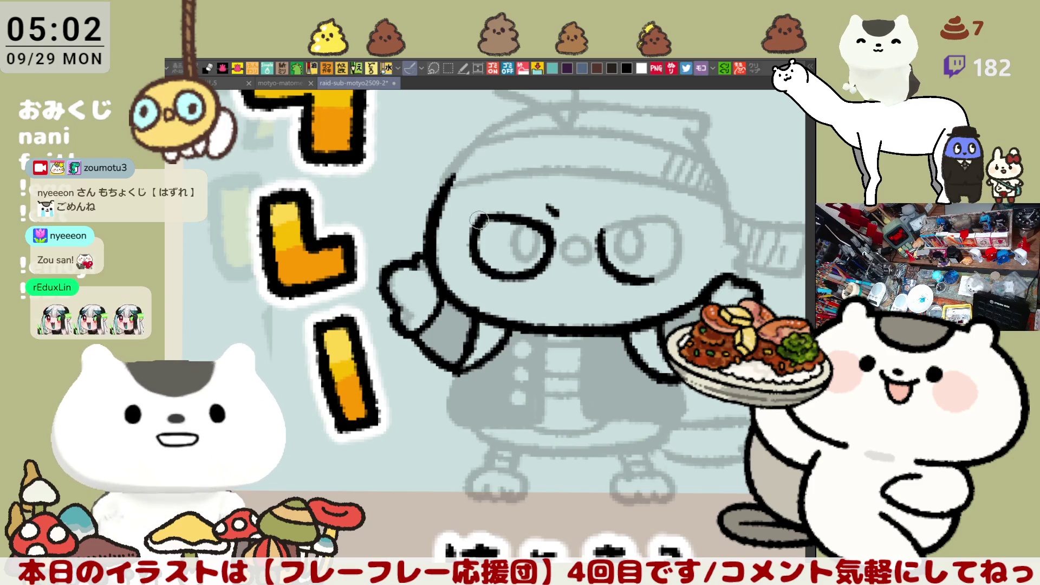
{"action": "left_click_drag", "start_coordinate": [483, 254], "coordinate": [521, 252]}
{"action": "key", "text": "h"}
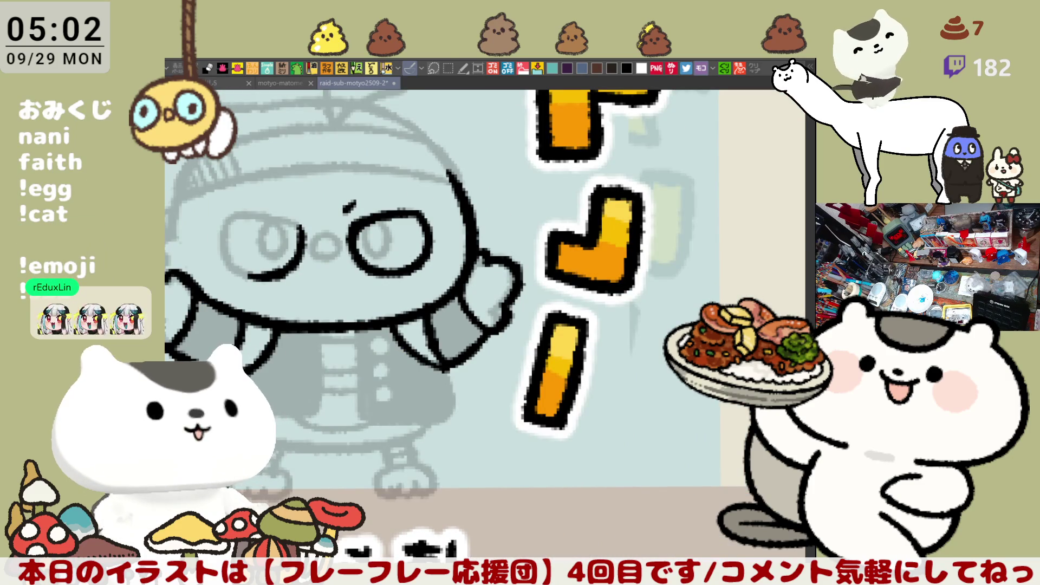
{"action": "mouse_move", "coordinate": [246, 238]}
{"action": "left_mouse_down"}
{"action": "mouse_move", "coordinate": [366, 260]}
{"action": "mouse_move", "coordinate": [344, 259]}
{"action": "mouse_move", "coordinate": [379, 300]}
{"action": "left_mouse_up"}
{"action": "key", "text": "ctrl+z"}
{"action": "mouse_move", "coordinate": [352, 233]}
{"action": "left_mouse_down"}
{"action": "mouse_move", "coordinate": [347, 252]}
{"action": "mouse_move", "coordinate": [396, 303]}
{"action": "mouse_move", "coordinate": [378, 295]}
{"action": "left_mouse_up"}
{"action": "key", "text": "ctrl+z"}
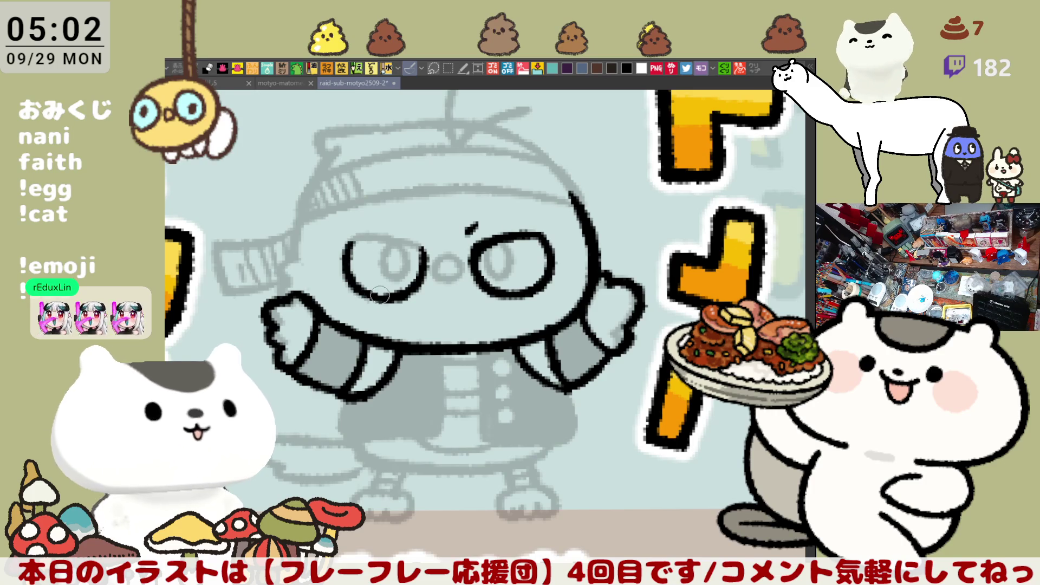
- Switch through the open documents to the motyo-matome25-1 sticker sheet and zoom into its grid
{"action": "left_click", "coordinate": [227, 82]}
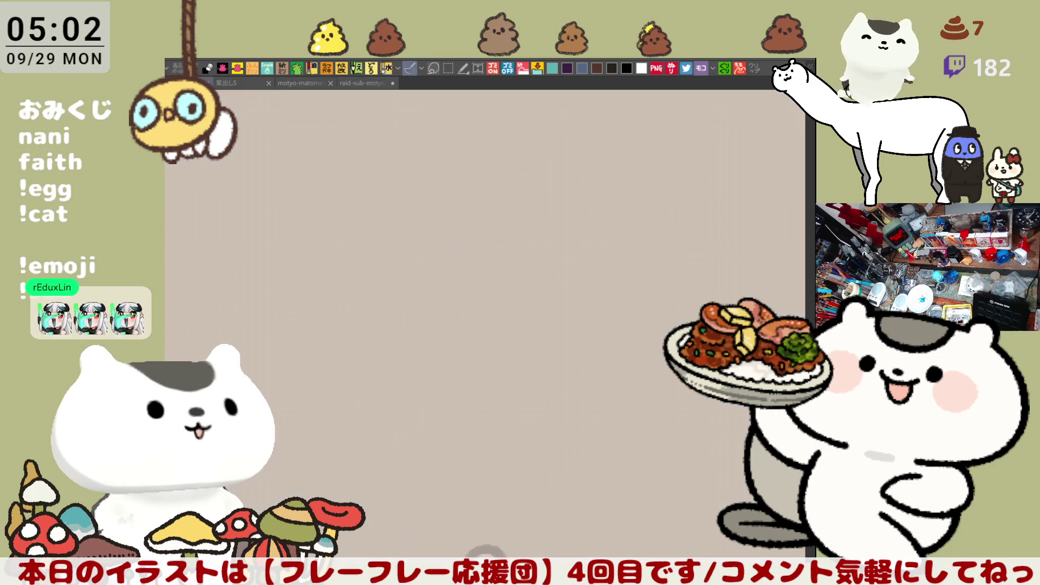
{"action": "left_click", "coordinate": [232, 83]}
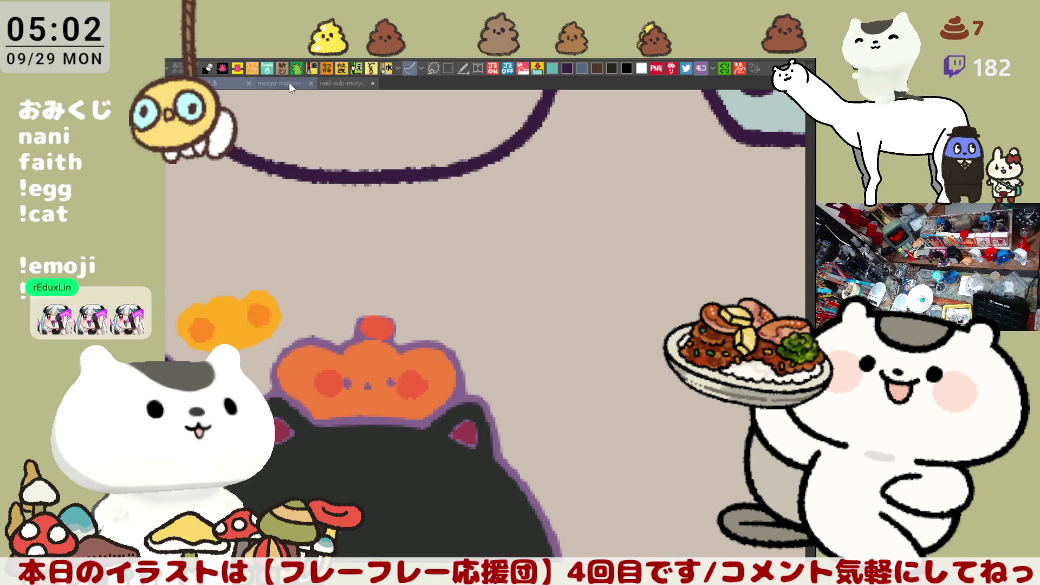
{"action": "left_click", "coordinate": [288, 84]}
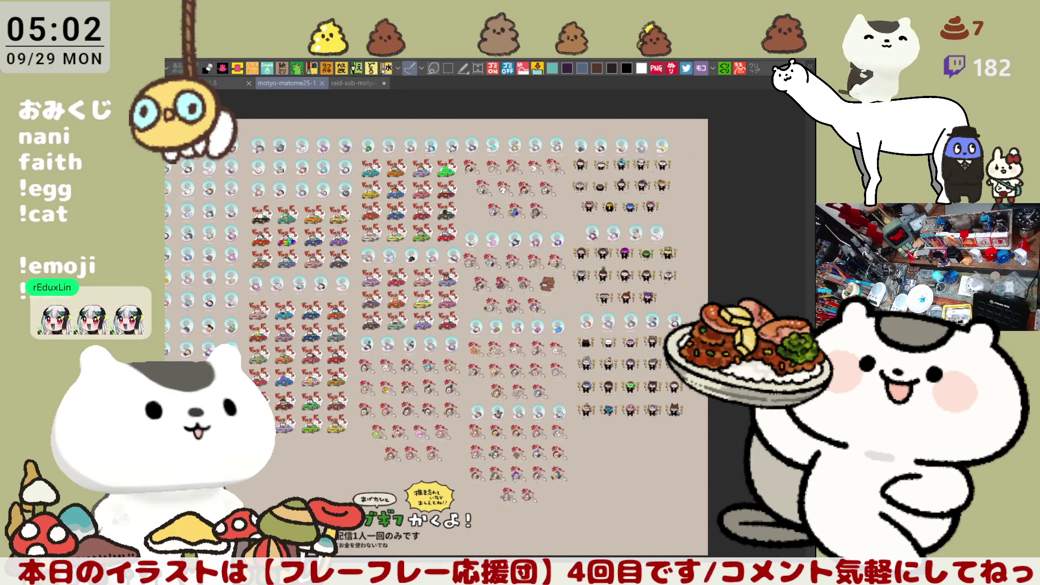
{"action": "scroll", "coordinate": [488, 298], "scroll_direction": "up", "scroll_amount": 3}
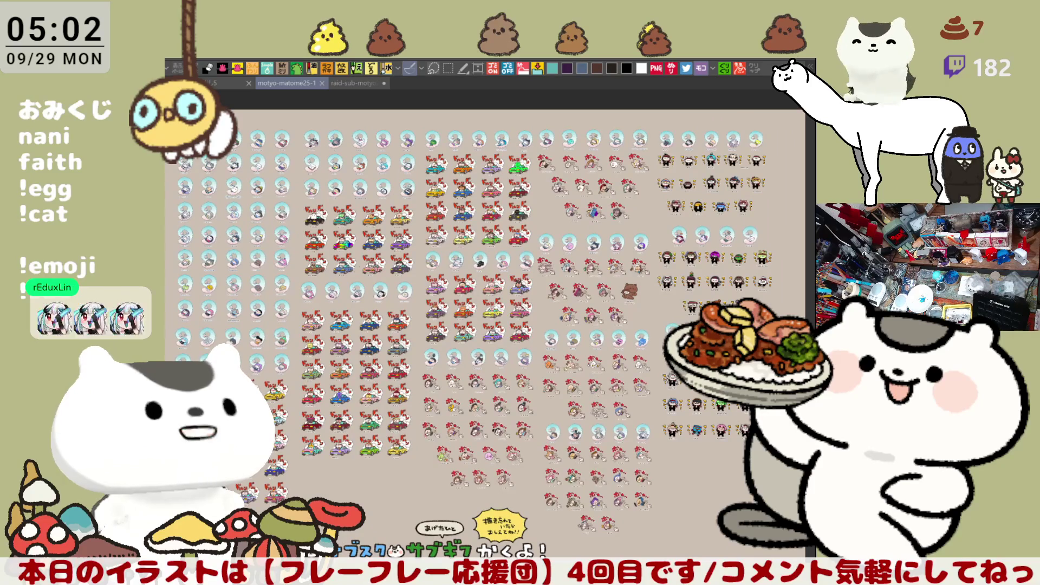
{"action": "left_click_drag", "start_coordinate": [582, 384], "coordinate": [512, 293]}
- Remove the sketched test box and save the sticker sheet, then return to raid-sub-motyo2509-2
{"action": "mouse_move", "coordinate": [714, 398]}
{"action": "left_mouse_down"}
{"action": "mouse_move", "coordinate": [677, 467]}
{"action": "mouse_move", "coordinate": [601, 363]}
{"action": "left_mouse_up"}
{"action": "mouse_move", "coordinate": [708, 457]}
{"action": "left_mouse_down"}
{"action": "mouse_move", "coordinate": [714, 434]}
{"action": "mouse_move", "coordinate": [770, 442]}
{"action": "left_mouse_up"}
{"action": "key", "text": "Delete"}
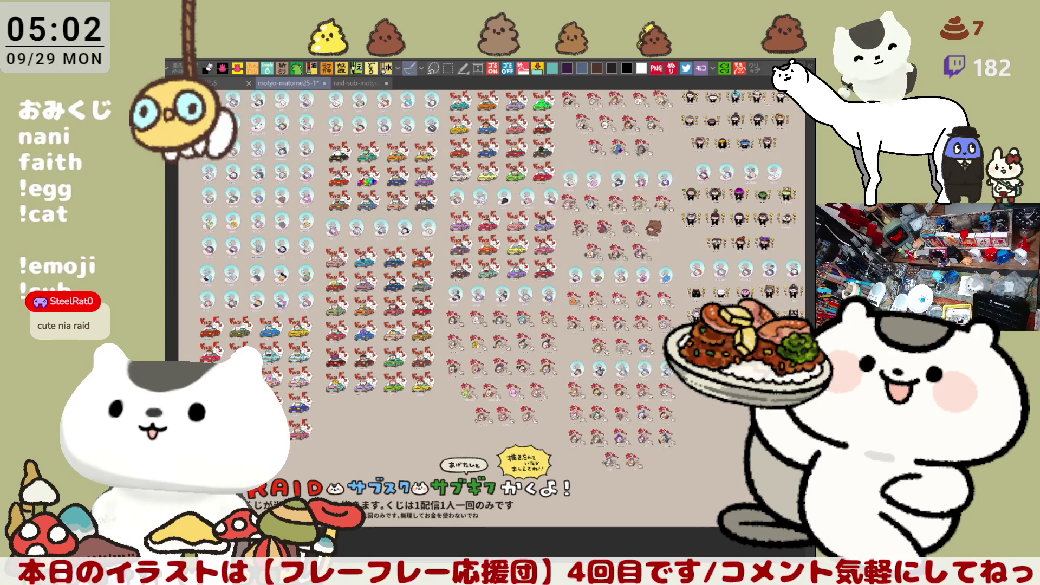
{"action": "mouse_move", "coordinate": [770, 442]}
{"action": "left_mouse_down"}
{"action": "mouse_move", "coordinate": [809, 461]}
{"action": "mouse_move", "coordinate": [766, 434]}
{"action": "left_mouse_up"}
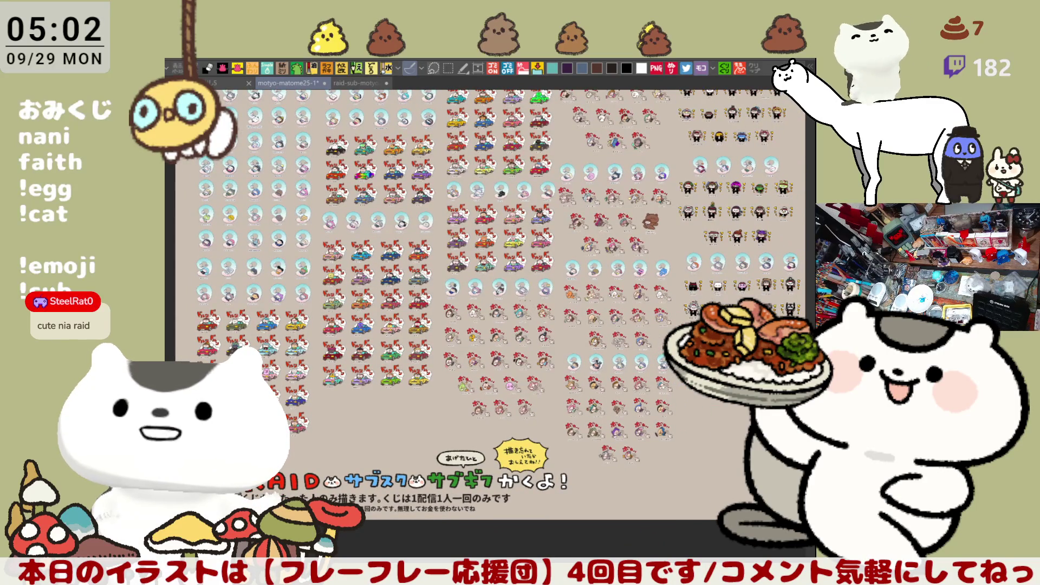
{"action": "left_click_drag", "start_coordinate": [526, 286], "coordinate": [478, 363]}
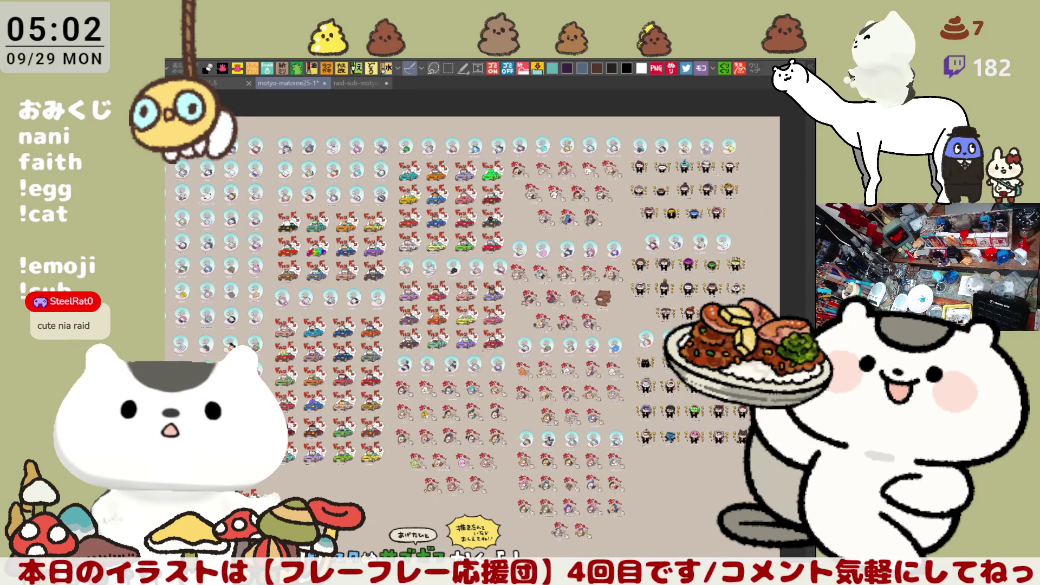
{"action": "key", "text": "ctrl+s"}
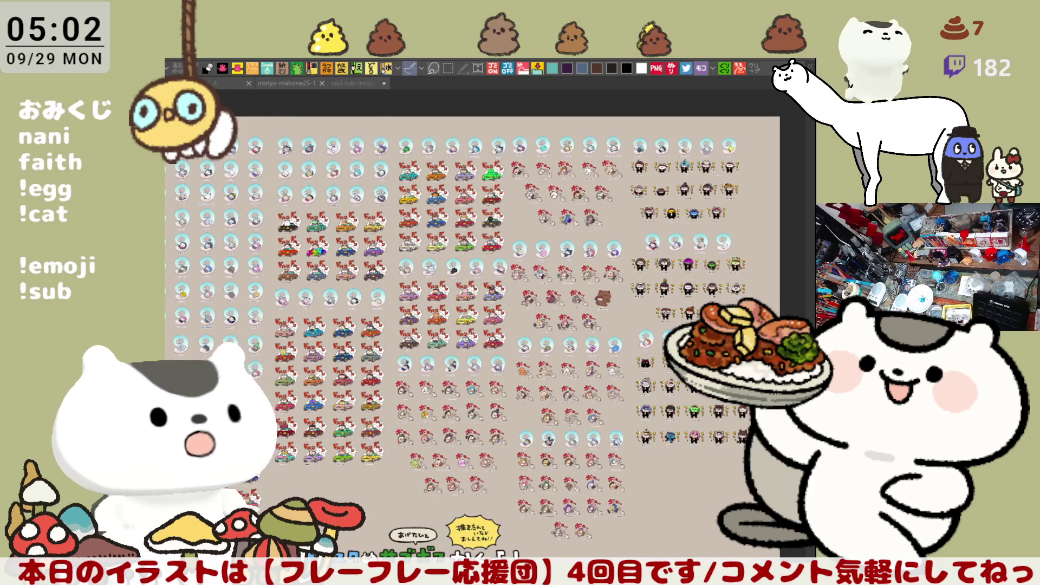
{"action": "left_click", "coordinate": [355, 85]}
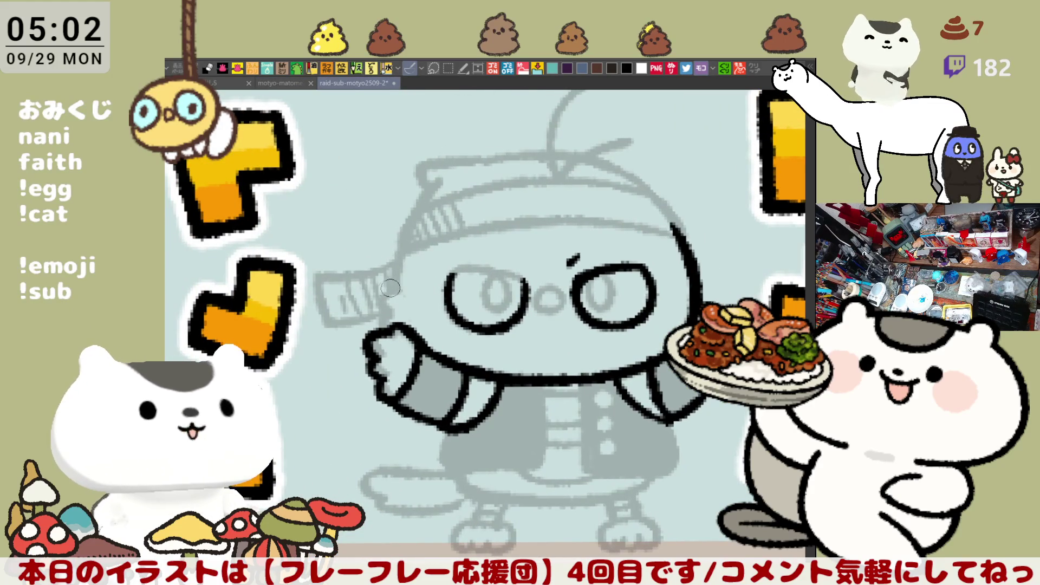
- Ink the character's cheek line up toward the head and the top arc of the left eye
{"action": "left_click_drag", "start_coordinate": [397, 280], "coordinate": [390, 307]}
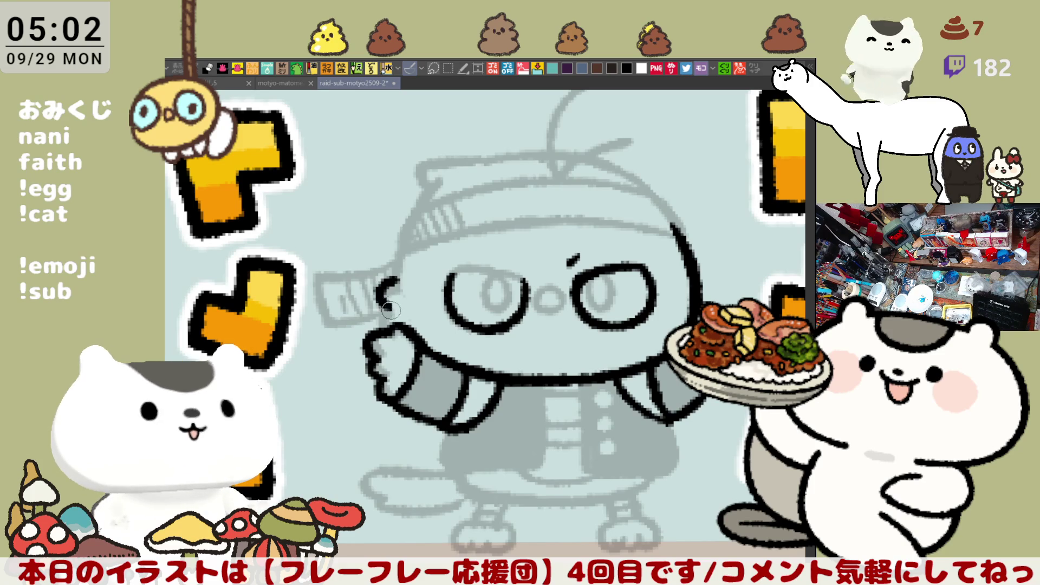
{"action": "key", "text": "ctrl+z"}
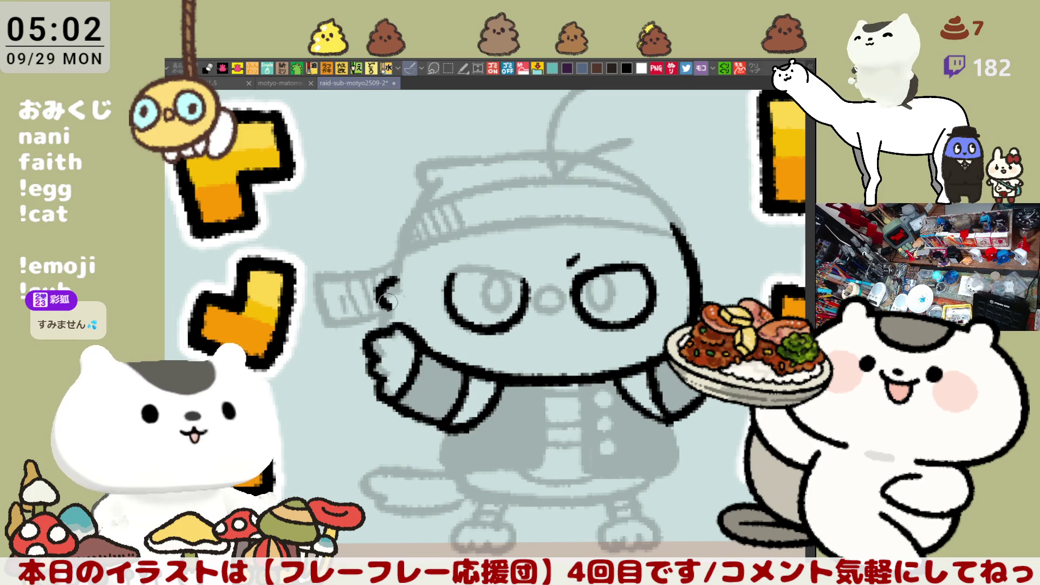
{"action": "mouse_move", "coordinate": [394, 269]}
{"action": "left_mouse_down"}
{"action": "mouse_move", "coordinate": [378, 283]}
{"action": "mouse_move", "coordinate": [391, 325]}
{"action": "left_mouse_up"}
{"action": "mouse_move", "coordinate": [409, 240]}
{"action": "left_mouse_down"}
{"action": "mouse_move", "coordinate": [387, 278]}
{"action": "mouse_move", "coordinate": [416, 253]}
{"action": "mouse_move", "coordinate": [389, 274]}
{"action": "left_mouse_up"}
{"action": "key", "text": "ctrl+z"}
{"action": "key", "text": "ctrl+z"}
{"action": "key", "text": "ctrl+z"}
{"action": "mouse_move", "coordinate": [407, 239]}
{"action": "left_mouse_down"}
{"action": "mouse_move", "coordinate": [388, 274]}
{"action": "mouse_move", "coordinate": [482, 261]}
{"action": "mouse_move", "coordinate": [526, 279]}
{"action": "left_mouse_up"}
{"action": "key", "text": "ctrl+z"}
{"action": "mouse_move", "coordinate": [446, 274]}
{"action": "left_mouse_down"}
{"action": "mouse_move", "coordinate": [469, 262]}
{"action": "mouse_move", "coordinate": [529, 280]}
{"action": "left_mouse_up"}
{"action": "key", "text": "ctrl+z"}
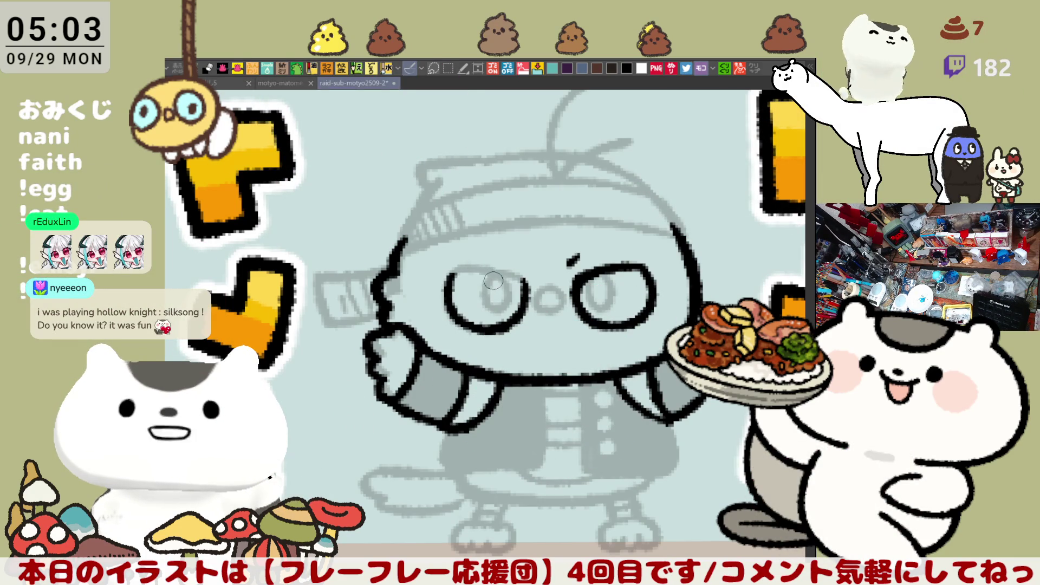
{"action": "left_click_drag", "start_coordinate": [353, 174], "coordinate": [462, 209]}
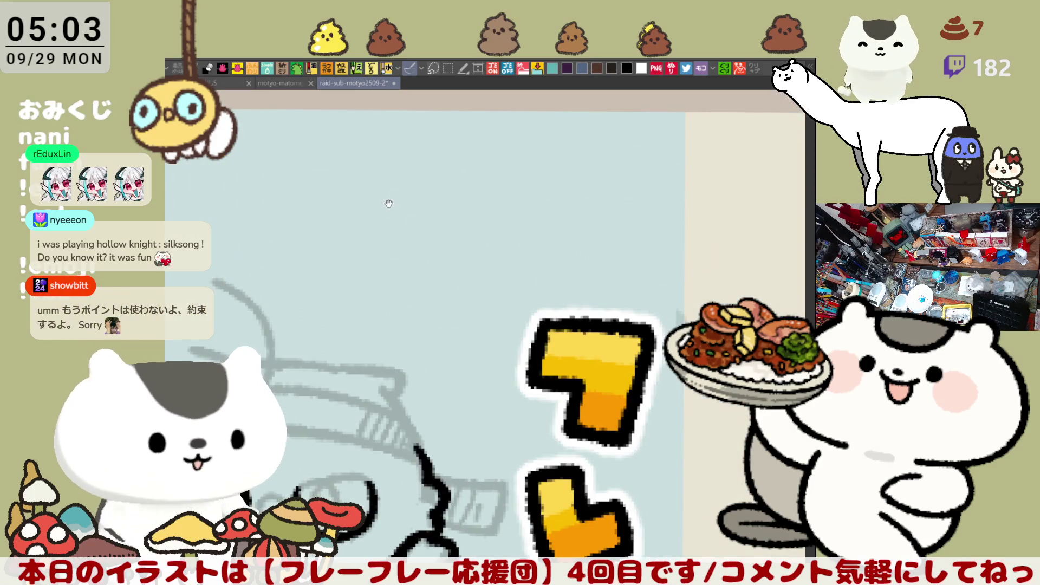
{"action": "left_click_drag", "start_coordinate": [395, 199], "coordinate": [467, 242]}
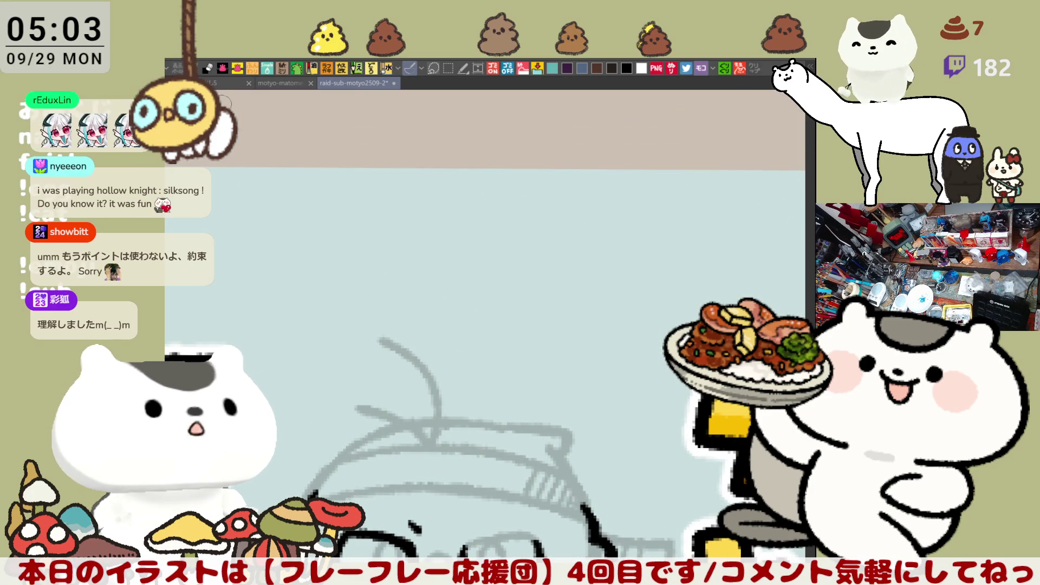
{"action": "left_click_drag", "start_coordinate": [395, 225], "coordinate": [434, 249]}
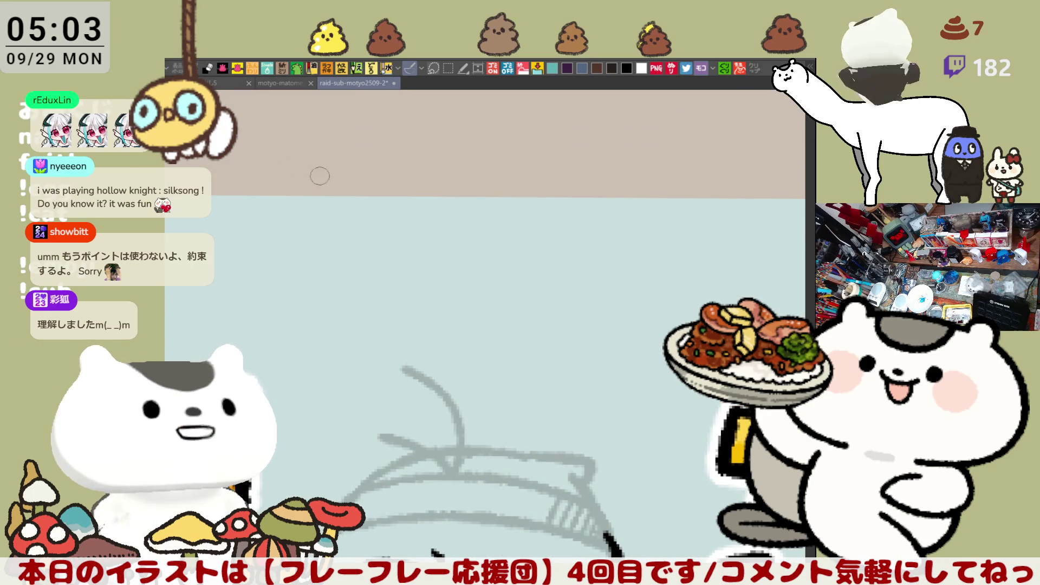
{"action": "mouse_move", "coordinate": [417, 282]}
{"action": "left_mouse_down"}
{"action": "mouse_move", "coordinate": [427, 179]}
{"action": "mouse_move", "coordinate": [495, 208]}
{"action": "mouse_move", "coordinate": [595, 181]}
{"action": "mouse_move", "coordinate": [490, 302]}
{"action": "mouse_move", "coordinate": [413, 291]}
{"action": "mouse_move", "coordinate": [401, 274]}
{"action": "left_mouse_up"}
{"action": "mouse_move", "coordinate": [437, 239]}
{"action": "left_mouse_down"}
{"action": "mouse_move", "coordinate": [450, 224]}
{"action": "mouse_move", "coordinate": [440, 239]}
{"action": "mouse_move", "coordinate": [493, 239]}
{"action": "mouse_move", "coordinate": [485, 252]}
{"action": "left_mouse_up"}
{"action": "key", "text": "ctrl+z"}
{"action": "mouse_move", "coordinate": [642, 255]}
{"action": "left_mouse_down"}
{"action": "mouse_move", "coordinate": [642, 317]}
{"action": "mouse_move", "coordinate": [418, 308]}
{"action": "mouse_move", "coordinate": [368, 284]}
{"action": "left_mouse_up"}
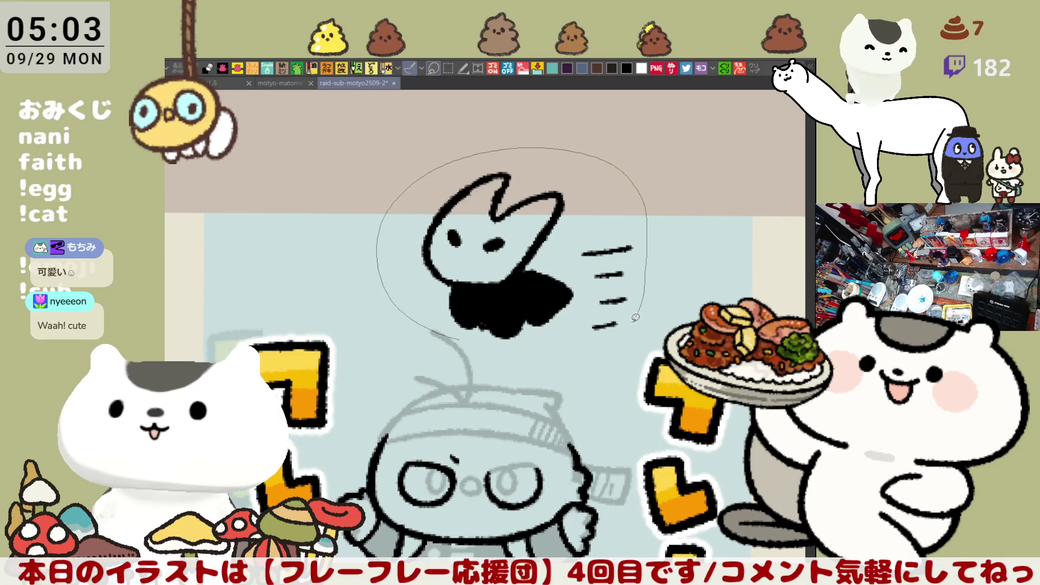
{"action": "key", "text": "Delete"}
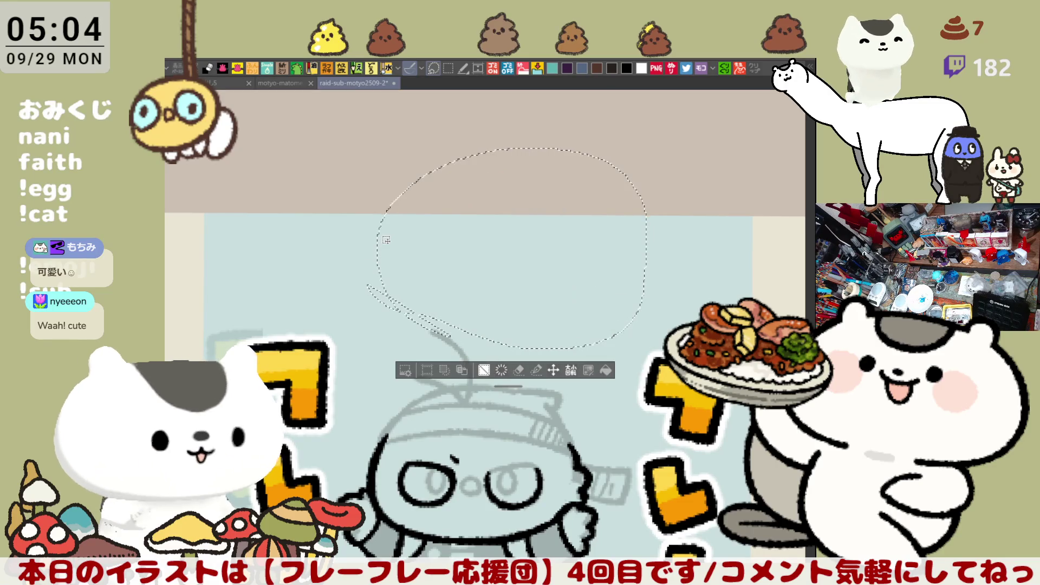
{"action": "key", "text": "ctrl+d"}
{"action": "mouse_move", "coordinate": [386, 240]}
{"action": "left_mouse_down"}
{"action": "mouse_move", "coordinate": [424, 226]}
{"action": "mouse_move", "coordinate": [467, 156]}
{"action": "left_mouse_up"}
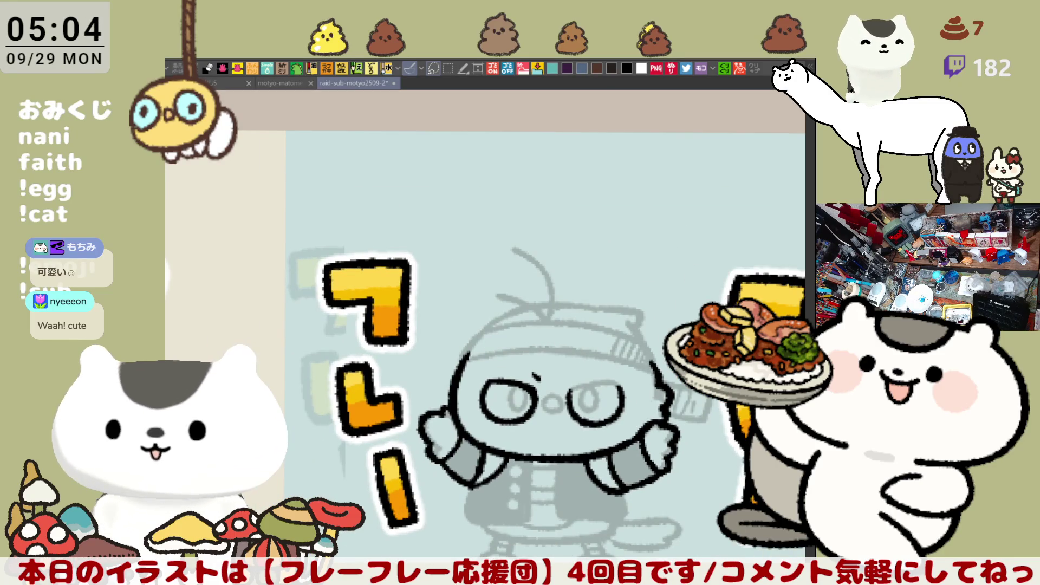
{"action": "left_click_drag", "start_coordinate": [566, 468], "coordinate": [529, 368]}
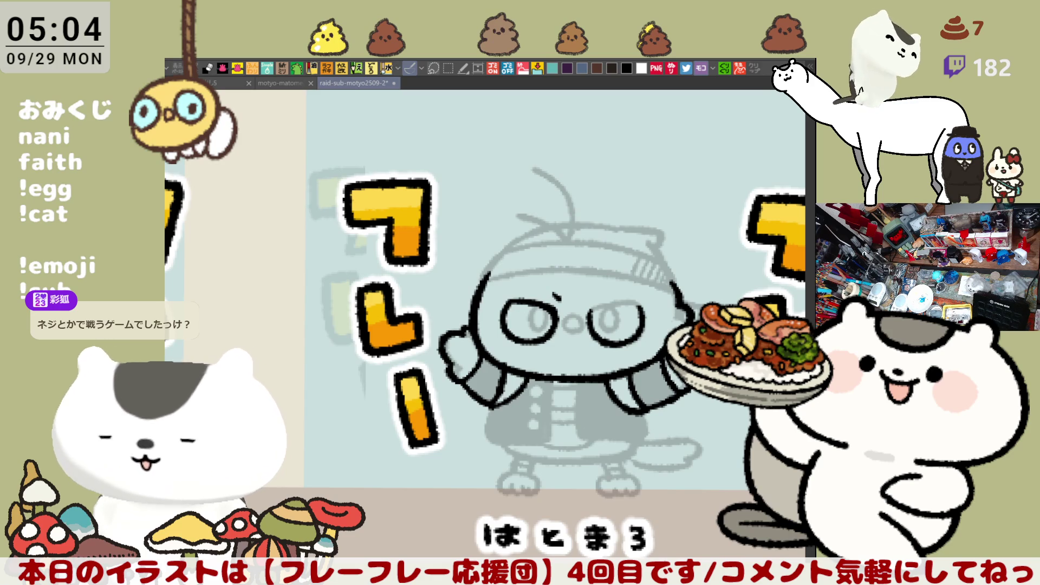
{"action": "mouse_move", "coordinate": [573, 393]}
{"action": "left_mouse_down"}
{"action": "mouse_move", "coordinate": [553, 323]}
{"action": "mouse_move", "coordinate": [596, 341]}
{"action": "left_mouse_up"}
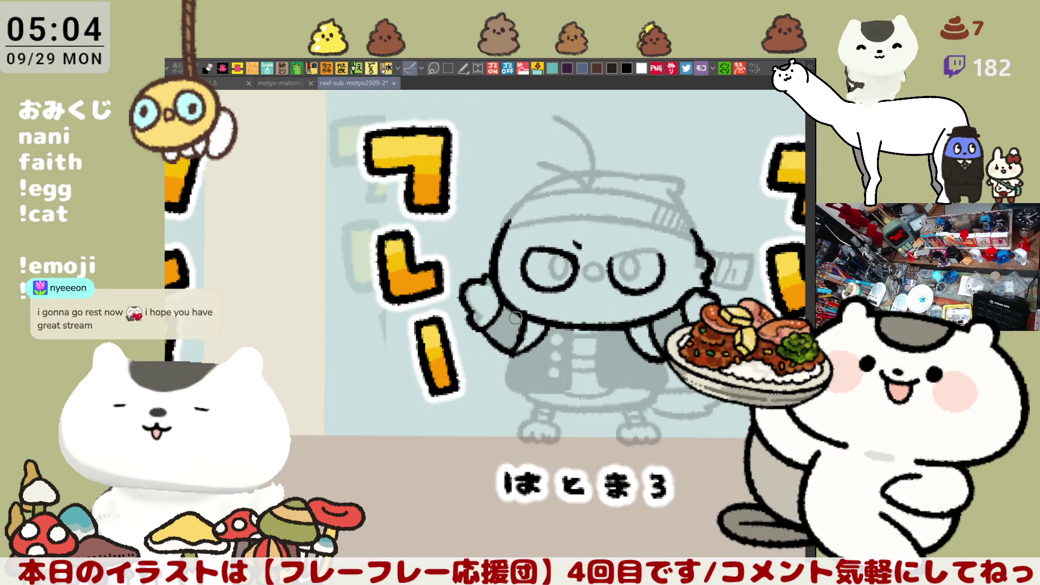
- Center the view on the new character's head and ink its left outline
{"action": "left_click_drag", "start_coordinate": [521, 317], "coordinate": [533, 377]}
{"action": "scroll", "coordinate": [535, 375], "scroll_direction": "up", "scroll_amount": 2}
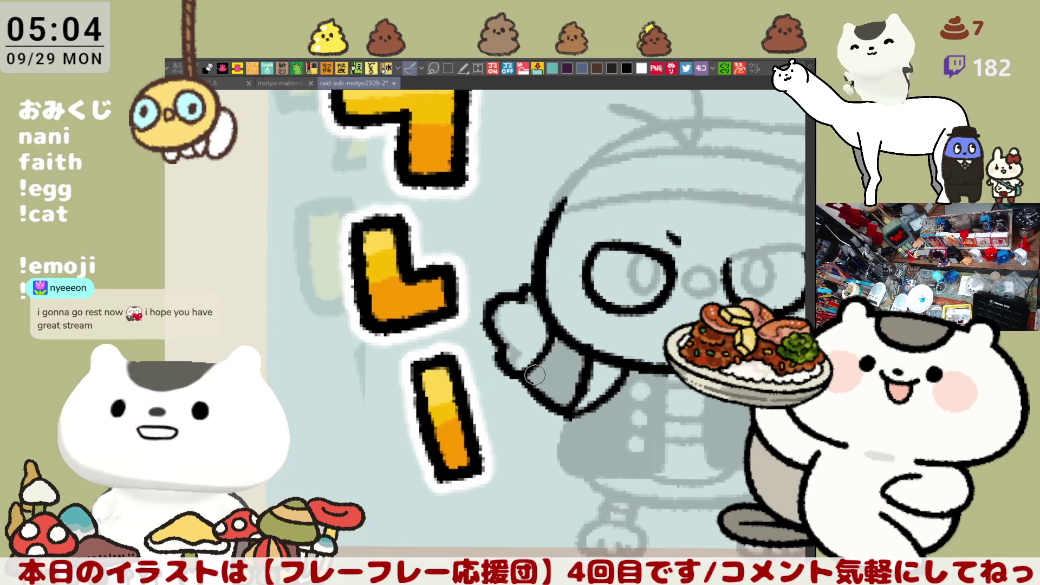
{"action": "left_click_drag", "start_coordinate": [615, 171], "coordinate": [518, 236]}
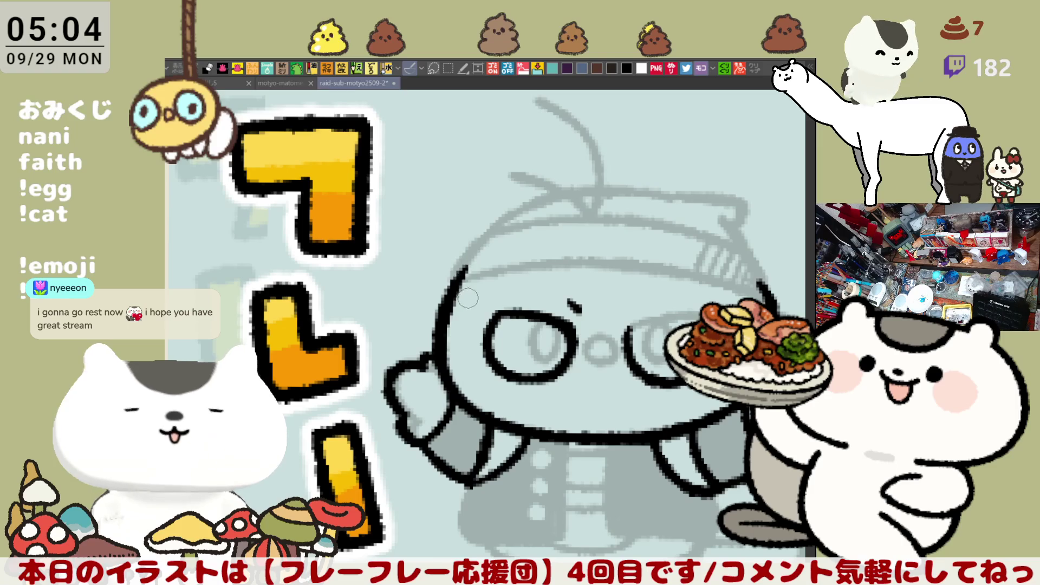
{"action": "key", "text": "ctrl+z"}
{"action": "left_click_drag", "start_coordinate": [470, 245], "coordinate": [431, 350]}
{"action": "key", "text": "ctrl+z"}
{"action": "left_click_drag", "start_coordinate": [468, 266], "coordinate": [431, 362]}
{"action": "key", "text": "ctrl+z"}
{"action": "left_click_drag", "start_coordinate": [466, 269], "coordinate": [433, 369]}
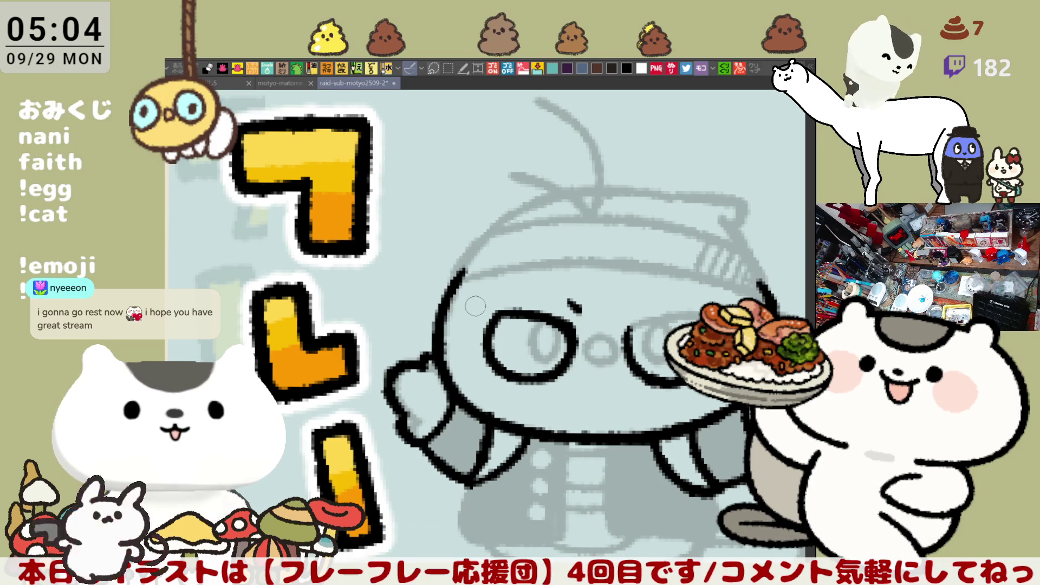
- Rotate the view slightly and ink the top and right side of the head outline
{"action": "key", "text": "asciicircum"}
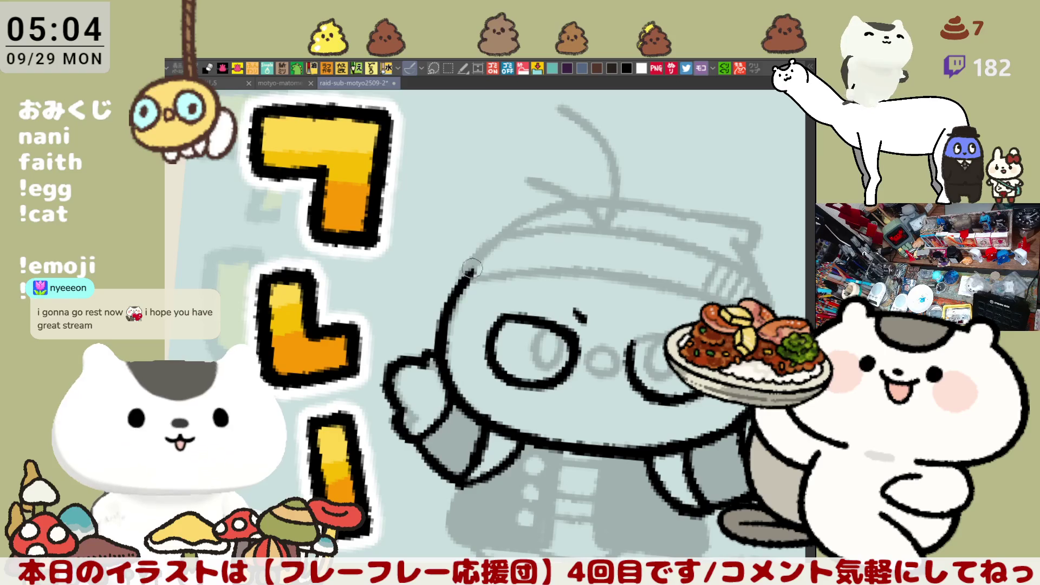
{"action": "left_click_drag", "start_coordinate": [468, 277], "coordinate": [577, 269]}
{"action": "key", "text": "ctrl+z"}
{"action": "mouse_move", "coordinate": [465, 277]}
{"action": "left_mouse_down"}
{"action": "mouse_move", "coordinate": [598, 273]}
{"action": "mouse_move", "coordinate": [728, 301]}
{"action": "left_mouse_up"}
{"action": "key", "text": "ctrl+z"}
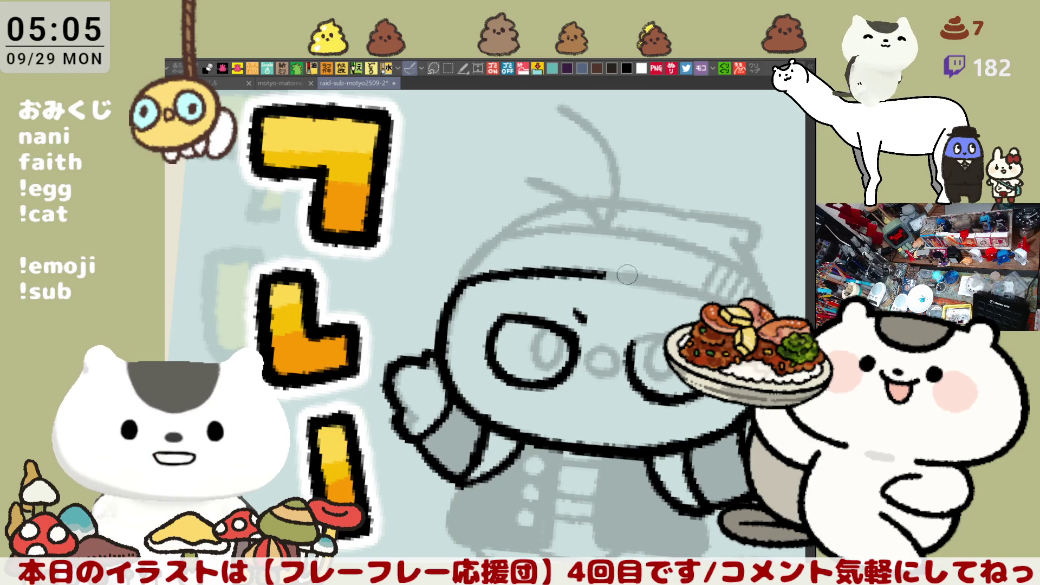
{"action": "left_click_drag", "start_coordinate": [599, 272], "coordinate": [729, 301]}
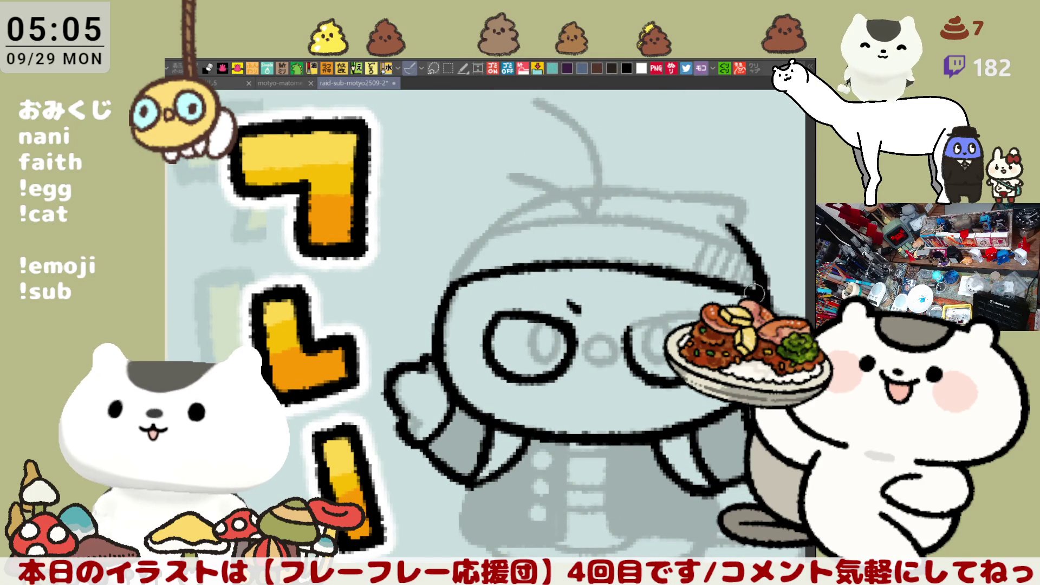
{"action": "left_click_drag", "start_coordinate": [726, 212], "coordinate": [772, 301]}
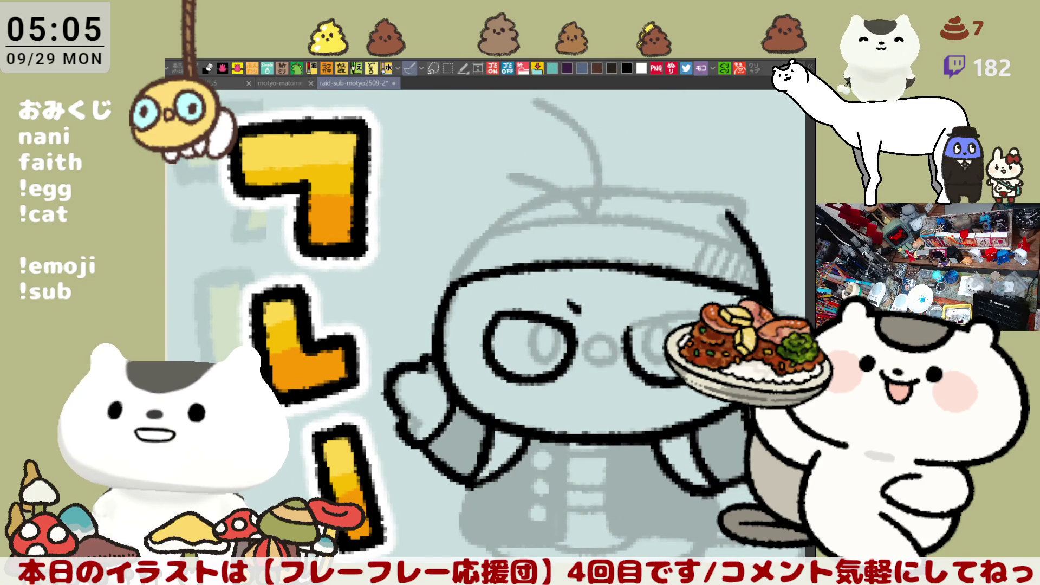
{"action": "key", "text": "ctrl+z"}
{"action": "left_click_drag", "start_coordinate": [727, 214], "coordinate": [775, 315]}
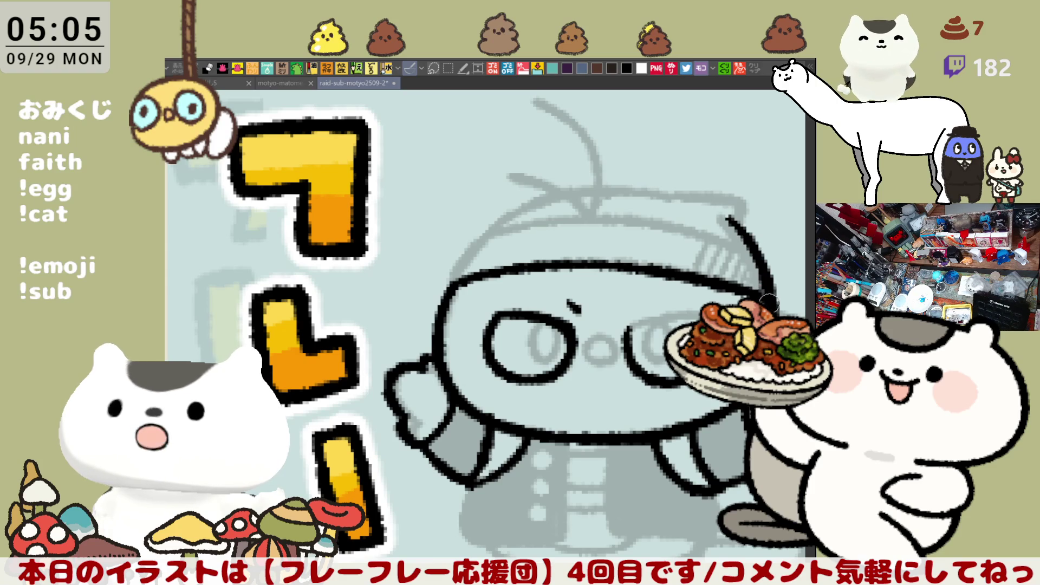
- Retrace the head's upper-left corner and extend the top outline further right
{"action": "mouse_move", "coordinate": [464, 224]}
{"action": "left_mouse_down"}
{"action": "mouse_move", "coordinate": [421, 243]}
{"action": "mouse_move", "coordinate": [401, 306]}
{"action": "left_mouse_up"}
{"action": "key", "text": "ctrl+z"}
{"action": "mouse_move", "coordinate": [449, 243]}
{"action": "left_mouse_down"}
{"action": "mouse_move", "coordinate": [406, 284]}
{"action": "mouse_move", "coordinate": [400, 308]}
{"action": "left_mouse_up"}
{"action": "left_click_drag", "start_coordinate": [441, 249], "coordinate": [561, 236]}
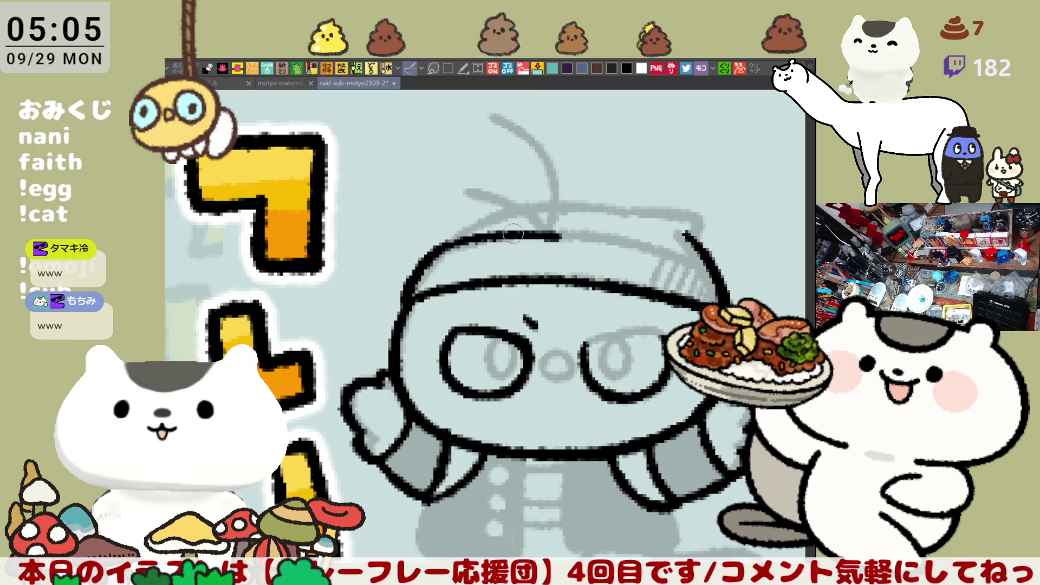
{"action": "key", "text": "ctrl+z"}
{"action": "mouse_move", "coordinate": [436, 251]}
{"action": "left_mouse_down"}
{"action": "mouse_move", "coordinate": [512, 230]}
{"action": "mouse_move", "coordinate": [624, 226]}
{"action": "mouse_move", "coordinate": [704, 263]}
{"action": "left_mouse_up"}
{"action": "key", "text": "ctrl+z"}
{"action": "mouse_move", "coordinate": [569, 230]}
{"action": "left_mouse_down"}
{"action": "mouse_move", "coordinate": [613, 228]}
{"action": "mouse_move", "coordinate": [684, 252]}
{"action": "left_mouse_up"}
{"action": "key", "text": "ctrl+z"}
{"action": "left_click_drag", "start_coordinate": [568, 231], "coordinate": [715, 271]}
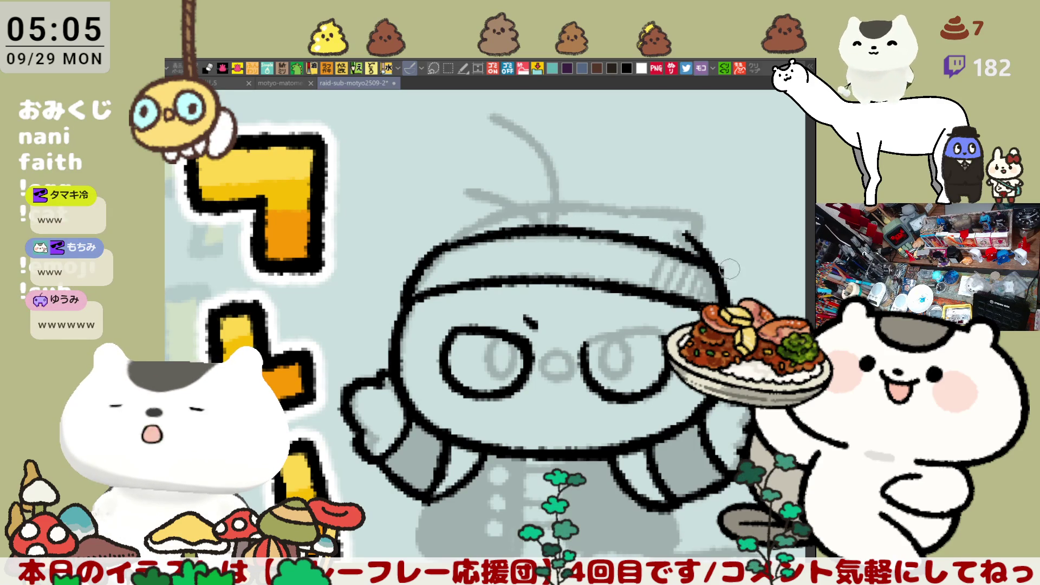
- Add a curved stroke on the head and cleanly redraw the left edge down to its base
{"action": "mouse_move", "coordinate": [650, 210]}
{"action": "left_mouse_down"}
{"action": "mouse_move", "coordinate": [692, 236]}
{"action": "mouse_move", "coordinate": [639, 206]}
{"action": "mouse_move", "coordinate": [509, 216]}
{"action": "left_mouse_up"}
{"action": "mouse_move", "coordinate": [455, 157]}
{"action": "left_mouse_down"}
{"action": "mouse_move", "coordinate": [420, 260]}
{"action": "mouse_move", "coordinate": [428, 342]}
{"action": "mouse_move", "coordinate": [417, 249]}
{"action": "mouse_move", "coordinate": [431, 355]}
{"action": "left_mouse_up"}
{"action": "key", "text": "ctrl+z"}
{"action": "key", "text": "ctrl+z"}
{"action": "mouse_move", "coordinate": [455, 165]}
{"action": "left_mouse_down"}
{"action": "mouse_move", "coordinate": [420, 325]}
{"action": "mouse_move", "coordinate": [430, 363]}
{"action": "mouse_move", "coordinate": [436, 190]}
{"action": "mouse_move", "coordinate": [425, 336]}
{"action": "left_mouse_up"}
{"action": "key", "text": "ctrl+z"}
{"action": "key", "text": "ctrl+z"}
{"action": "left_click_drag", "start_coordinate": [452, 163], "coordinate": [428, 336]}
{"action": "key", "text": "ctrl+z"}
{"action": "mouse_move", "coordinate": [447, 182]}
{"action": "left_mouse_down"}
{"action": "mouse_move", "coordinate": [417, 271]}
{"action": "mouse_move", "coordinate": [436, 379]}
{"action": "left_mouse_up"}
{"action": "key", "text": "ctrl+z"}
{"action": "left_click_drag", "start_coordinate": [422, 273], "coordinate": [441, 382]}
{"action": "key", "text": "ctrl+z"}
{"action": "left_click_drag", "start_coordinate": [417, 281], "coordinate": [446, 380]}
- Rotate the view back upright, pan across, and mirror the canvas to check the outline
{"action": "left_click_drag", "start_coordinate": [542, 166], "coordinate": [531, 258]}
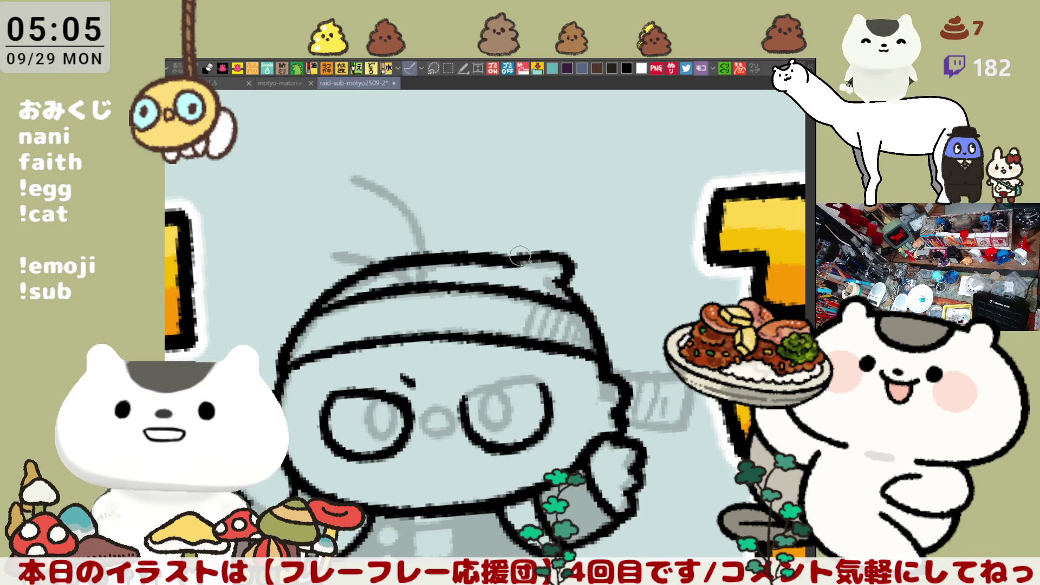
{"action": "mouse_move", "coordinate": [531, 256]}
{"action": "left_mouse_down"}
{"action": "mouse_move", "coordinate": [542, 224]}
{"action": "mouse_move", "coordinate": [618, 229]}
{"action": "left_mouse_up"}
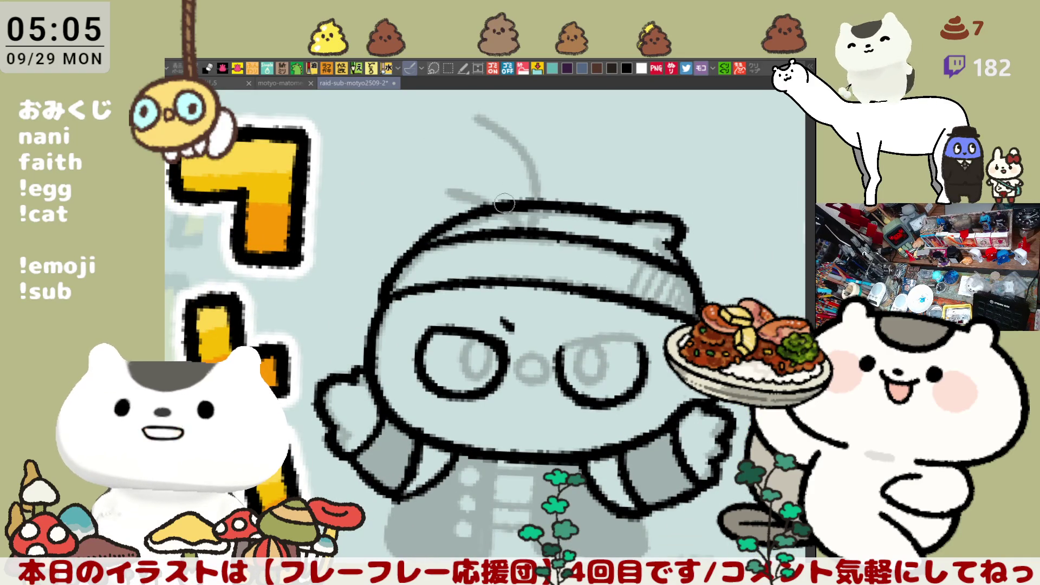
{"action": "left_click_drag", "start_coordinate": [595, 180], "coordinate": [517, 211]}
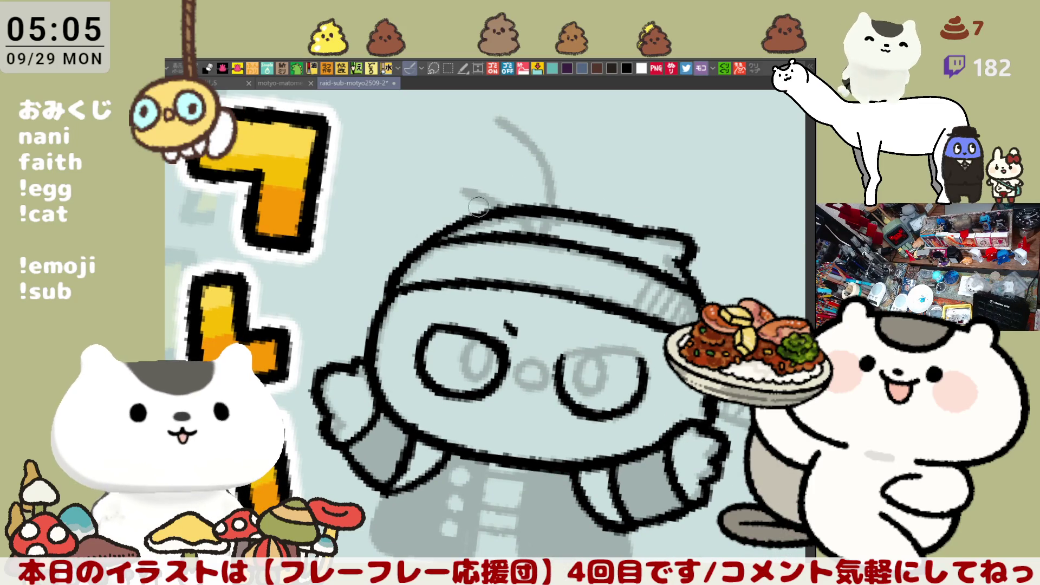
{"action": "key", "text": "h"}
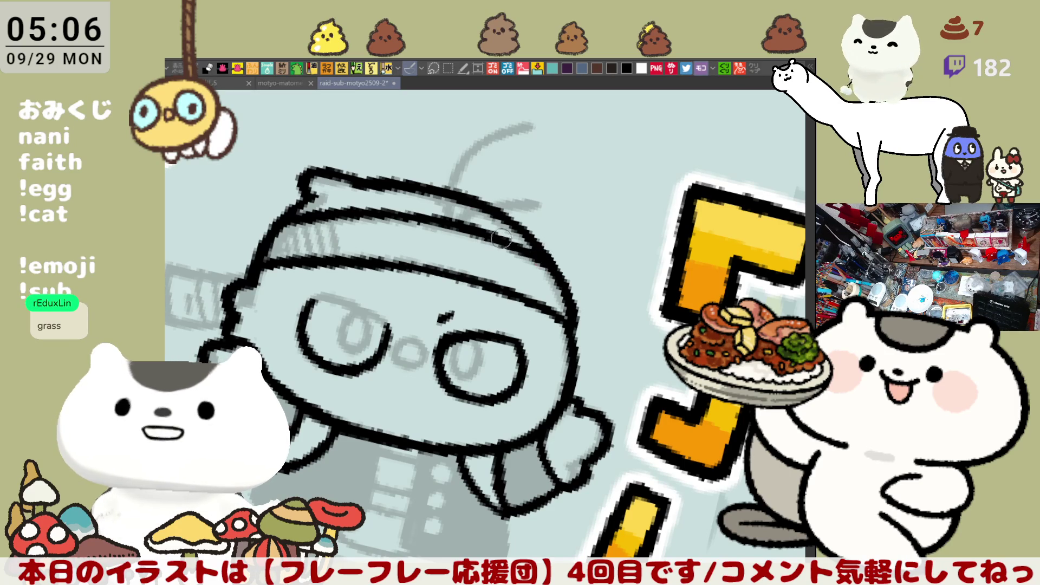
- Flip the view back and redraw the top arc of the right eye
{"action": "key", "text": "h"}
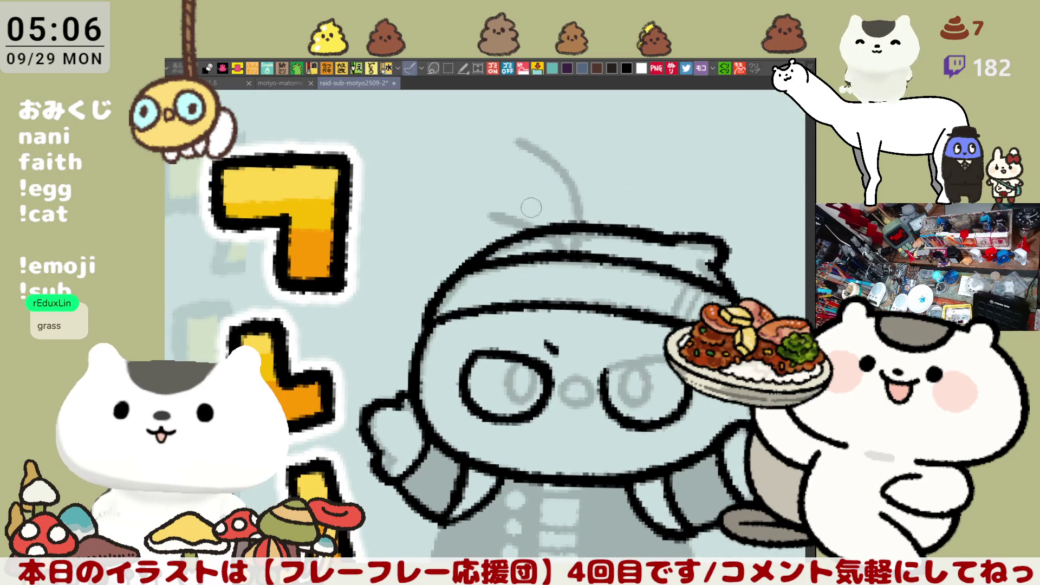
{"action": "left_click_drag", "start_coordinate": [633, 193], "coordinate": [565, 196]}
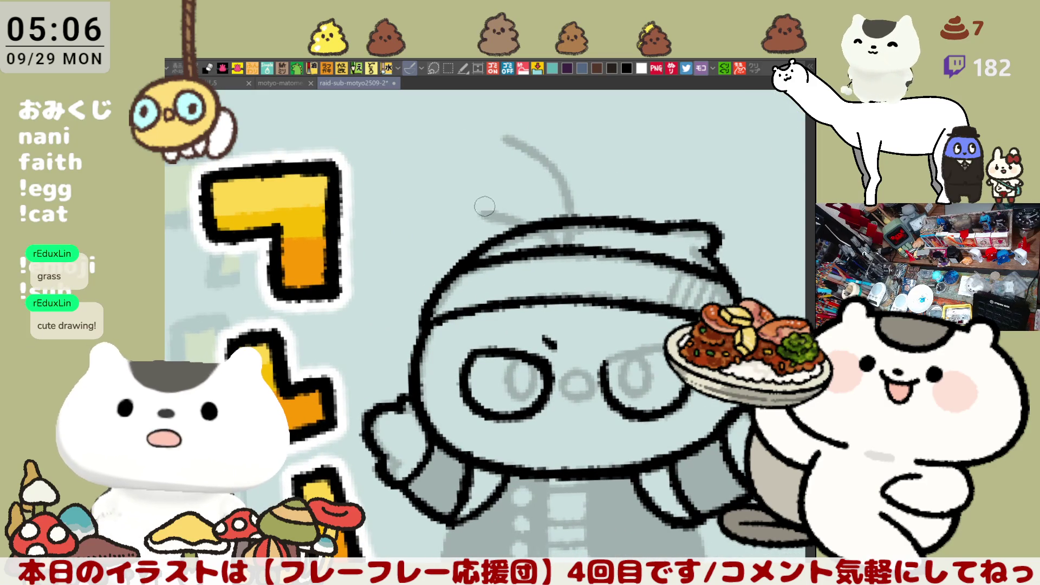
{"action": "mouse_move", "coordinate": [580, 349]}
{"action": "left_mouse_down"}
{"action": "mouse_move", "coordinate": [520, 309]}
{"action": "mouse_move", "coordinate": [616, 315]}
{"action": "left_mouse_up"}
{"action": "key", "text": "ctrl+z"}
{"action": "mouse_move", "coordinate": [540, 340]}
{"action": "left_mouse_down"}
{"action": "mouse_move", "coordinate": [607, 303]}
{"action": "mouse_move", "coordinate": [621, 319]}
{"action": "left_mouse_up"}
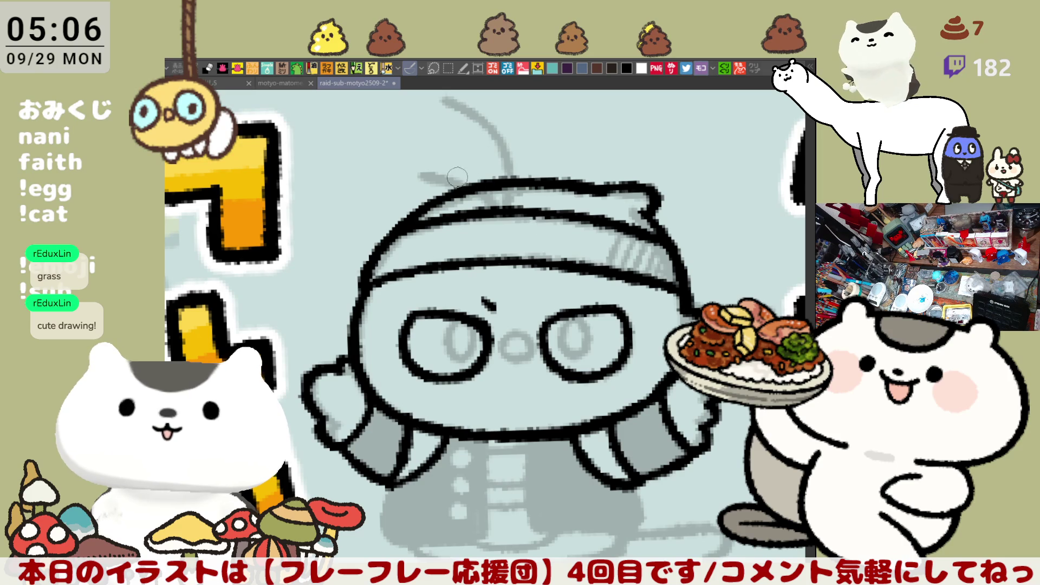
- Ink the antenna hair strand from the head tip down to the headband
{"action": "left_click_drag", "start_coordinate": [418, 173], "coordinate": [503, 206]}
{"action": "left_click_drag", "start_coordinate": [496, 160], "coordinate": [527, 209]}
{"action": "mouse_move", "coordinate": [470, 144]}
{"action": "left_mouse_down"}
{"action": "mouse_move", "coordinate": [534, 222]}
{"action": "mouse_move", "coordinate": [538, 250]}
{"action": "left_mouse_up"}
{"action": "key", "text": "ctrl+z"}
{"action": "mouse_move", "coordinate": [469, 144]}
{"action": "left_mouse_down"}
{"action": "mouse_move", "coordinate": [491, 154]}
{"action": "mouse_move", "coordinate": [539, 252]}
{"action": "left_mouse_up"}
{"action": "key", "text": "ctrl+z"}
{"action": "left_click_drag", "start_coordinate": [475, 153], "coordinate": [537, 259]}
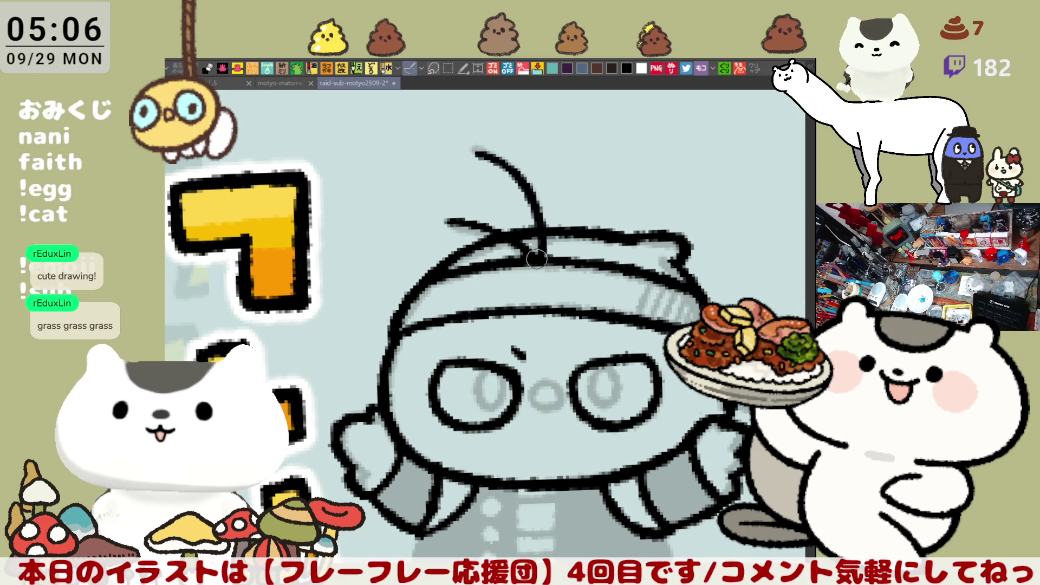
{"action": "key", "text": "ctrl+z"}
{"action": "mouse_move", "coordinate": [473, 150]}
{"action": "left_mouse_down"}
{"action": "mouse_move", "coordinate": [490, 158]}
{"action": "mouse_move", "coordinate": [537, 228]}
{"action": "mouse_move", "coordinate": [531, 259]}
{"action": "left_mouse_up"}
{"action": "key", "text": "ctrl+z"}
{"action": "left_click_drag", "start_coordinate": [473, 149], "coordinate": [537, 255]}
- Ink a curled pupil inside the left eye, retrying the stroke
{"action": "left_click_drag", "start_coordinate": [489, 369], "coordinate": [466, 300]}
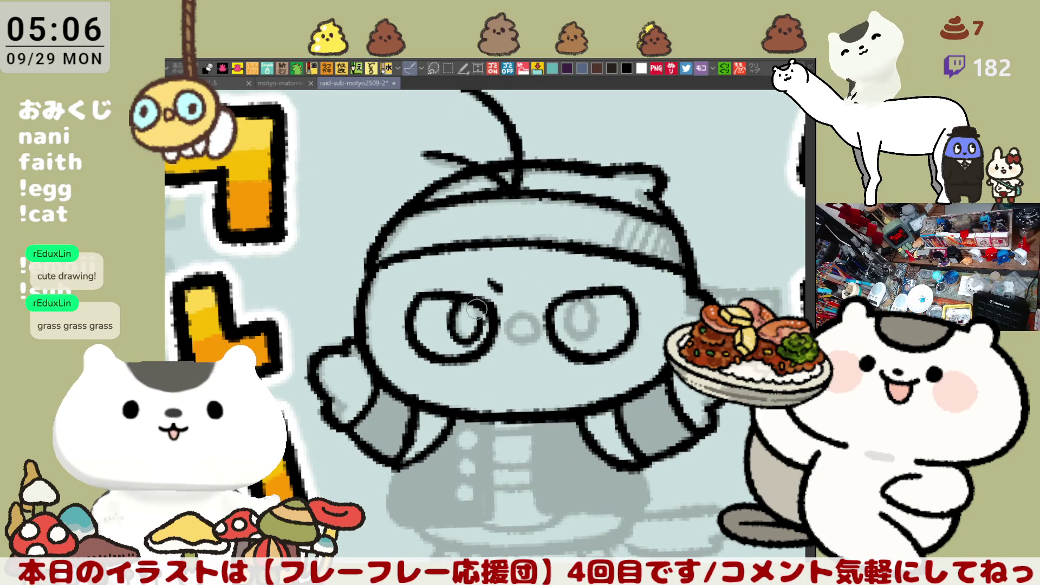
{"action": "left_click_drag", "start_coordinate": [465, 298], "coordinate": [464, 326]}
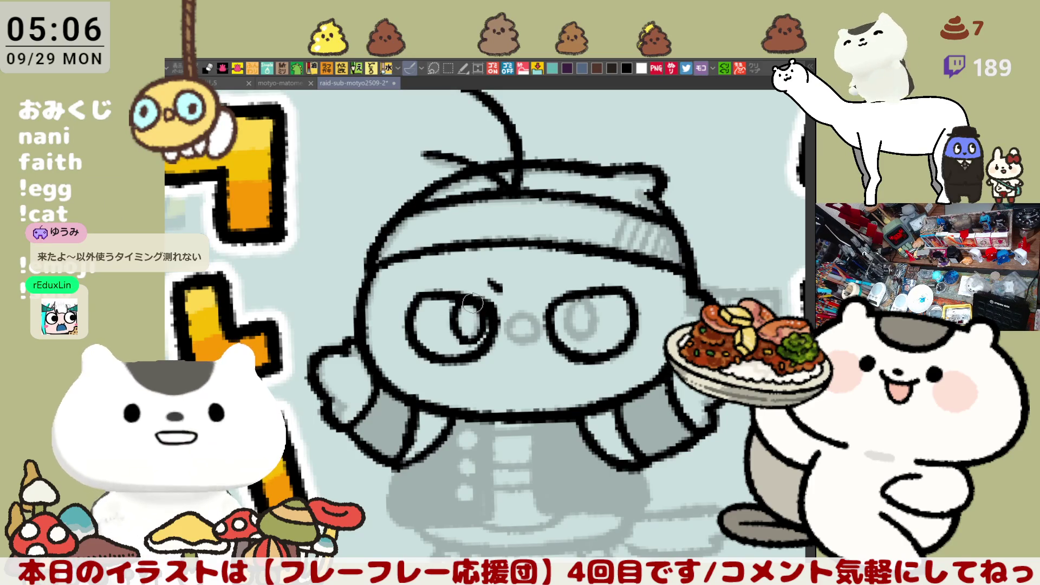
{"action": "left_click_drag", "start_coordinate": [480, 339], "coordinate": [471, 302]}
{"action": "key", "text": "ctrl+z"}
{"action": "mouse_move", "coordinate": [466, 347]}
{"action": "left_mouse_down"}
{"action": "mouse_move", "coordinate": [472, 298]}
{"action": "mouse_move", "coordinate": [479, 319]}
{"action": "mouse_move", "coordinate": [457, 337]}
{"action": "mouse_move", "coordinate": [469, 301]}
{"action": "left_mouse_up"}
{"action": "key", "text": "ctrl+z"}
{"action": "key", "text": "ctrl+z"}
{"action": "key", "text": "ctrl+z"}
{"action": "key", "text": "ctrl+z"}
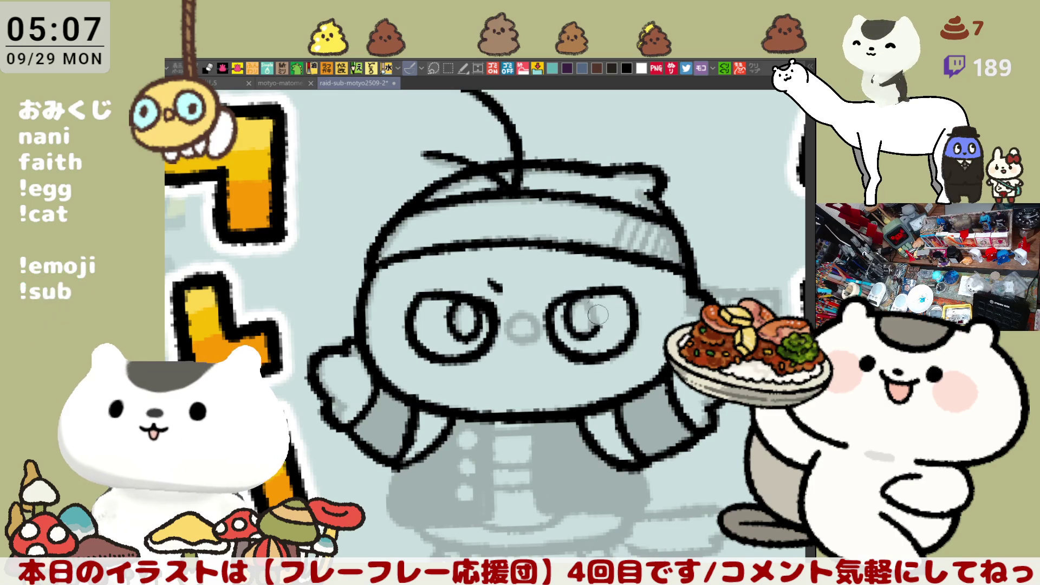
- Ink a looped pupil in the right eye
{"action": "mouse_move", "coordinate": [576, 295]}
{"action": "left_mouse_down"}
{"action": "mouse_move", "coordinate": [569, 336]}
{"action": "mouse_move", "coordinate": [585, 304]}
{"action": "mouse_move", "coordinate": [569, 333]}
{"action": "mouse_move", "coordinate": [583, 304]}
{"action": "mouse_move", "coordinate": [568, 309]}
{"action": "mouse_move", "coordinate": [583, 295]}
{"action": "left_mouse_up"}
{"action": "key", "text": "ctrl+z"}
{"action": "key", "text": "ctrl+z"}
{"action": "key", "text": "ctrl+z"}
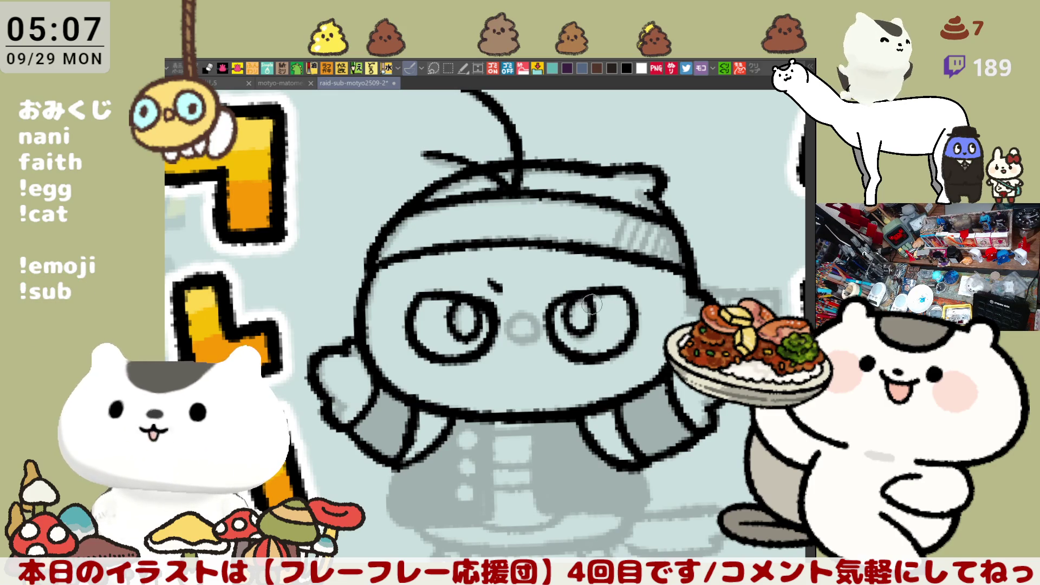
{"action": "scroll", "coordinate": [590, 306], "scroll_direction": "down", "scroll_amount": 3}
- Outline the gakuran jacket's sides, front line, bottom edge and corner, then add the small nose
{"action": "mouse_move", "coordinate": [417, 403]}
{"action": "left_mouse_down"}
{"action": "mouse_move", "coordinate": [428, 461]}
{"action": "mouse_move", "coordinate": [478, 446]}
{"action": "left_mouse_up"}
{"action": "mouse_move", "coordinate": [499, 366]}
{"action": "left_mouse_down"}
{"action": "mouse_move", "coordinate": [499, 461]}
{"action": "mouse_move", "coordinate": [470, 463]}
{"action": "left_mouse_up"}
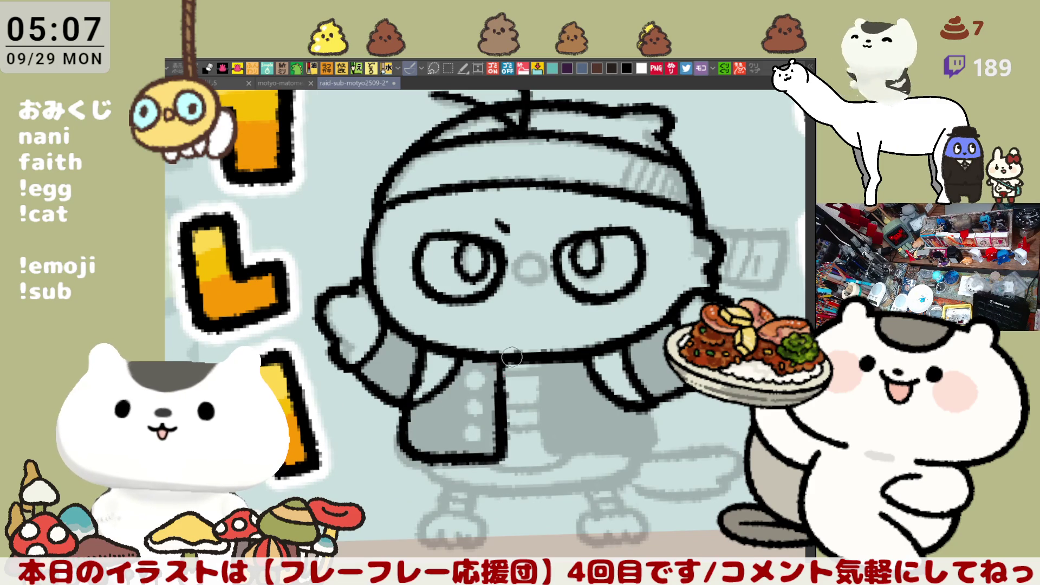
{"action": "mouse_move", "coordinate": [550, 359]}
{"action": "left_mouse_down"}
{"action": "mouse_move", "coordinate": [553, 454]}
{"action": "mouse_move", "coordinate": [654, 445]}
{"action": "left_mouse_up"}
{"action": "key", "text": "ctrl+z"}
{"action": "left_click_drag", "start_coordinate": [552, 451], "coordinate": [647, 446]}
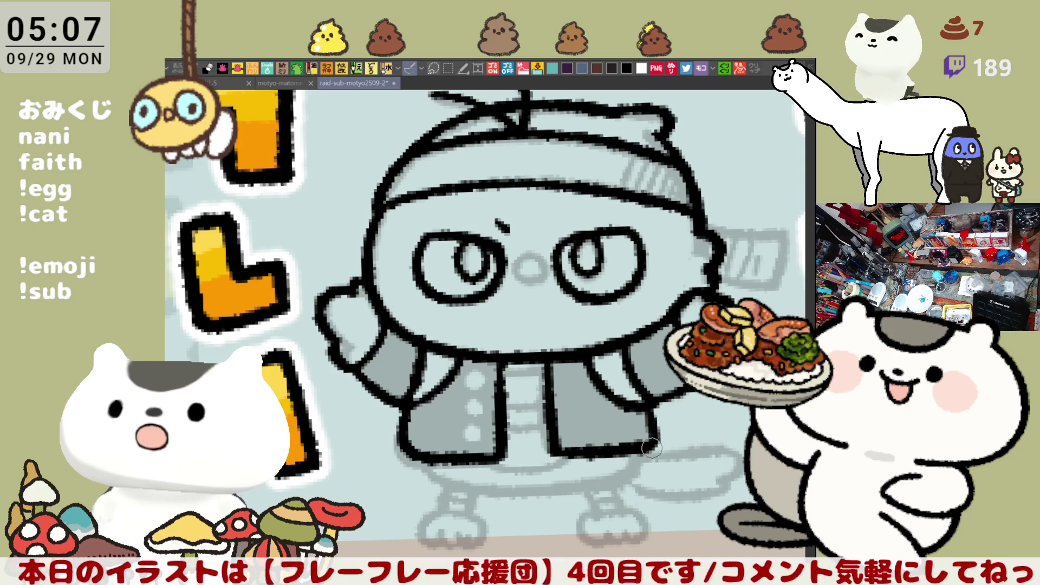
{"action": "left_click_drag", "start_coordinate": [657, 451], "coordinate": [651, 414]}
{"action": "key", "text": "ctrl+z"}
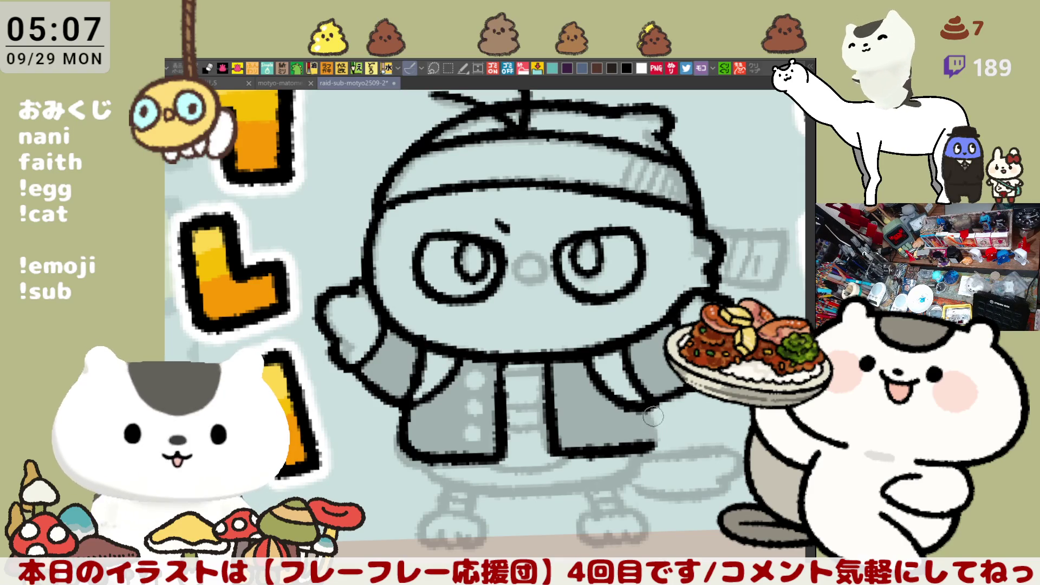
{"action": "left_click_drag", "start_coordinate": [658, 451], "coordinate": [638, 406]}
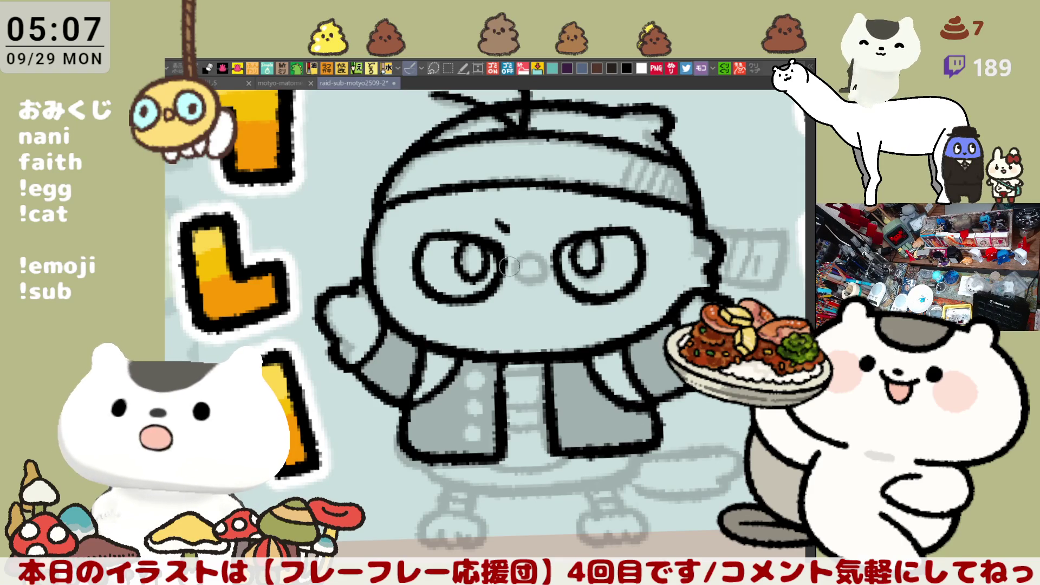
{"action": "mouse_move", "coordinate": [526, 271]}
{"action": "left_mouse_down"}
{"action": "mouse_move", "coordinate": [517, 259]}
{"action": "mouse_move", "coordinate": [542, 271]}
{"action": "mouse_move", "coordinate": [512, 279]}
{"action": "mouse_move", "coordinate": [550, 270]}
{"action": "mouse_move", "coordinate": [512, 279]}
{"action": "mouse_move", "coordinate": [550, 255]}
{"action": "mouse_move", "coordinate": [515, 284]}
{"action": "mouse_move", "coordinate": [550, 268]}
{"action": "mouse_move", "coordinate": [512, 279]}
{"action": "mouse_move", "coordinate": [520, 266]}
{"action": "left_mouse_up"}
{"action": "key", "text": "ctrl+z"}
{"action": "key", "text": "ctrl+z"}
{"action": "key", "text": "ctrl+z"}
{"action": "key", "text": "ctrl+z"}
{"action": "key", "text": "ctrl+z"}
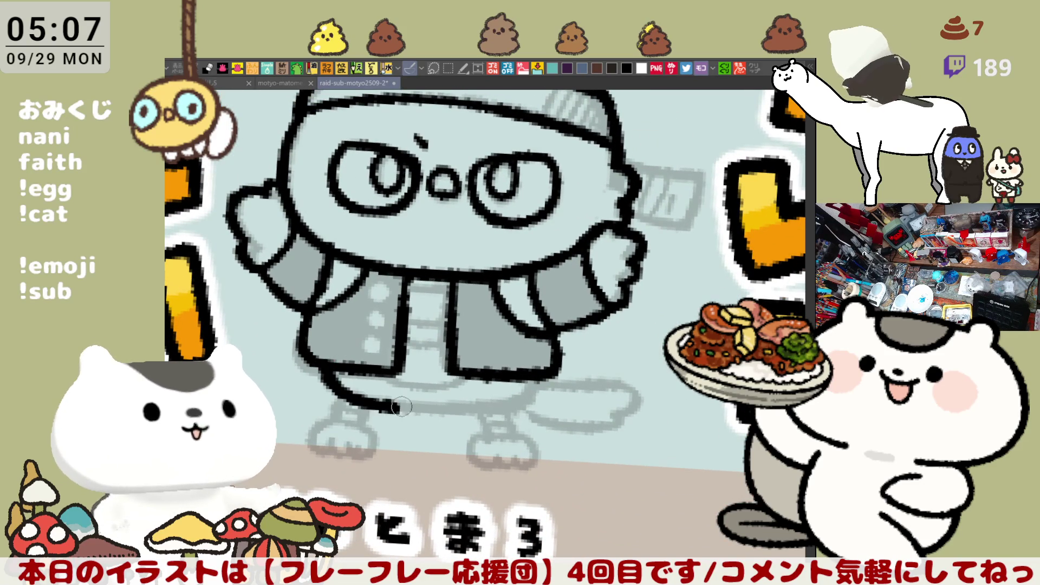
- Ink the curve under the left leg and the body's bottom curve, mirroring the view to check
{"action": "mouse_move", "coordinate": [320, 360]}
{"action": "left_mouse_down"}
{"action": "mouse_move", "coordinate": [358, 401]}
{"action": "mouse_move", "coordinate": [406, 407]}
{"action": "left_mouse_up"}
{"action": "key", "text": "ctrl+z"}
{"action": "left_click_drag", "start_coordinate": [320, 361], "coordinate": [404, 405]}
{"action": "key", "text": "h"}
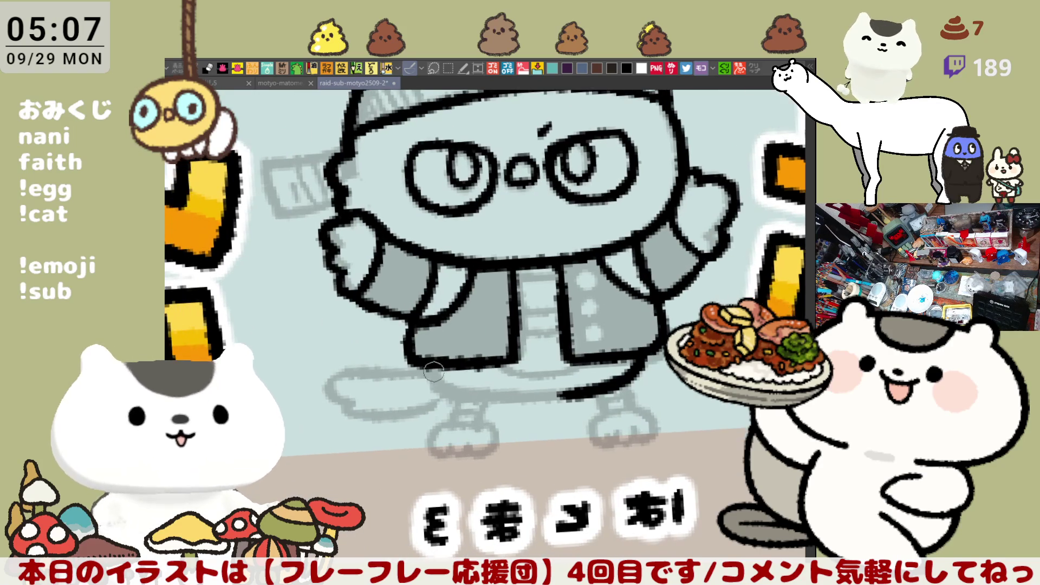
{"action": "left_click_drag", "start_coordinate": [429, 363], "coordinate": [551, 391]}
{"action": "key", "text": "ctrl+z"}
{"action": "mouse_move", "coordinate": [425, 352]}
{"action": "left_mouse_down"}
{"action": "mouse_move", "coordinate": [457, 393]}
{"action": "mouse_move", "coordinate": [547, 396]}
{"action": "left_mouse_up"}
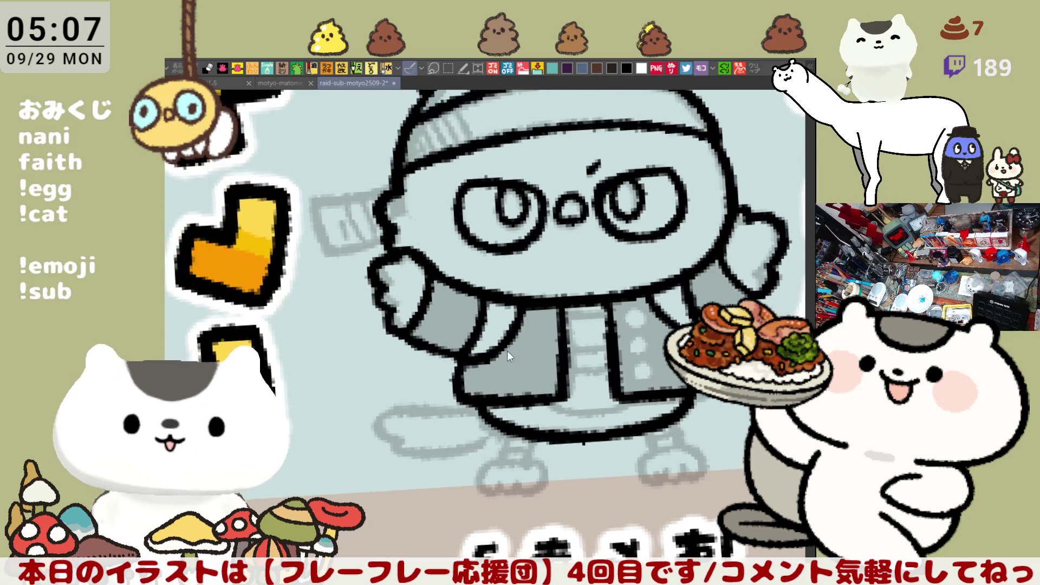
{"action": "key", "text": "h"}
{"action": "key", "text": "h"}
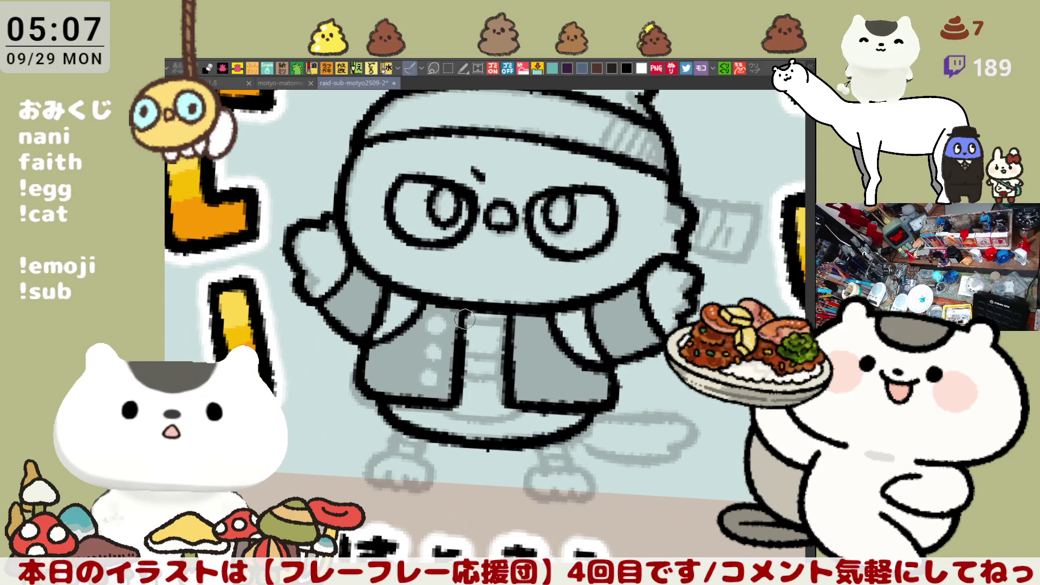
- Draw the short jacket-bottom lines between the legs and jacket sides
{"action": "left_click_drag", "start_coordinate": [445, 379], "coordinate": [509, 382]}
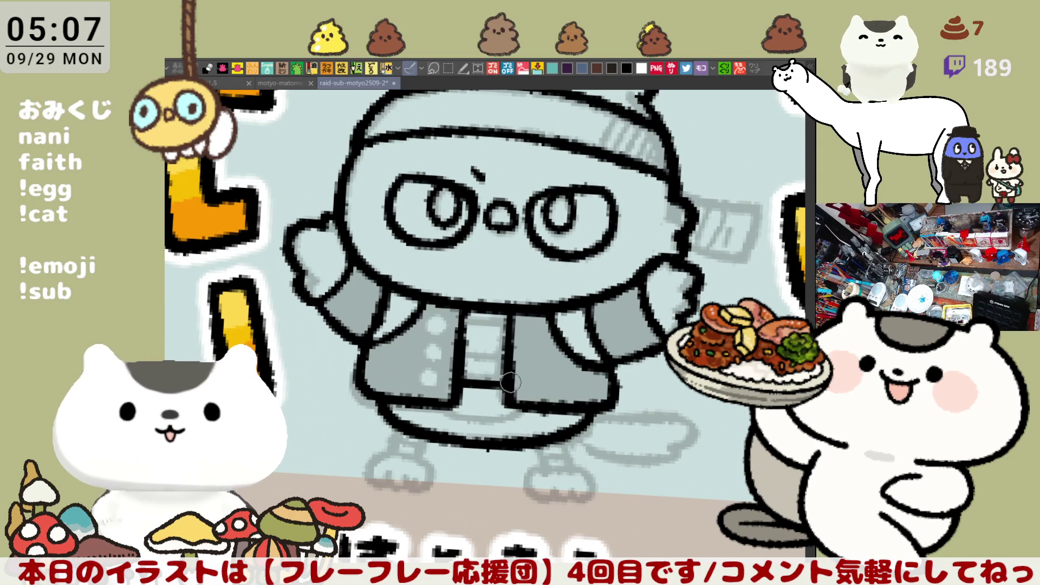
{"action": "key", "text": "ctrl+z"}
{"action": "left_click_drag", "start_coordinate": [463, 315], "coordinate": [507, 329]}
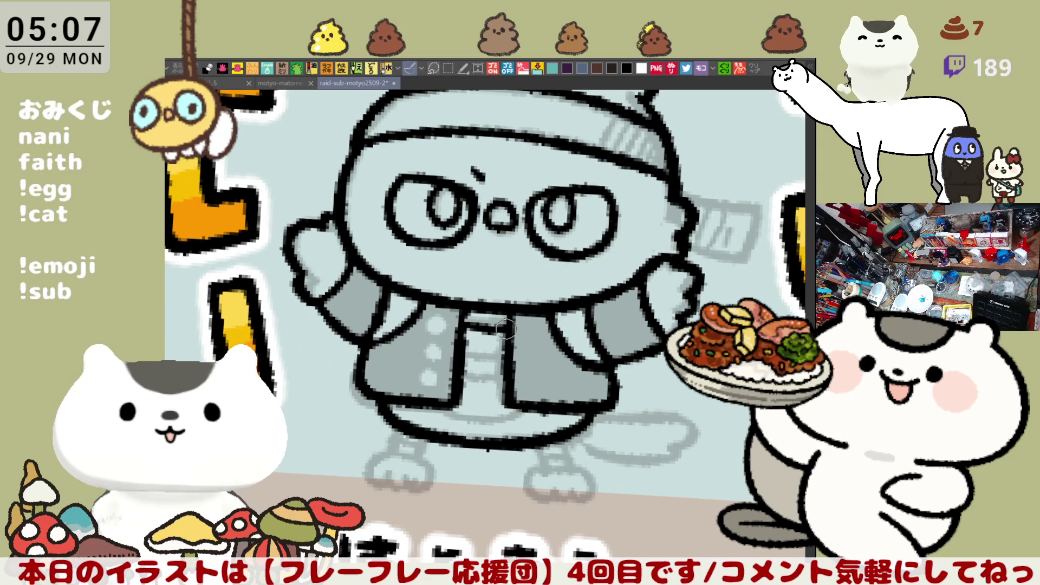
{"action": "mouse_move", "coordinate": [461, 384]}
{"action": "left_mouse_down"}
{"action": "mouse_move", "coordinate": [507, 390]}
{"action": "mouse_move", "coordinate": [442, 379]}
{"action": "mouse_move", "coordinate": [435, 414]}
{"action": "mouse_move", "coordinate": [464, 422]}
{"action": "mouse_move", "coordinate": [455, 382]}
{"action": "mouse_move", "coordinate": [469, 398]}
{"action": "left_mouse_up"}
{"action": "key", "text": "ctrl+z"}
{"action": "key", "text": "ctrl+z"}
{"action": "key", "text": "ctrl+z"}
- Outline both legs and feet over the grey sketch
{"action": "mouse_move", "coordinate": [428, 366]}
{"action": "left_mouse_down"}
{"action": "mouse_move", "coordinate": [471, 401]}
{"action": "mouse_move", "coordinate": [410, 402]}
{"action": "mouse_move", "coordinate": [460, 398]}
{"action": "left_mouse_up"}
{"action": "mouse_move", "coordinate": [573, 349]}
{"action": "left_mouse_down"}
{"action": "mouse_move", "coordinate": [583, 374]}
{"action": "mouse_move", "coordinate": [607, 372]}
{"action": "mouse_move", "coordinate": [590, 373]}
{"action": "left_mouse_up"}
{"action": "left_click_drag", "start_coordinate": [428, 354], "coordinate": [457, 362]}
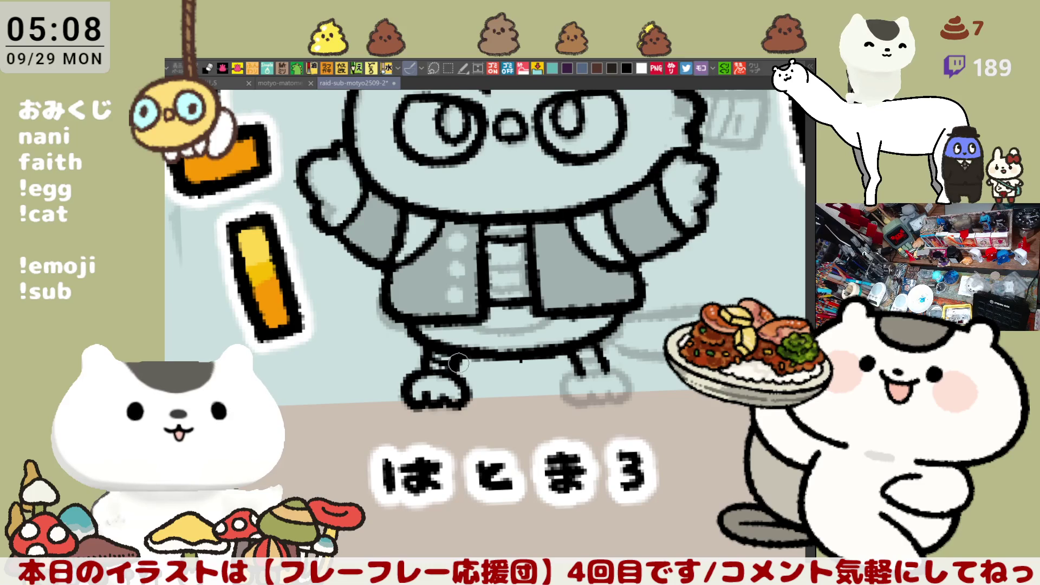
{"action": "mouse_move", "coordinate": [574, 351]}
{"action": "left_mouse_down"}
{"action": "mouse_move", "coordinate": [581, 371]}
{"action": "mouse_move", "coordinate": [626, 374]}
{"action": "mouse_move", "coordinate": [562, 385]}
{"action": "mouse_move", "coordinate": [589, 396]}
{"action": "left_mouse_up"}
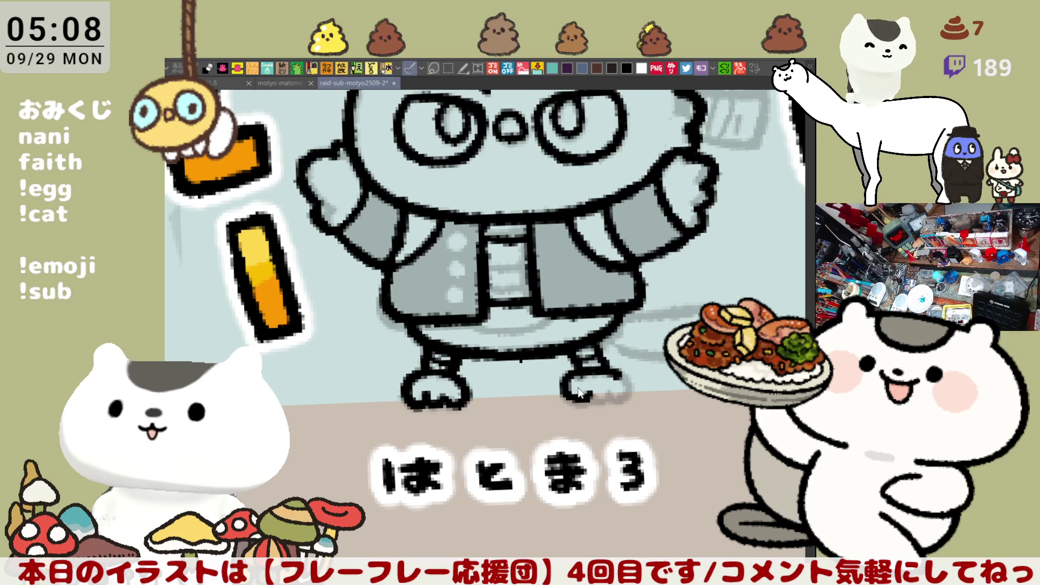
{"action": "key", "text": "ctrl+z"}
{"action": "mouse_move", "coordinate": [564, 389]}
{"action": "left_mouse_down"}
{"action": "mouse_move", "coordinate": [595, 402]}
{"action": "mouse_move", "coordinate": [606, 391]}
{"action": "mouse_move", "coordinate": [610, 401]}
{"action": "mouse_move", "coordinate": [617, 374]}
{"action": "left_mouse_up"}
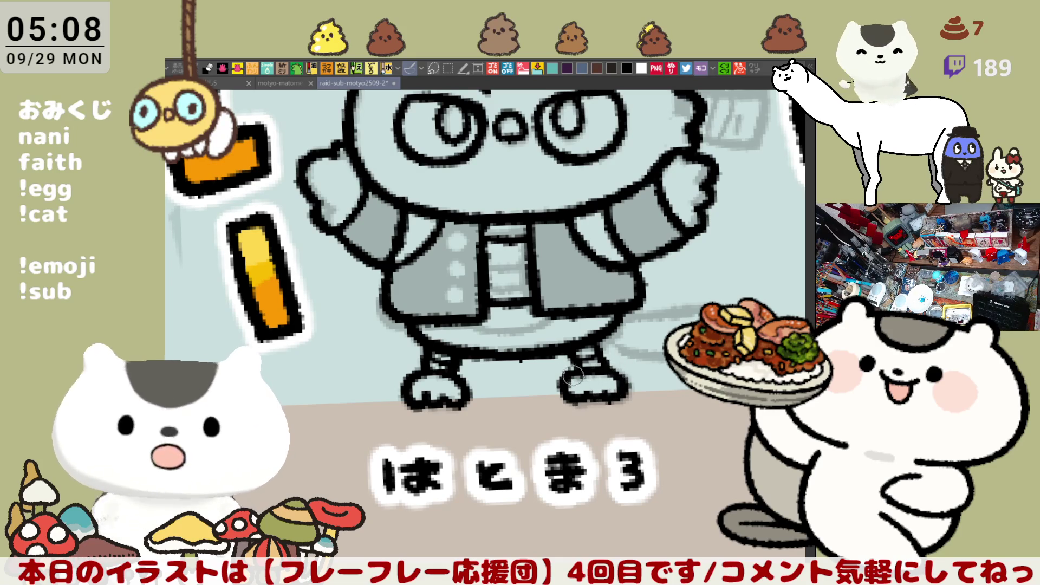
{"action": "mouse_move", "coordinate": [624, 317]}
{"action": "left_mouse_down"}
{"action": "mouse_move", "coordinate": [624, 241]}
{"action": "mouse_move", "coordinate": [630, 382]}
{"action": "left_mouse_up"}
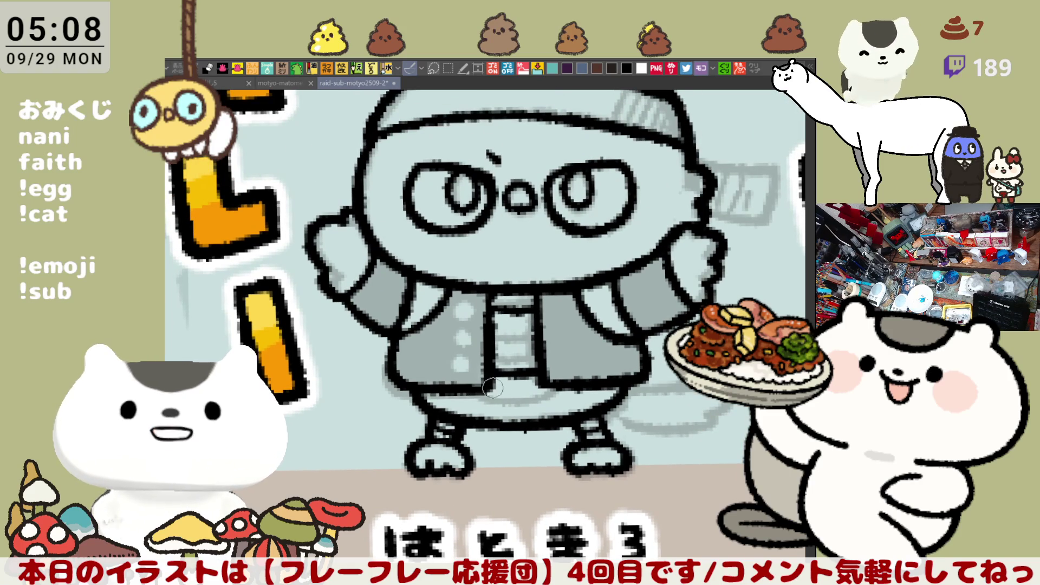
- Ink both leg outlines, each ending in a hooked foot, after several redrawn attempts
{"action": "mouse_move", "coordinate": [497, 387]}
{"action": "left_mouse_down"}
{"action": "mouse_move", "coordinate": [514, 401]}
{"action": "mouse_move", "coordinate": [475, 351]}
{"action": "mouse_move", "coordinate": [483, 440]}
{"action": "left_mouse_up"}
{"action": "key", "text": "ctrl+z"}
{"action": "left_click_drag", "start_coordinate": [457, 325], "coordinate": [484, 438]}
{"action": "key", "text": "ctrl+z"}
{"action": "left_click_drag", "start_coordinate": [487, 337], "coordinate": [521, 427]}
{"action": "key", "text": "ctrl+z"}
{"action": "left_click_drag", "start_coordinate": [489, 338], "coordinate": [521, 428]}
{"action": "key", "text": "ctrl+z"}
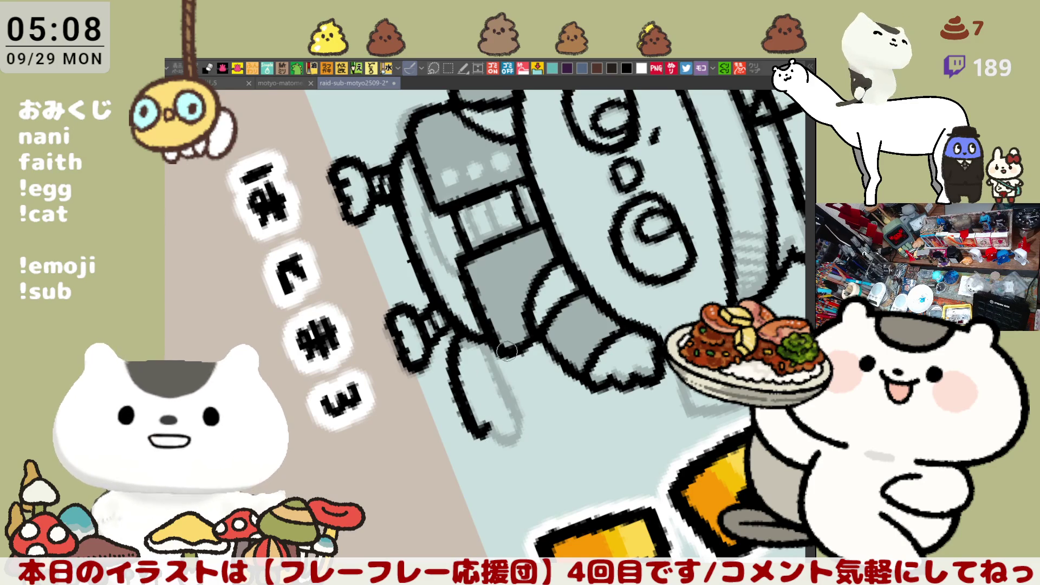
{"action": "key", "text": "ctrl+z"}
{"action": "left_click_drag", "start_coordinate": [456, 325], "coordinate": [478, 443]}
{"action": "key", "text": "ctrl+z"}
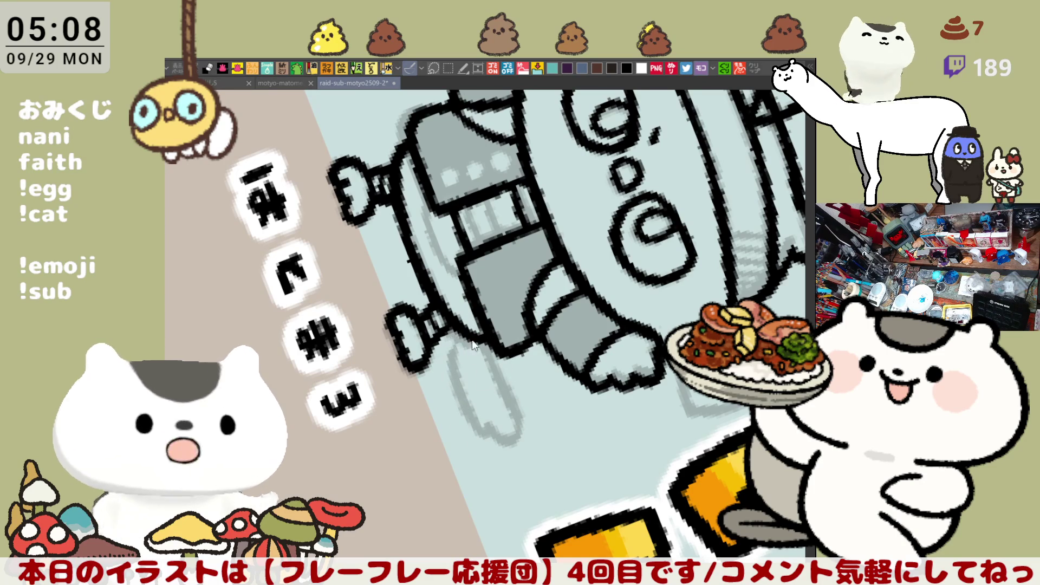
{"action": "left_click_drag", "start_coordinate": [458, 328], "coordinate": [479, 441]}
{"action": "key", "text": "ctrl+z"}
{"action": "left_click_drag", "start_coordinate": [460, 333], "coordinate": [482, 437]}
{"action": "mouse_move", "coordinate": [497, 345]}
{"action": "left_mouse_down"}
{"action": "mouse_move", "coordinate": [526, 436]}
{"action": "mouse_move", "coordinate": [493, 432]}
{"action": "mouse_move", "coordinate": [493, 368]}
{"action": "mouse_move", "coordinate": [513, 411]}
{"action": "mouse_move", "coordinate": [509, 461]}
{"action": "left_mouse_up"}
- Tilt the canvas and re-ink the black outline at the end of the raised arm
{"action": "key", "text": "ctrl+at"}
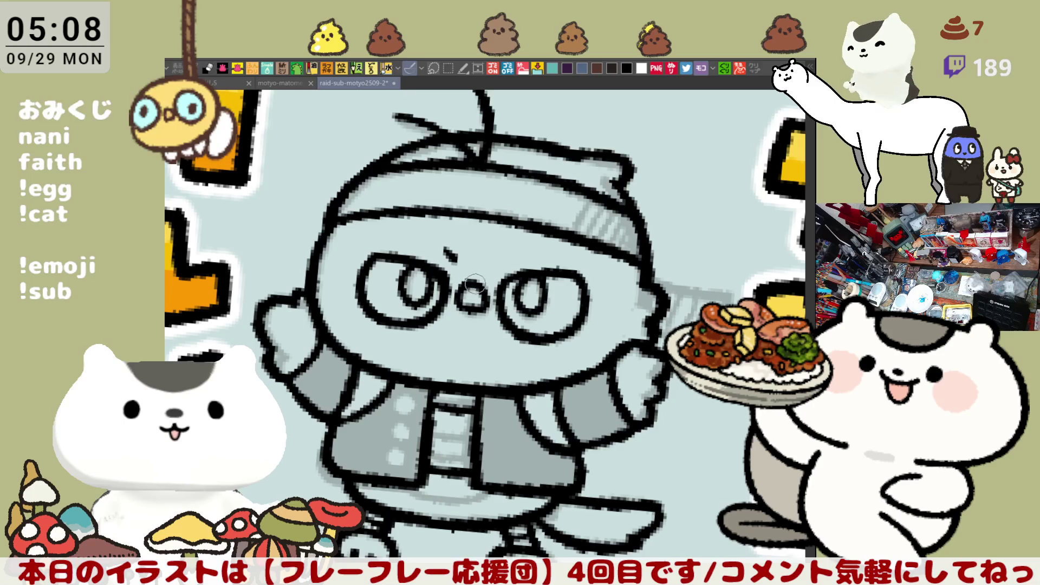
{"action": "scroll", "coordinate": [482, 284], "scroll_direction": "down", "scroll_amount": 1}
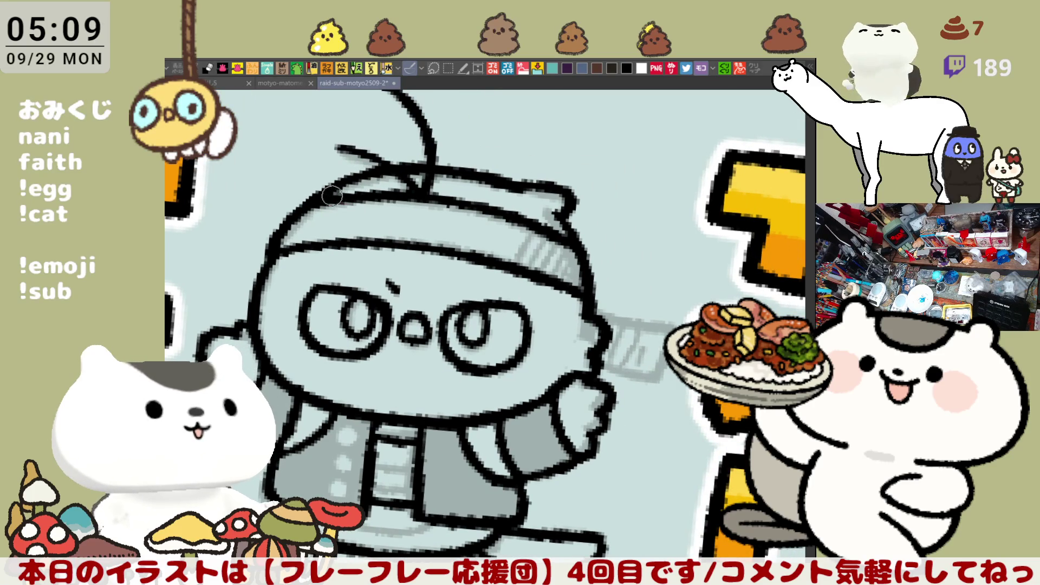
{"action": "mouse_move", "coordinate": [336, 187]}
{"action": "left_mouse_down"}
{"action": "mouse_move", "coordinate": [390, 162]}
{"action": "mouse_move", "coordinate": [595, 320]}
{"action": "left_mouse_up"}
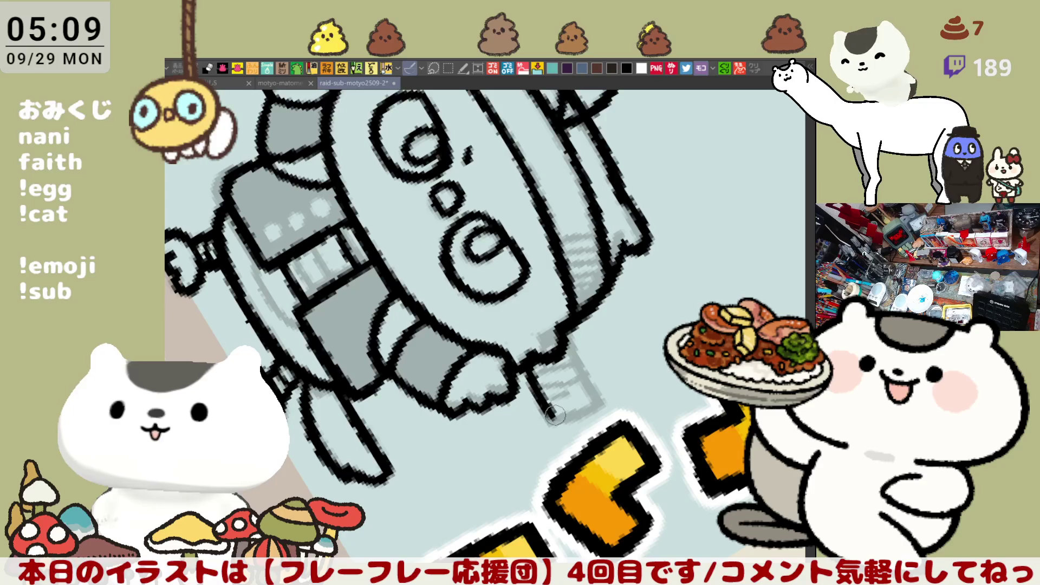
{"action": "left_click_drag", "start_coordinate": [542, 368], "coordinate": [594, 415]}
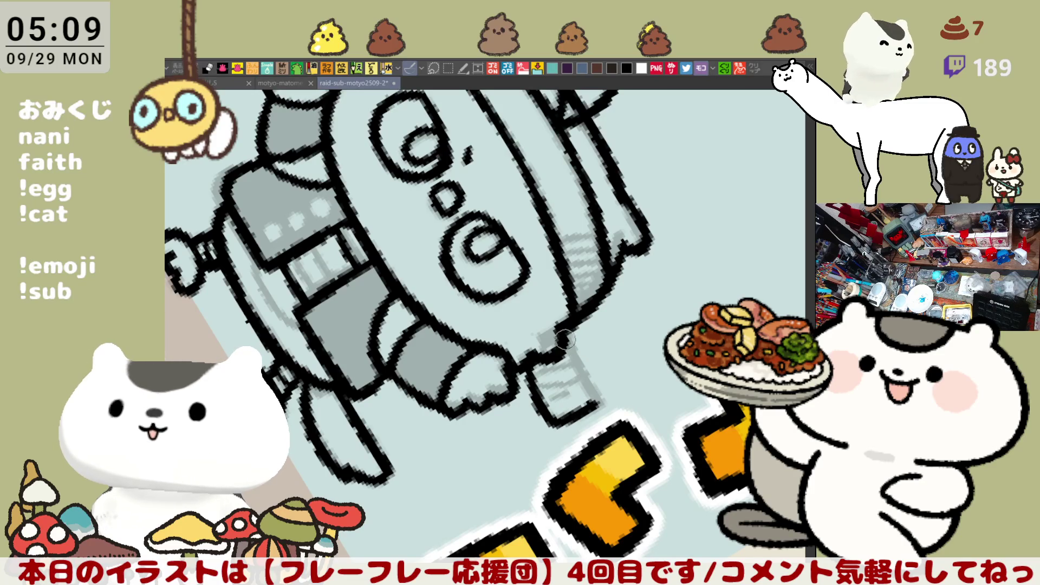
{"action": "left_click_drag", "start_coordinate": [566, 336], "coordinate": [594, 400]}
- Reset the view upright and zoom out so the whole character, feet included, is visible
{"action": "key", "text": "ctrl+at"}
{"action": "scroll", "coordinate": [504, 315], "scroll_direction": "up", "scroll_amount": 2}
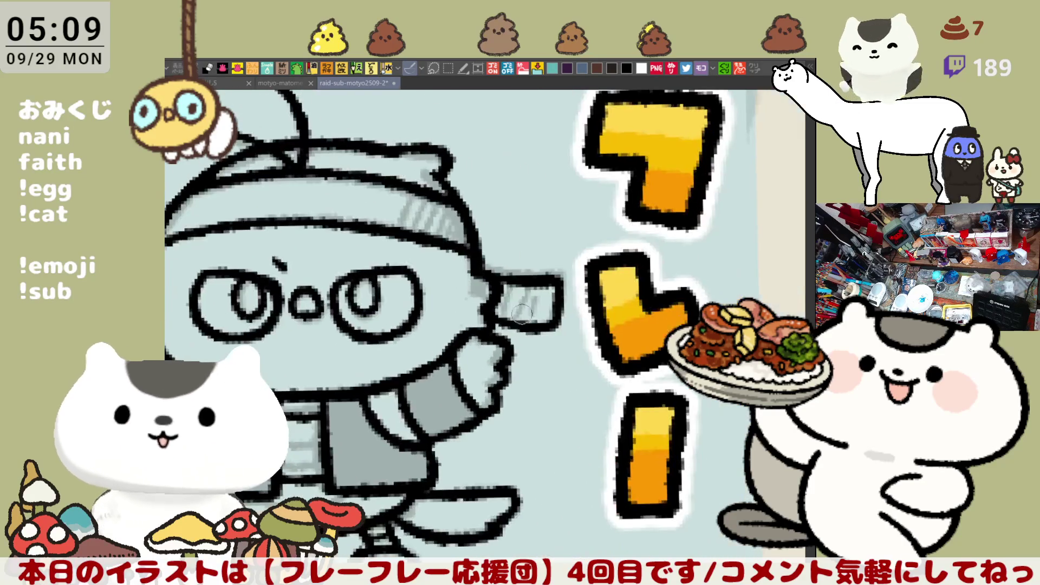
{"action": "left_click_drag", "start_coordinate": [433, 366], "coordinate": [436, 366]}
{"action": "scroll", "coordinate": [436, 365], "scroll_direction": "down", "scroll_amount": 2}
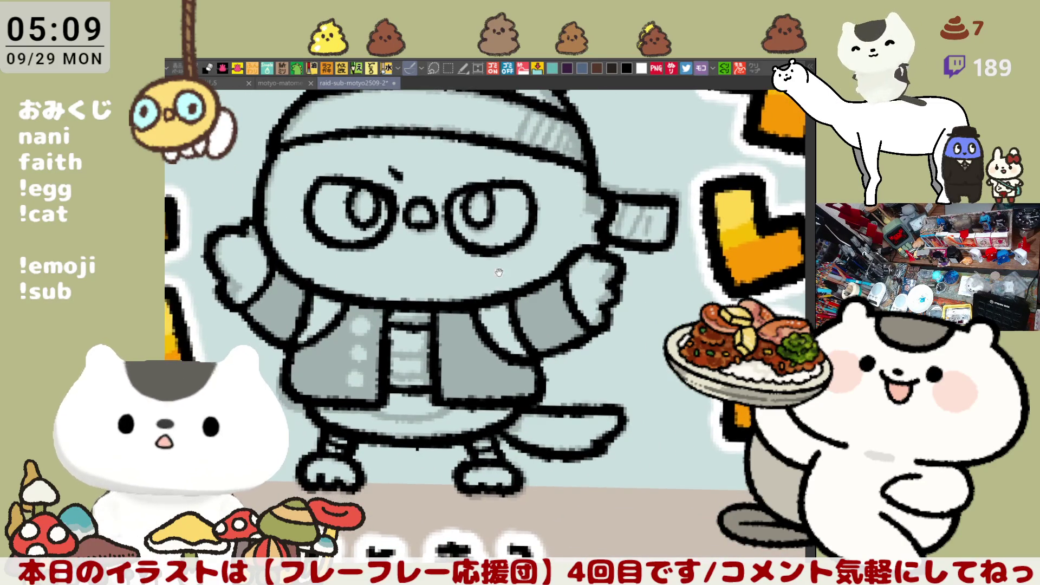
{"action": "scroll", "coordinate": [613, 258], "scroll_direction": "up", "scroll_amount": 1}
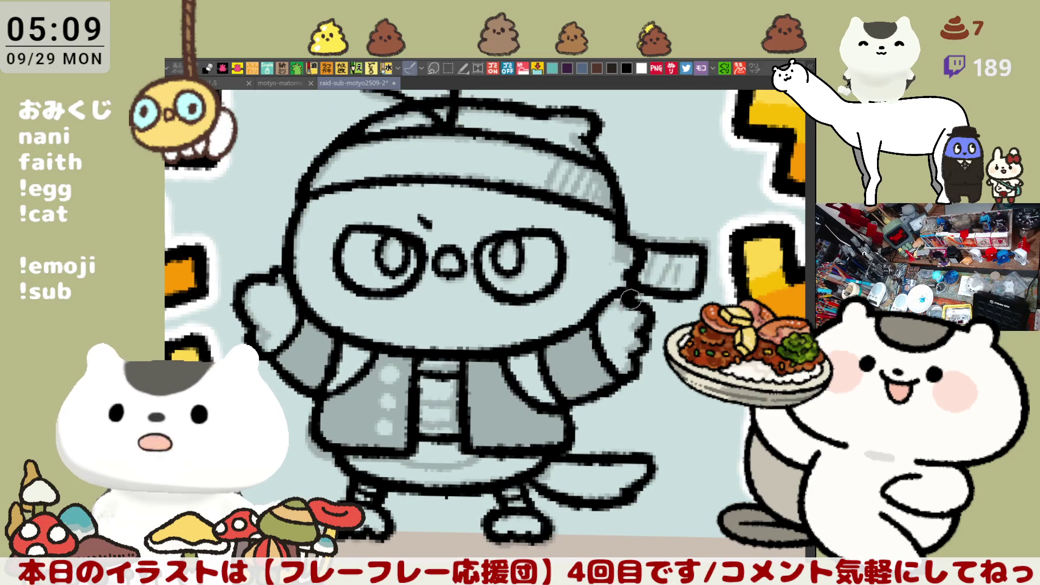
{"action": "left_click_drag", "start_coordinate": [631, 253], "coordinate": [633, 248]}
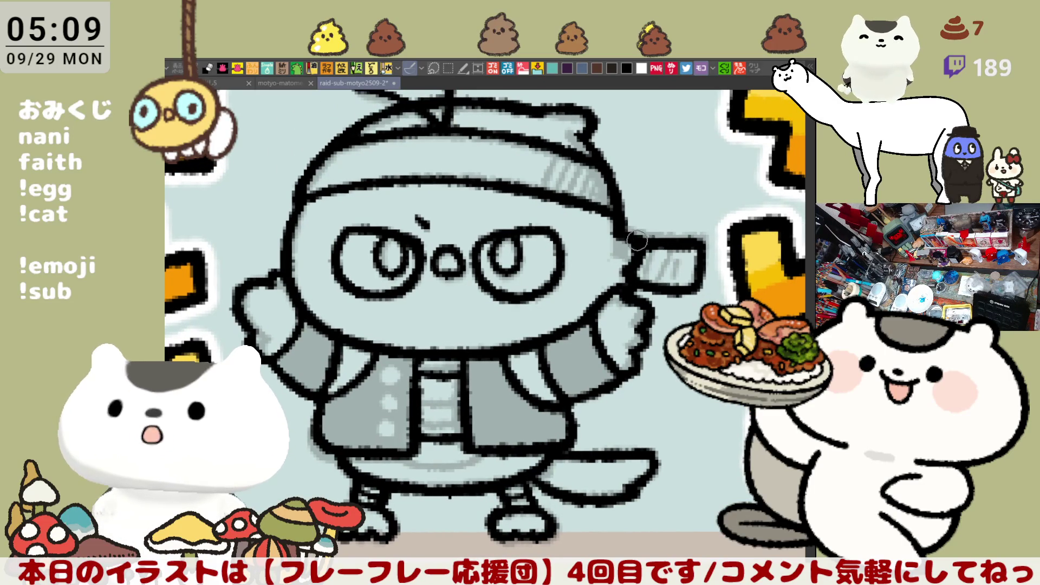
{"action": "scroll", "coordinate": [632, 248], "scroll_direction": "up", "scroll_amount": 2}
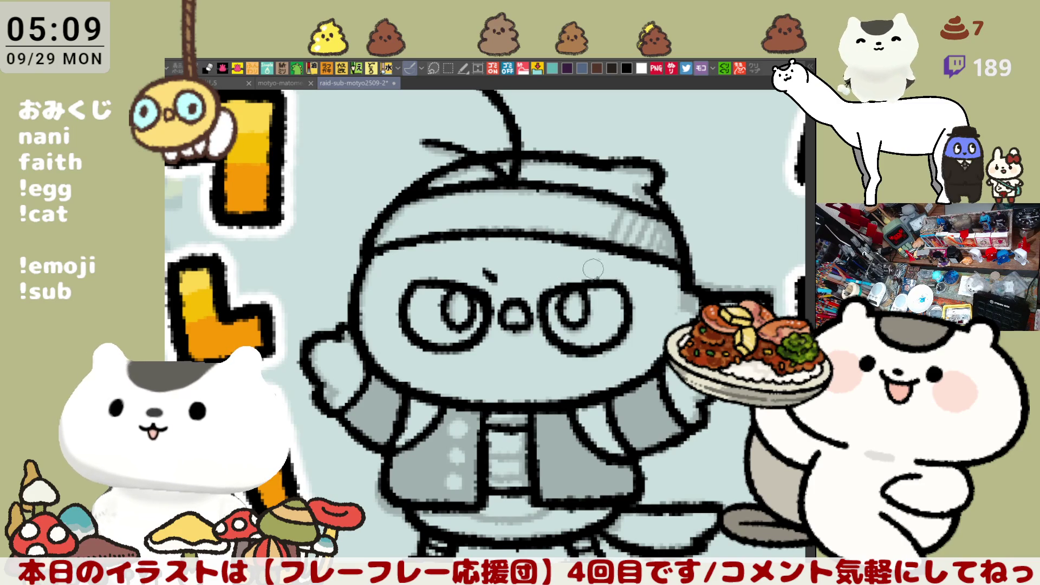
{"action": "key", "text": "asciicircum"}
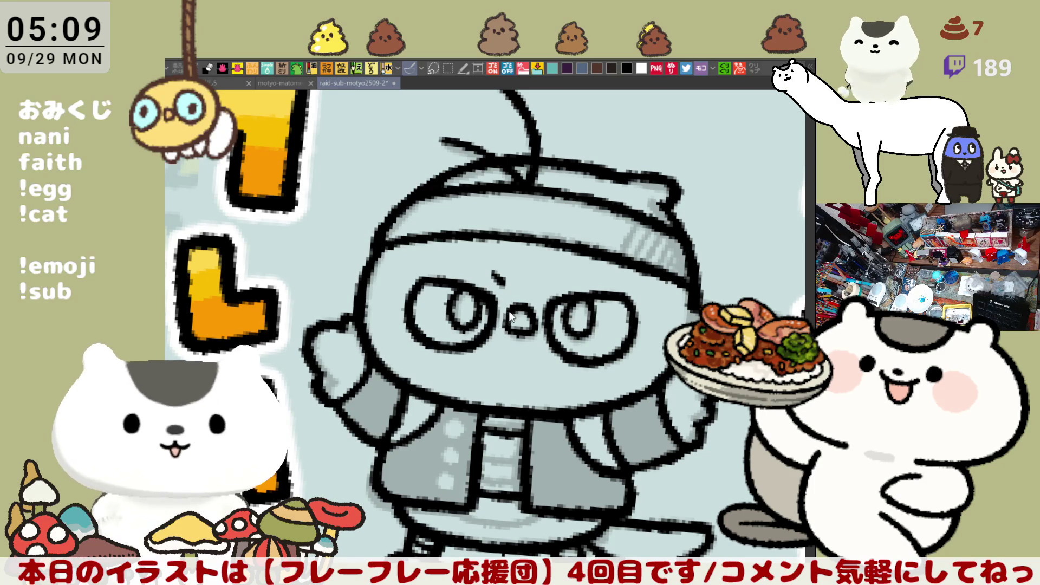
{"action": "key", "text": "minus"}
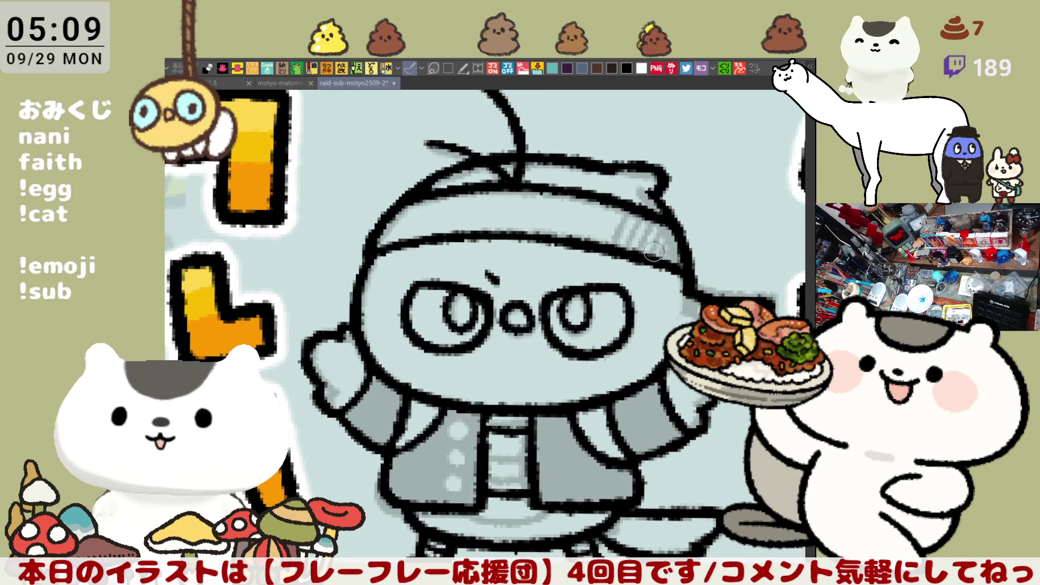
{"action": "key", "text": "ctrl+minus"}
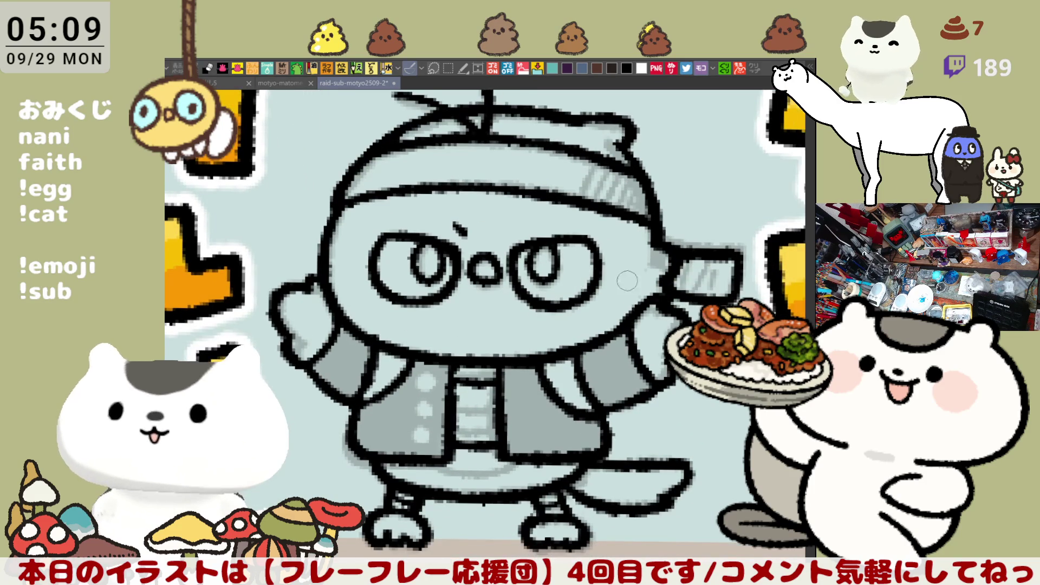
{"action": "scroll", "coordinate": [638, 305], "scroll_direction": "down", "scroll_amount": 8}
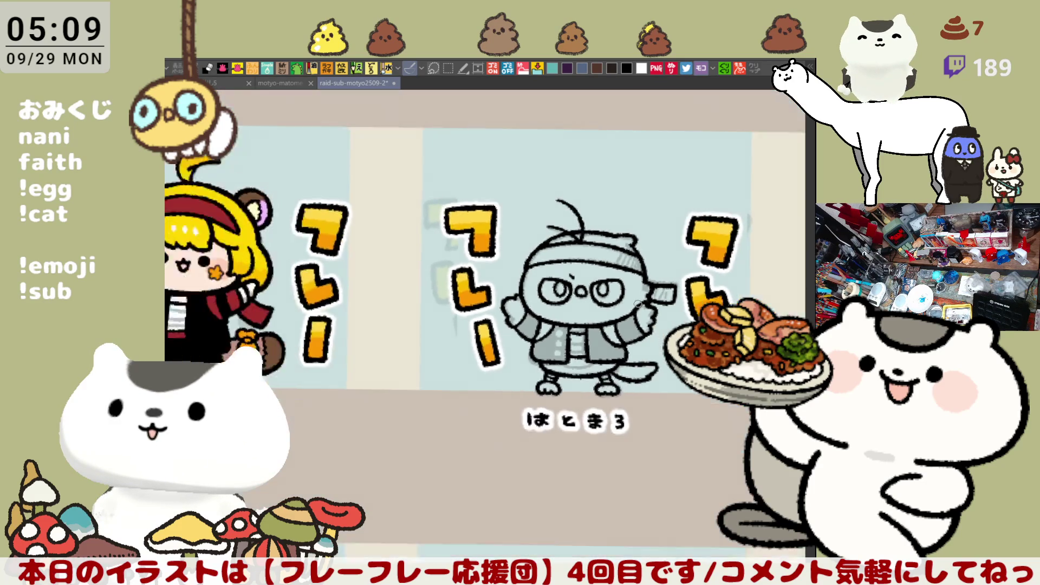
- Trace the grey character's silhouette with the lasso fill and fill it flat purple
{"action": "scroll", "coordinate": [638, 304], "scroll_direction": "up", "scroll_amount": 8}
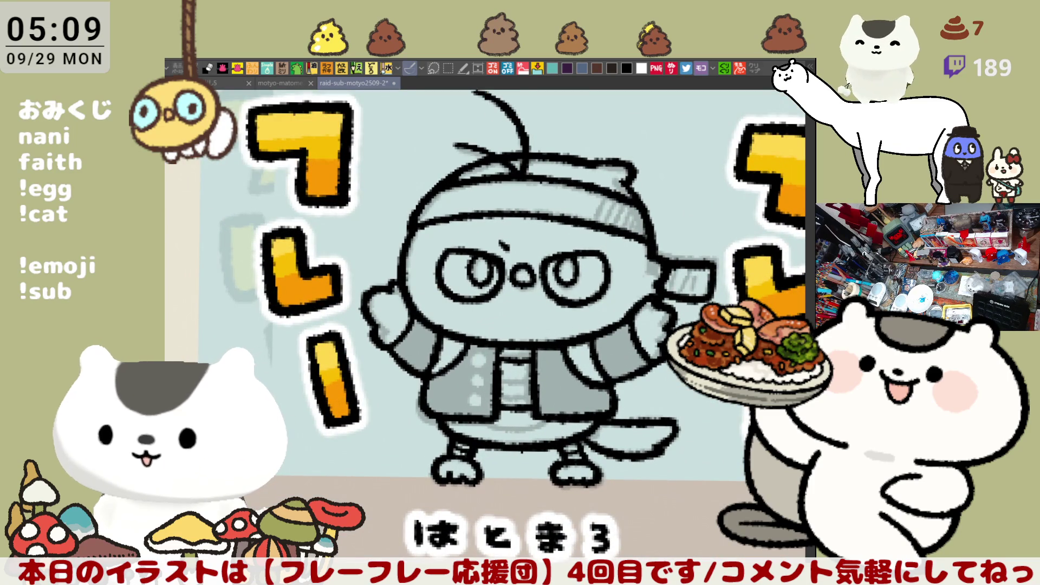
{"action": "left_click_drag", "start_coordinate": [369, 269], "coordinate": [426, 293]}
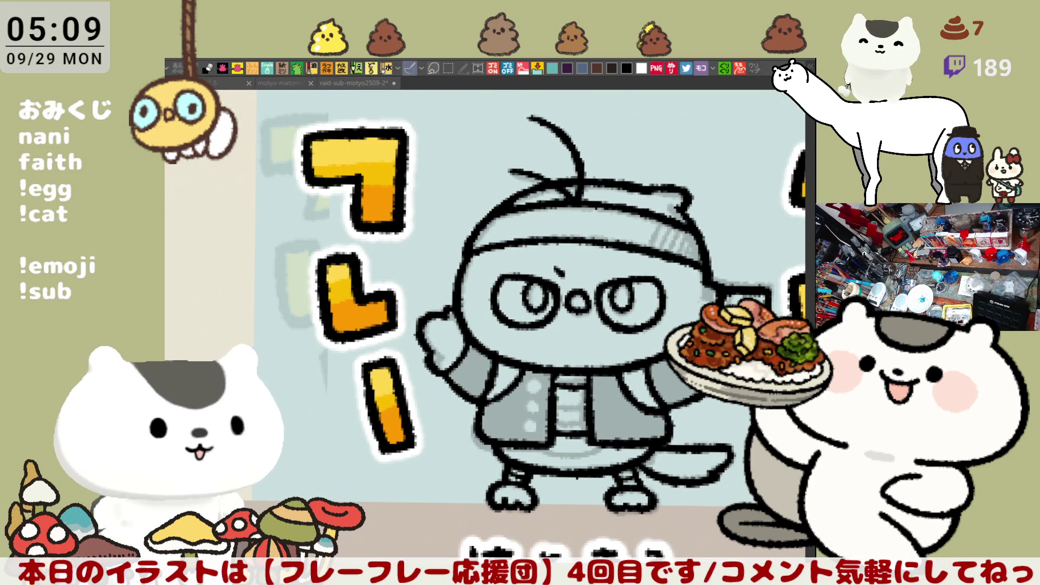
{"action": "left_click_drag", "start_coordinate": [689, 394], "coordinate": [593, 396]}
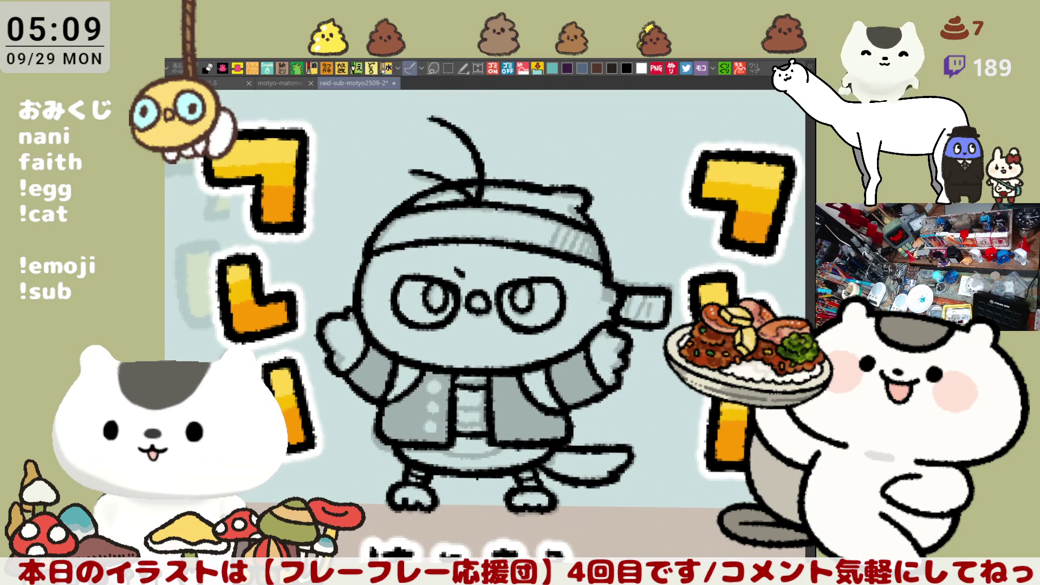
{"action": "mouse_move", "coordinate": [409, 514]}
{"action": "left_mouse_down"}
{"action": "mouse_move", "coordinate": [313, 391]}
{"action": "mouse_move", "coordinate": [337, 242]}
{"action": "mouse_move", "coordinate": [397, 125]}
{"action": "left_mouse_up"}
{"action": "mouse_move", "coordinate": [397, 193]}
{"action": "left_mouse_down"}
{"action": "mouse_move", "coordinate": [626, 173]}
{"action": "mouse_move", "coordinate": [675, 266]}
{"action": "left_mouse_up"}
{"action": "left_click_drag", "start_coordinate": [670, 414], "coordinate": [485, 525]}
{"action": "left_click_drag", "start_coordinate": [368, 503], "coordinate": [370, 507]}
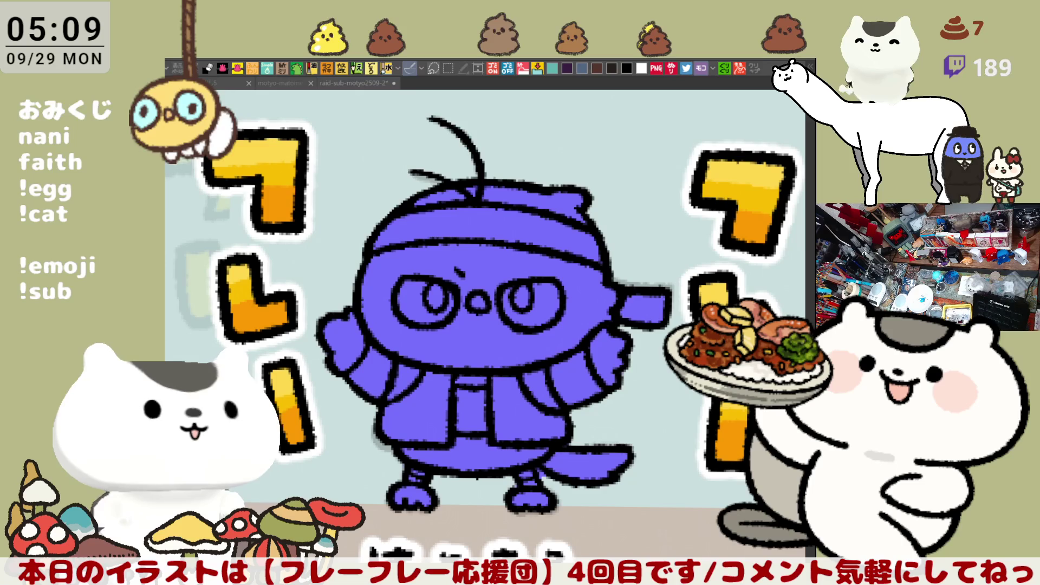
{"action": "left_click_drag", "start_coordinate": [387, 309], "coordinate": [638, 279]}
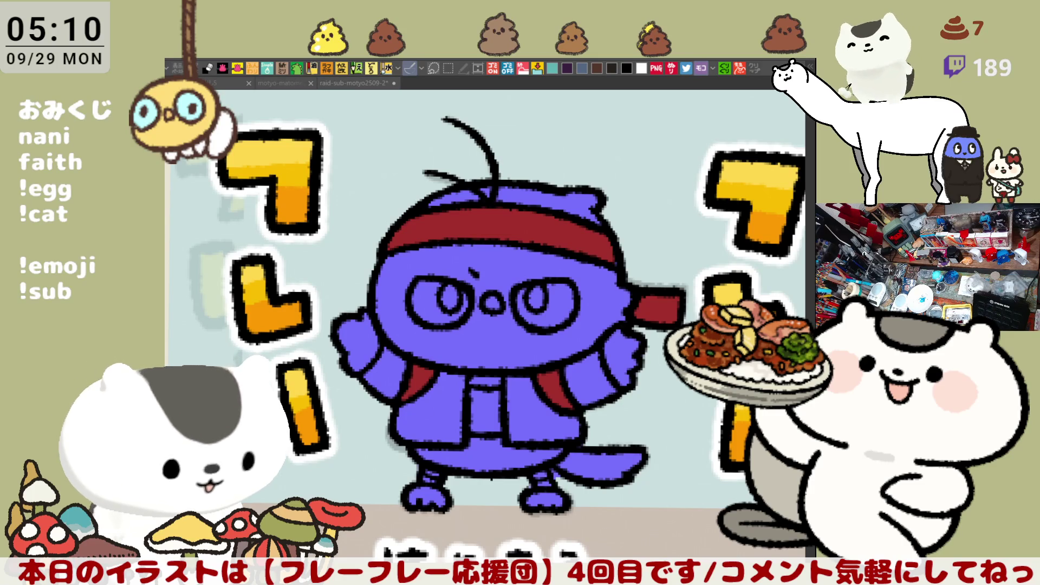
- Fill both eyes white and both pupils dark brown
{"action": "left_click", "coordinate": [424, 299]}
{"action": "left_click", "coordinate": [521, 322]}
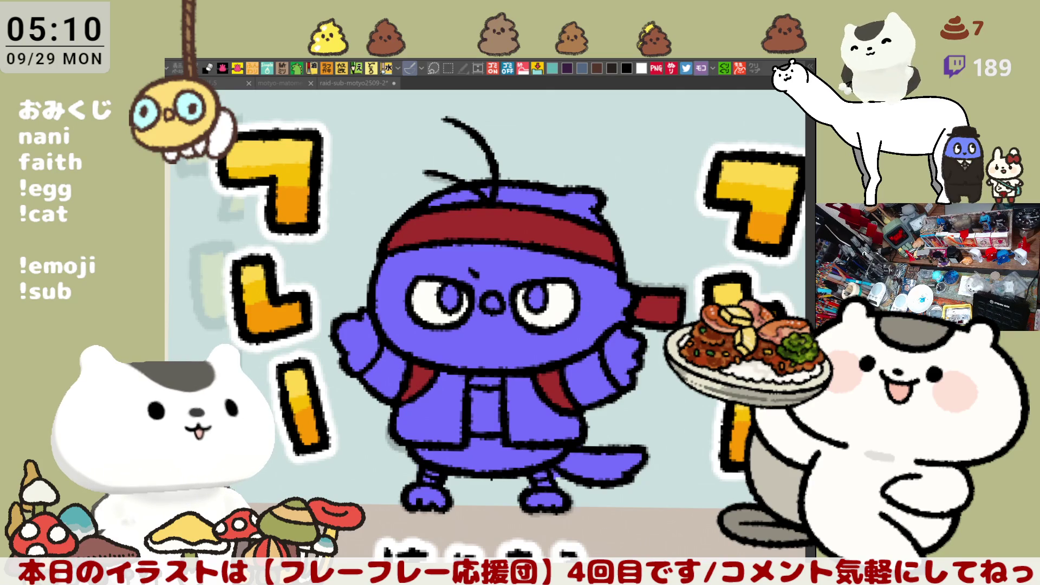
{"action": "left_click", "coordinate": [449, 298]}
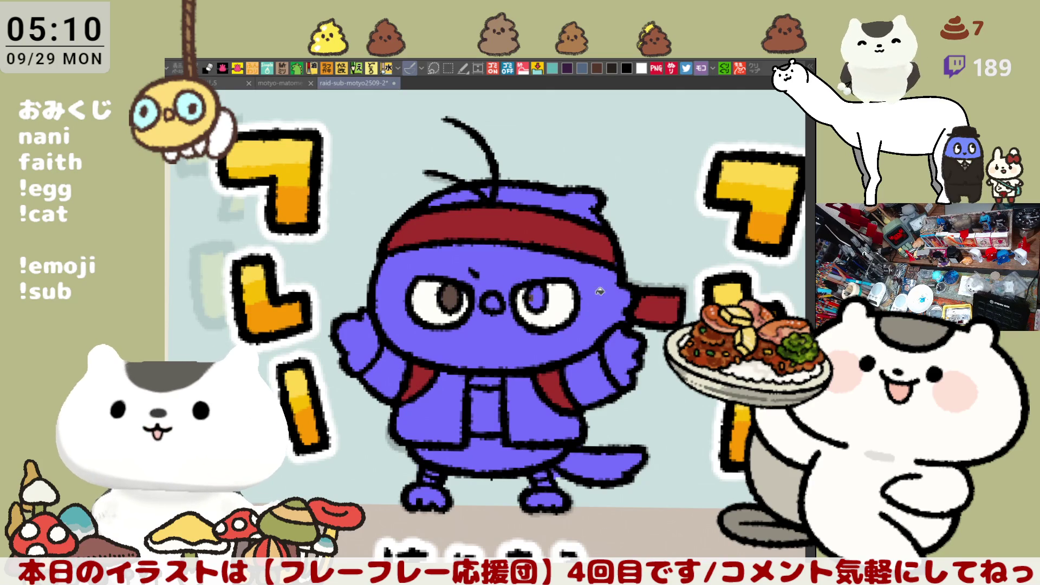
{"action": "left_click", "coordinate": [541, 304]}
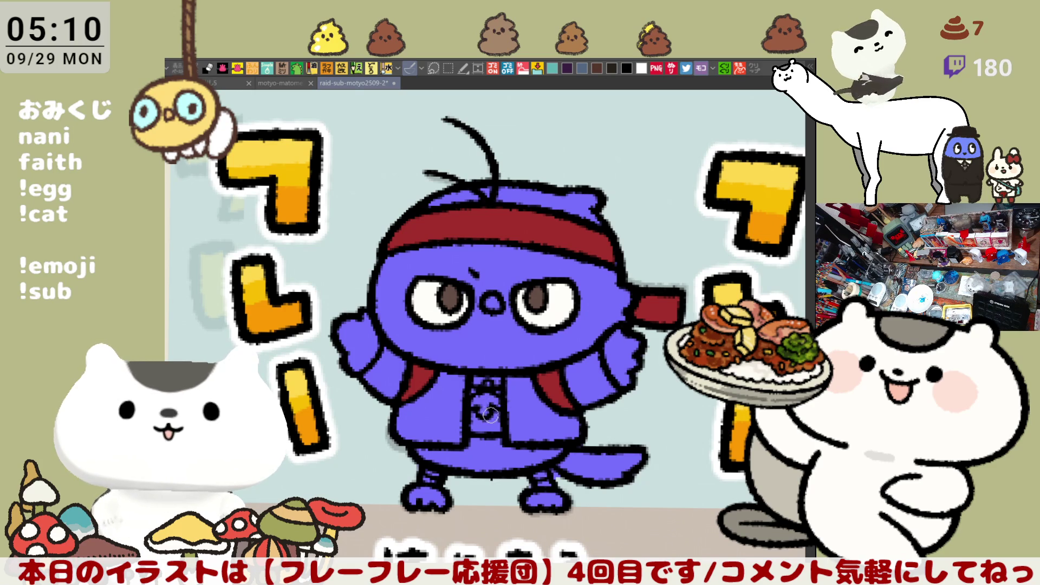
{"action": "scroll", "coordinate": [520, 380], "scroll_direction": "down", "scroll_amount": 3}
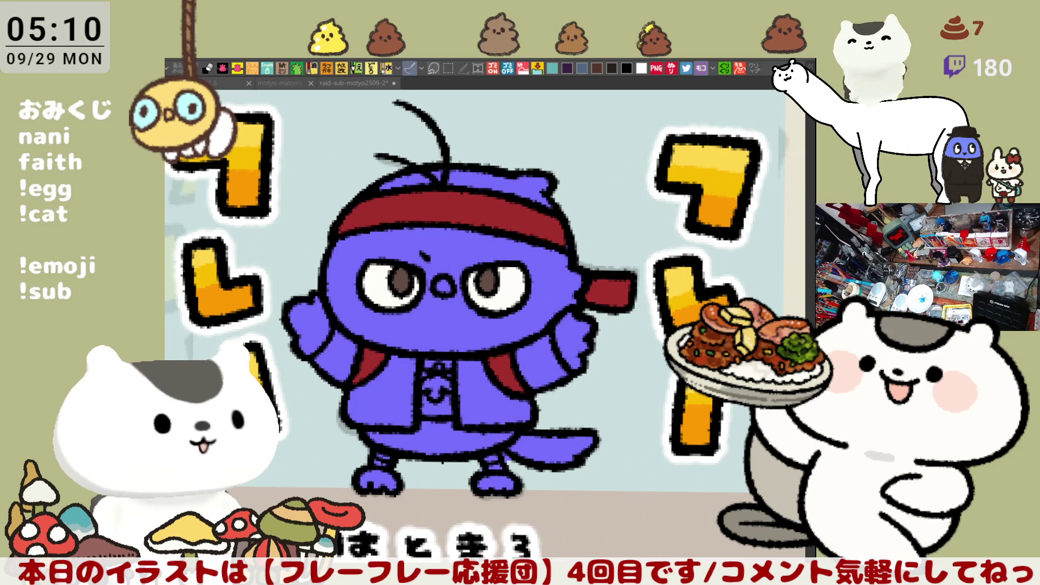
- Fill the nose yellow, the jacket fronts and sleeves black, and the shirt white
{"action": "left_click", "coordinate": [446, 285]}
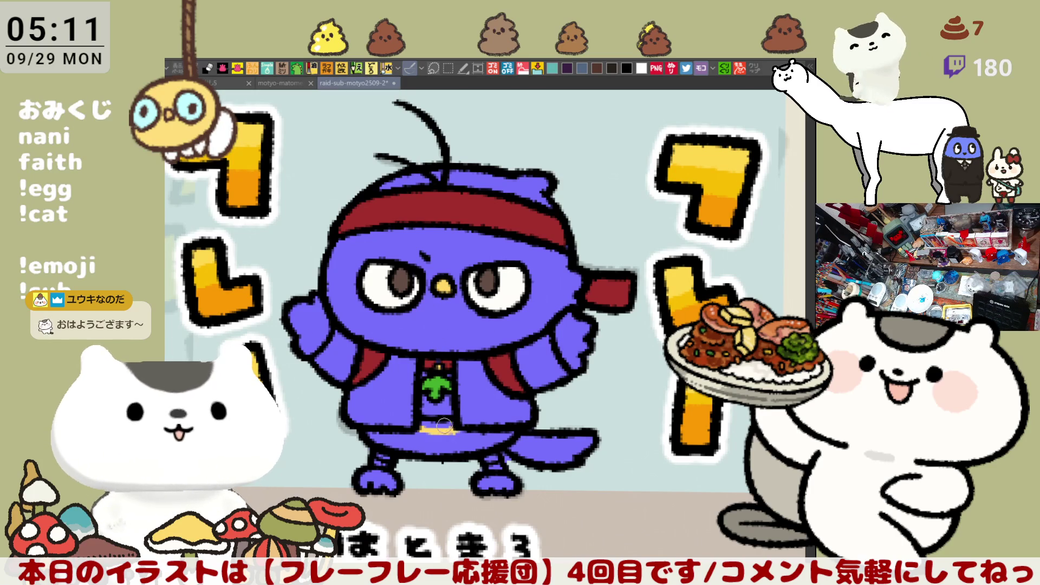
{"action": "mouse_move", "coordinate": [438, 427]}
{"action": "left_mouse_down"}
{"action": "mouse_move", "coordinate": [417, 426]}
{"action": "mouse_move", "coordinate": [455, 423]}
{"action": "left_mouse_up"}
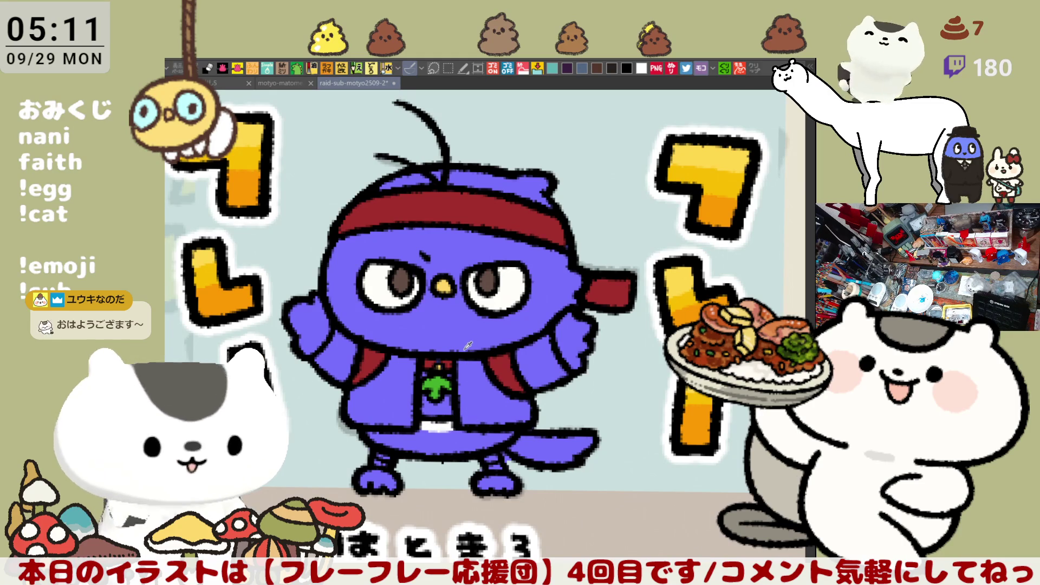
{"action": "left_click", "coordinate": [476, 385]}
{"action": "left_click", "coordinate": [400, 394]}
{"action": "left_click", "coordinate": [341, 345]}
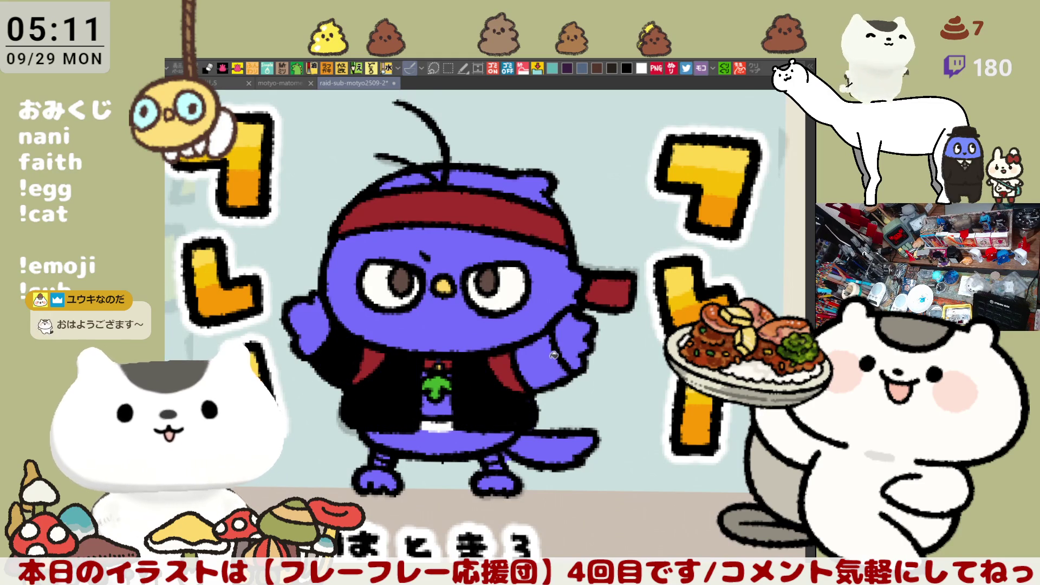
{"action": "left_click", "coordinate": [558, 355]}
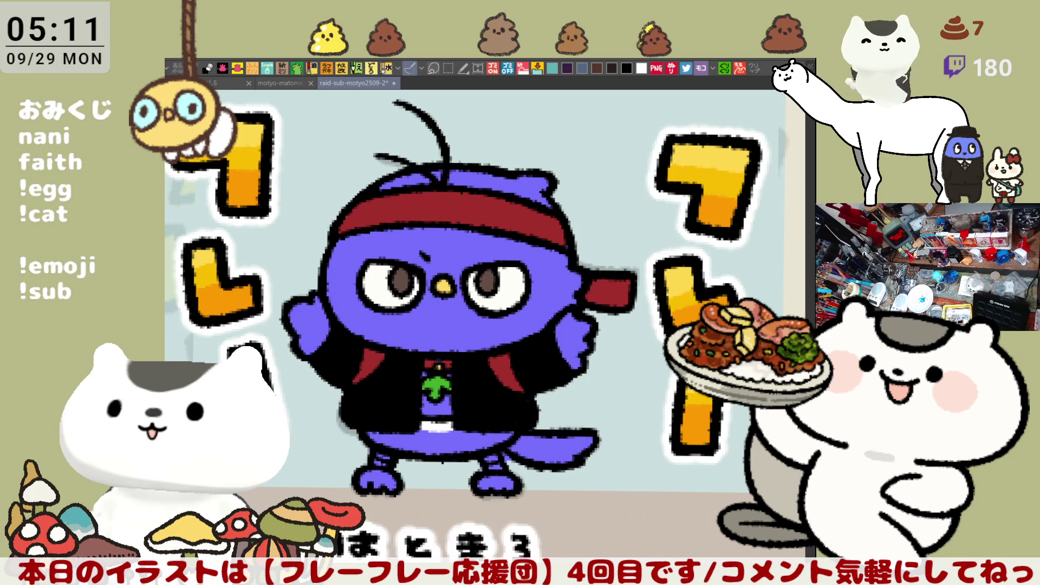
{"action": "left_click", "coordinate": [438, 400]}
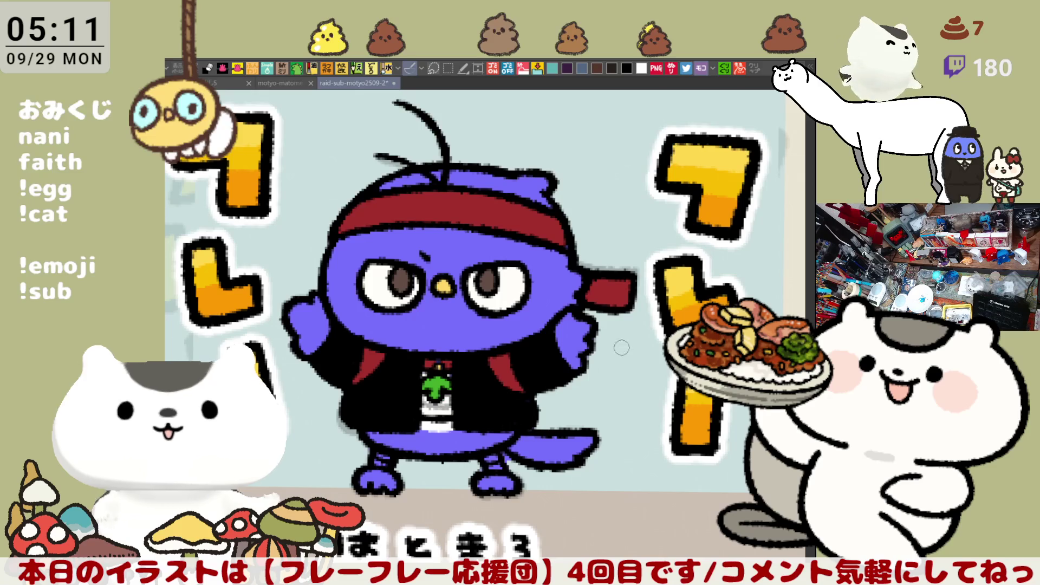
- Fill both feet and the right ankle band yellow, then paint a yellow jacket button
{"action": "scroll", "coordinate": [584, 358], "scroll_direction": "down", "scroll_amount": 2}
{"action": "scroll", "coordinate": [584, 358], "scroll_direction": "left", "scroll_amount": 2}
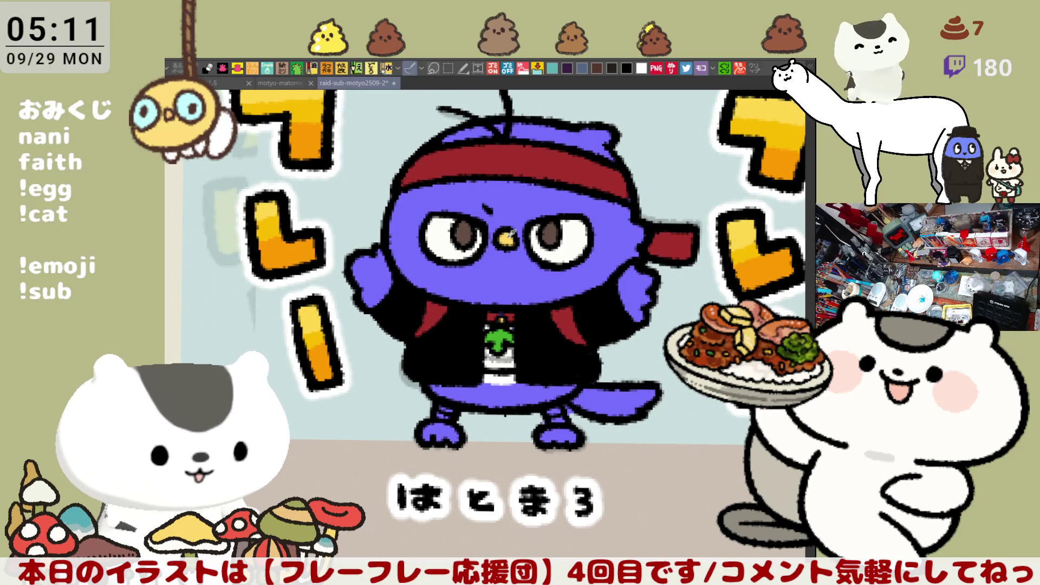
{"action": "left_click", "coordinate": [446, 428]}
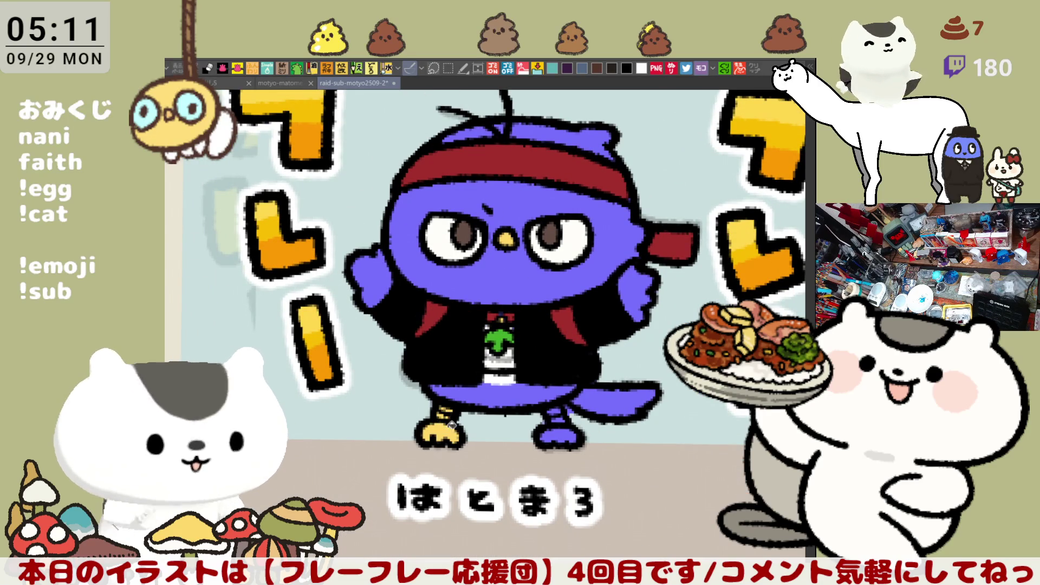
{"action": "left_click", "coordinate": [563, 433]}
{"action": "left_click", "coordinate": [556, 413]}
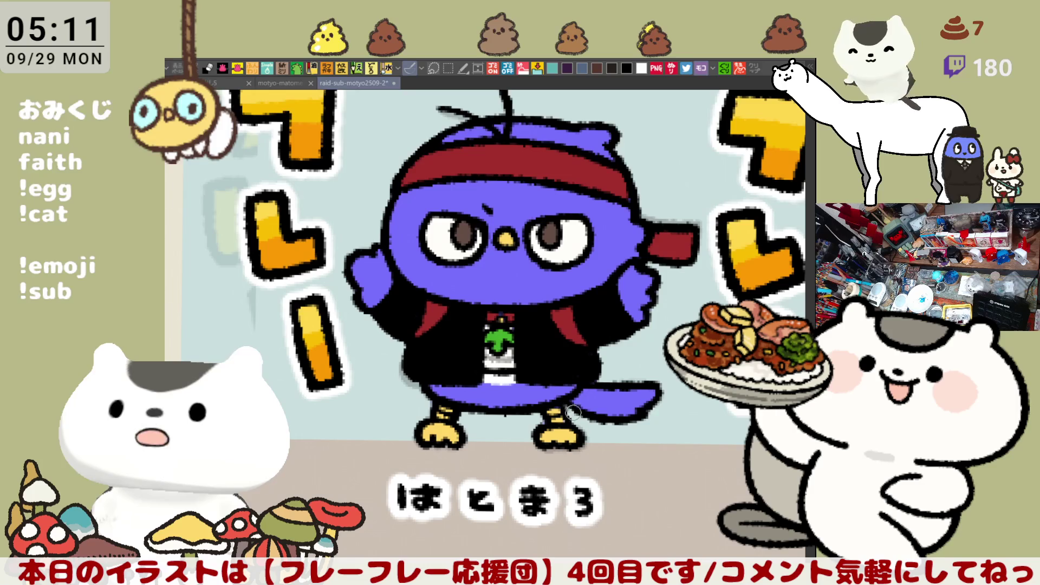
{"action": "left_click_drag", "start_coordinate": [599, 340], "coordinate": [610, 384]}
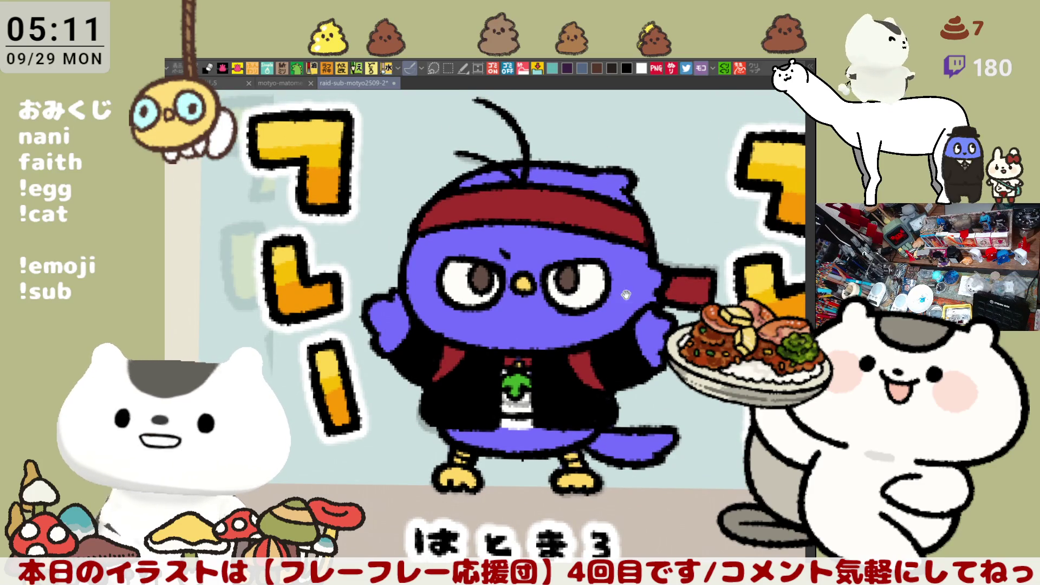
{"action": "left_click_drag", "start_coordinate": [636, 271], "coordinate": [585, 304]}
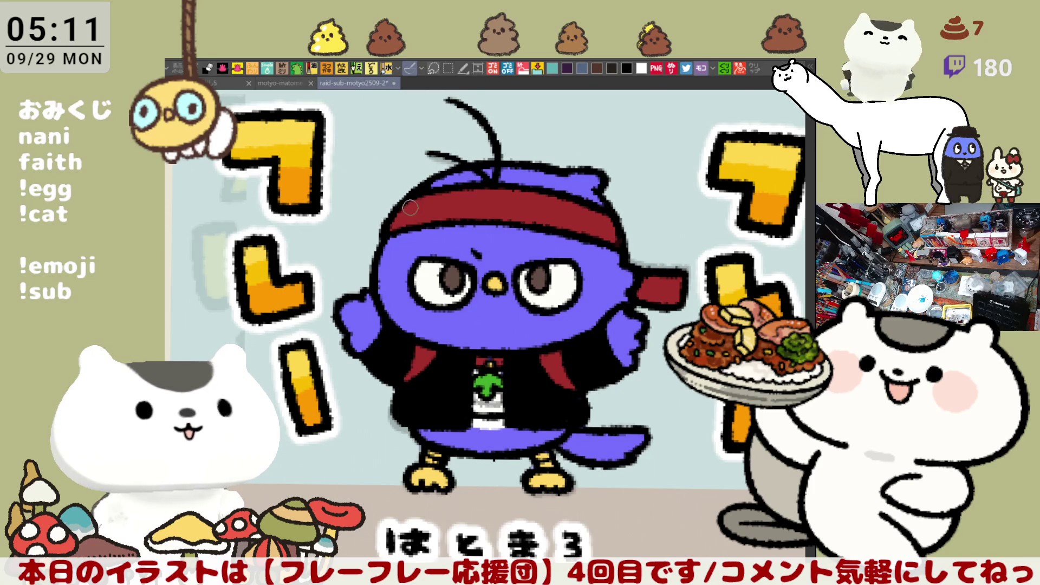
{"action": "scroll", "coordinate": [410, 205], "scroll_direction": "down", "scroll_amount": 3}
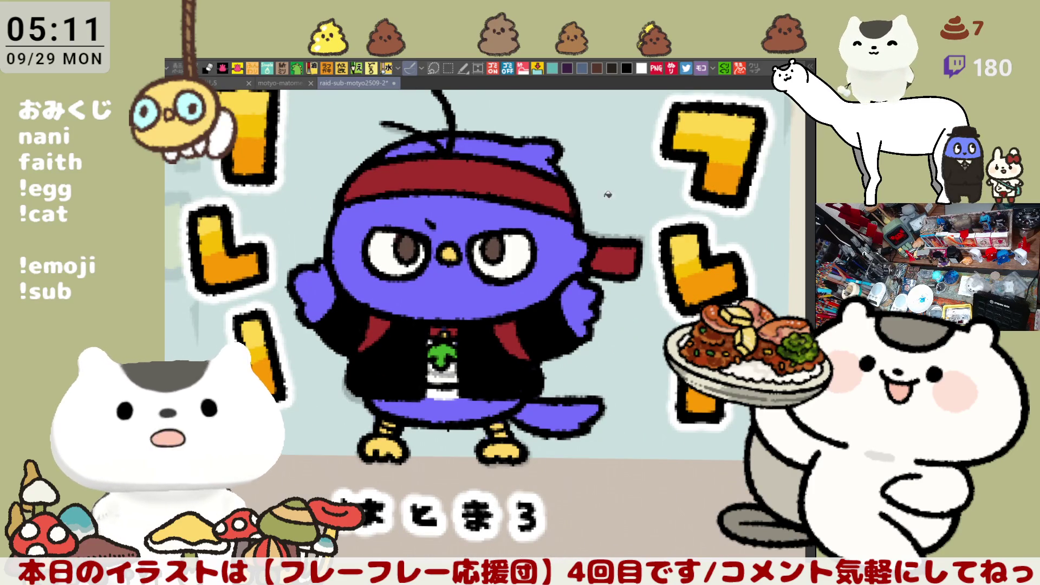
{"action": "key", "text": "asciicircum"}
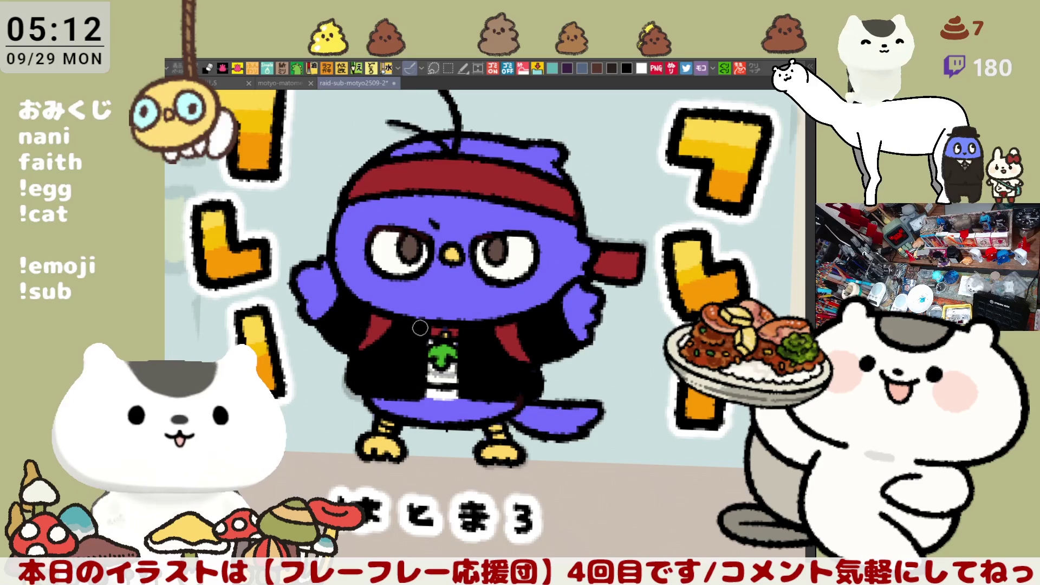
{"action": "left_click_drag", "start_coordinate": [407, 341], "coordinate": [407, 343]}
- Add a second yellow button below the first, then tilt and zoom out to the neighbouring characters
{"action": "left_click", "coordinate": [406, 367]}
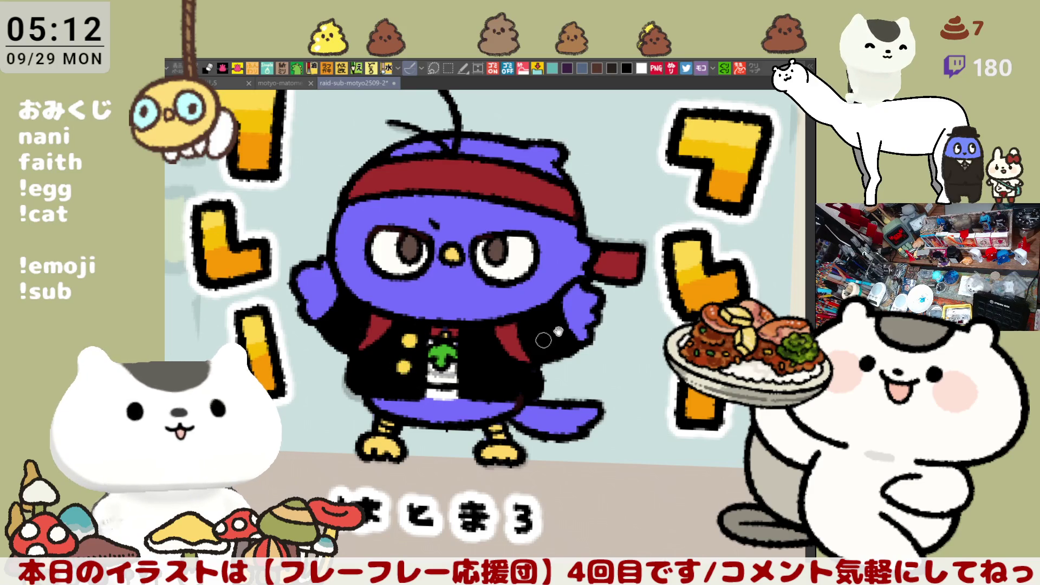
{"action": "scroll", "coordinate": [670, 302], "scroll_direction": "up", "scroll_amount": 1}
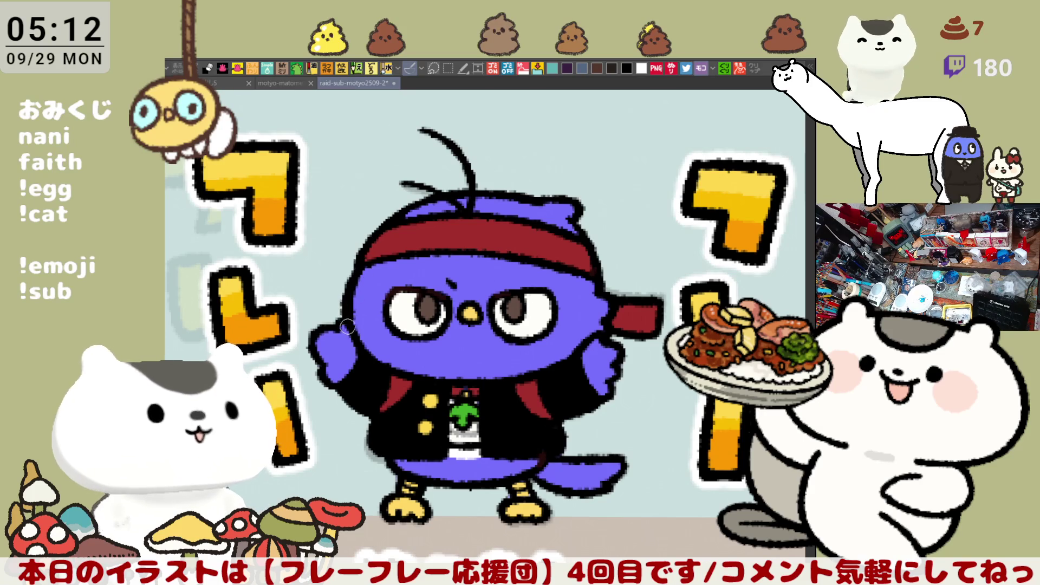
{"action": "key", "text": "asciicircum"}
{"action": "scroll", "coordinate": [633, 279], "scroll_direction": "down", "scroll_amount": 5}
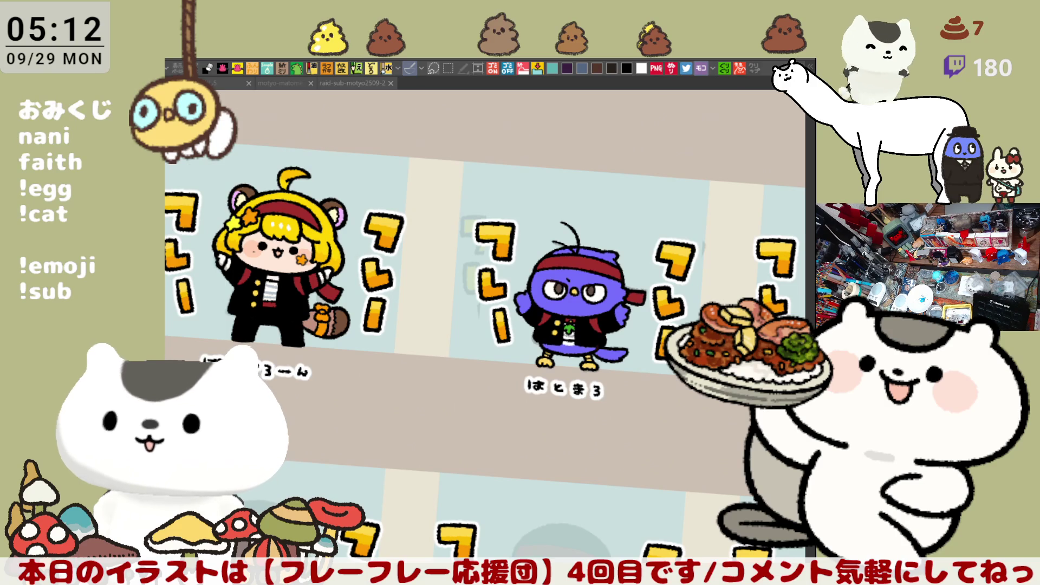
- Pan to the next unfinished gakuran character, zoom in, and sketch a first curly hair strand
{"action": "mouse_move", "coordinate": [639, 399]}
{"action": "left_mouse_down"}
{"action": "mouse_move", "coordinate": [419, 386]}
{"action": "mouse_move", "coordinate": [411, 396]}
{"action": "left_mouse_up"}
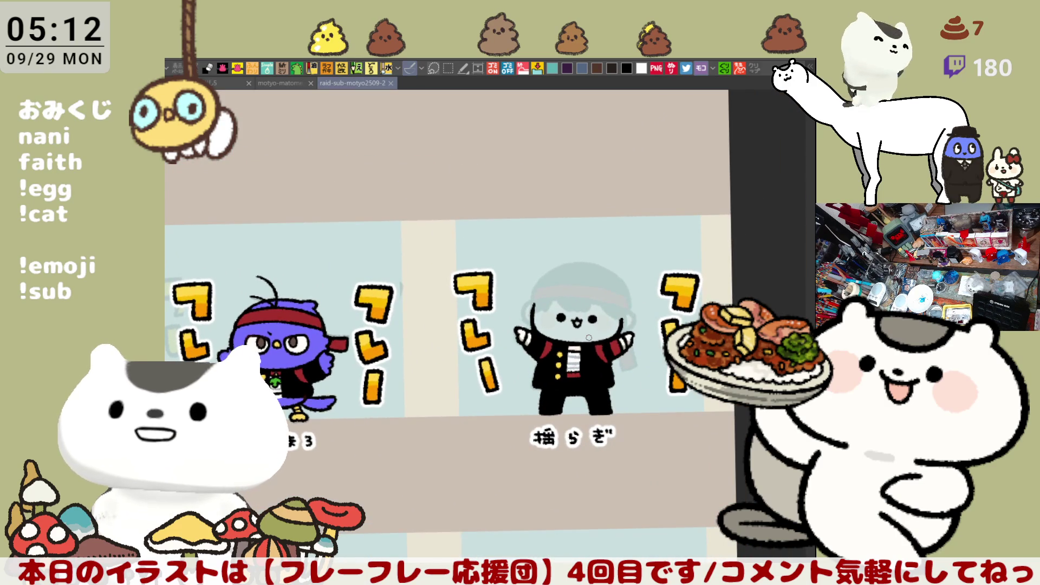
{"action": "scroll", "coordinate": [589, 337], "scroll_direction": "up", "scroll_amount": 5}
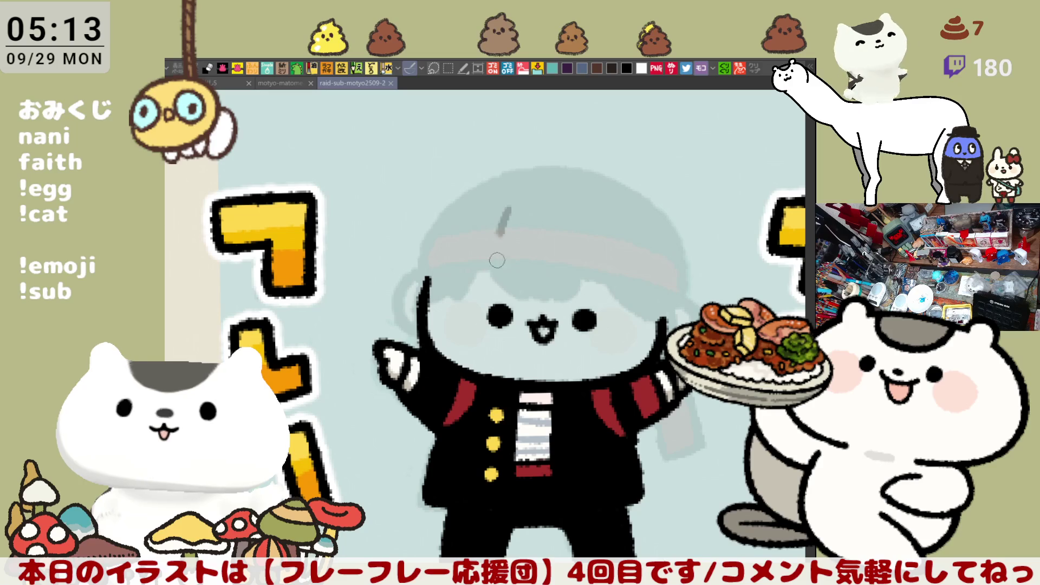
{"action": "mouse_move", "coordinate": [518, 216]}
{"action": "left_mouse_down"}
{"action": "mouse_move", "coordinate": [542, 293]}
{"action": "mouse_move", "coordinate": [579, 295]}
{"action": "left_mouse_up"}
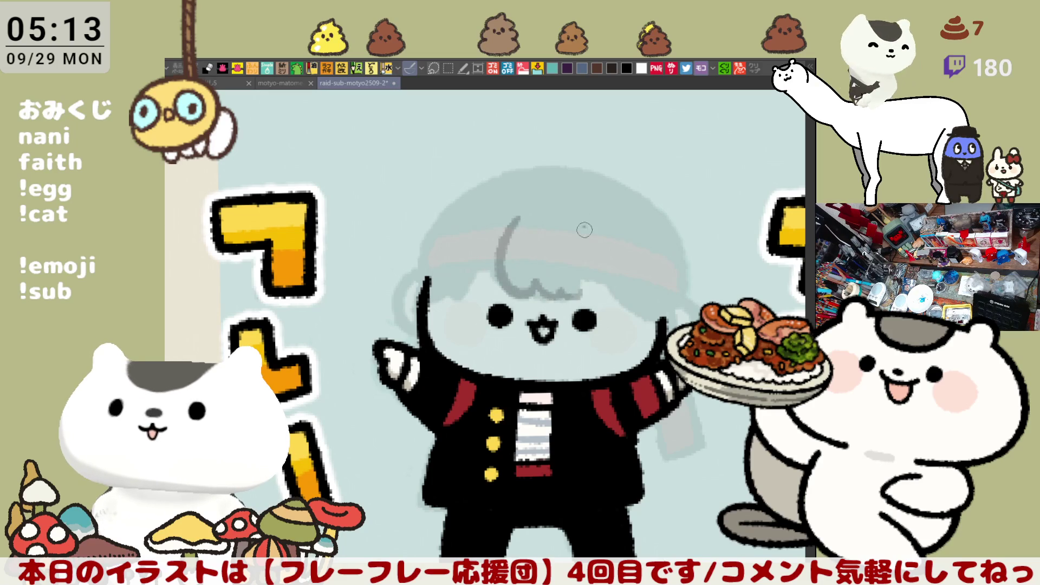
- Sketch grey curly strands across the bangs and down the head's right side, redoing weak strokes
{"action": "key", "text": "ctrl+z"}
{"action": "mouse_move", "coordinate": [516, 208]}
{"action": "left_mouse_down"}
{"action": "mouse_move", "coordinate": [528, 295]}
{"action": "mouse_move", "coordinate": [568, 285]}
{"action": "mouse_move", "coordinate": [566, 274]}
{"action": "left_mouse_up"}
{"action": "left_click_drag", "start_coordinate": [581, 230], "coordinate": [566, 293]}
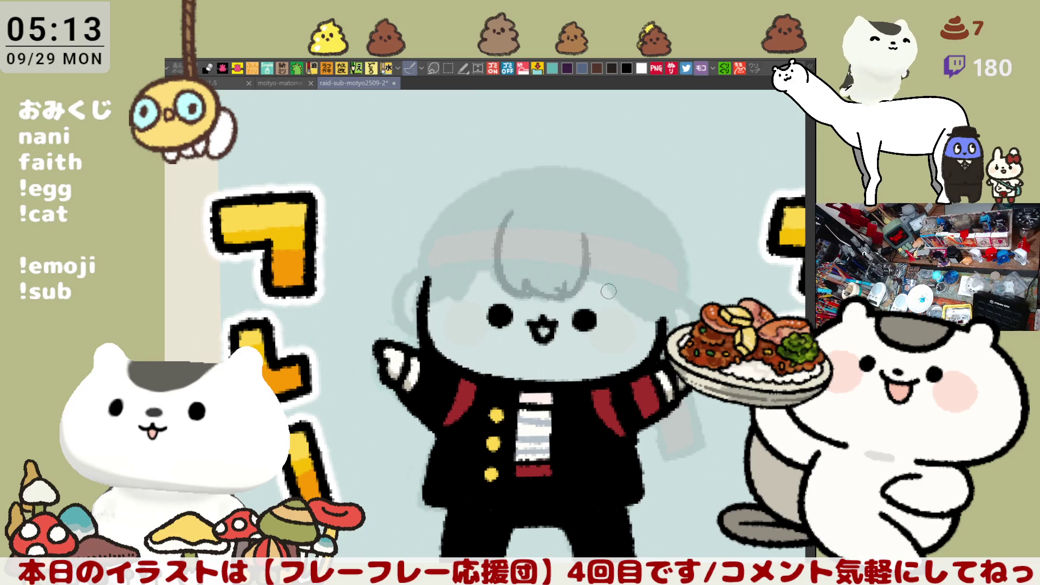
{"action": "mouse_move", "coordinate": [589, 264]}
{"action": "left_mouse_down"}
{"action": "mouse_move", "coordinate": [629, 304]}
{"action": "mouse_move", "coordinate": [638, 369]}
{"action": "left_mouse_up"}
{"action": "key", "text": "ctrl+z"}
{"action": "left_click_drag", "start_coordinate": [641, 276], "coordinate": [646, 367]}
{"action": "key", "text": "ctrl+z"}
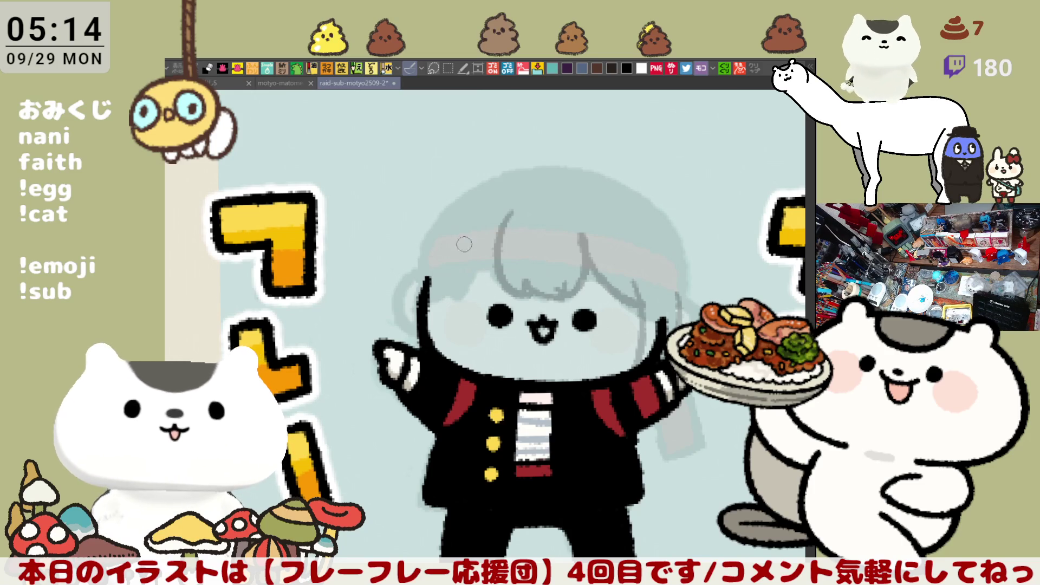
{"action": "mouse_move", "coordinate": [496, 242]}
{"action": "left_mouse_down"}
{"action": "mouse_move", "coordinate": [459, 281]}
{"action": "mouse_move", "coordinate": [482, 266]}
{"action": "left_mouse_up"}
{"action": "key", "text": "ctrl+z"}
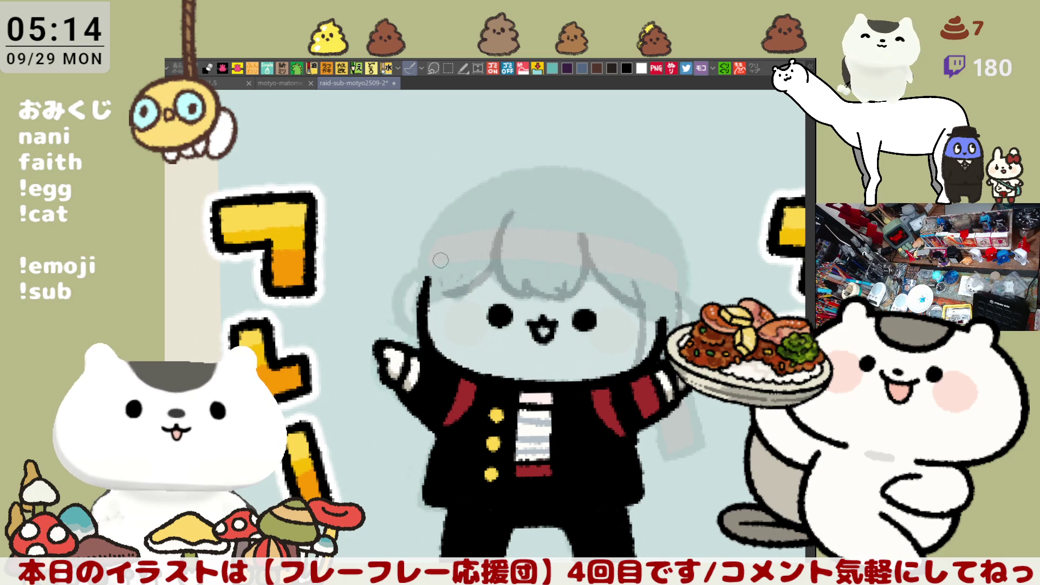
{"action": "left_click_drag", "start_coordinate": [448, 245], "coordinate": [439, 269]}
- Sketch the left and right edges of the hair
{"action": "key", "text": "ctrl+z"}
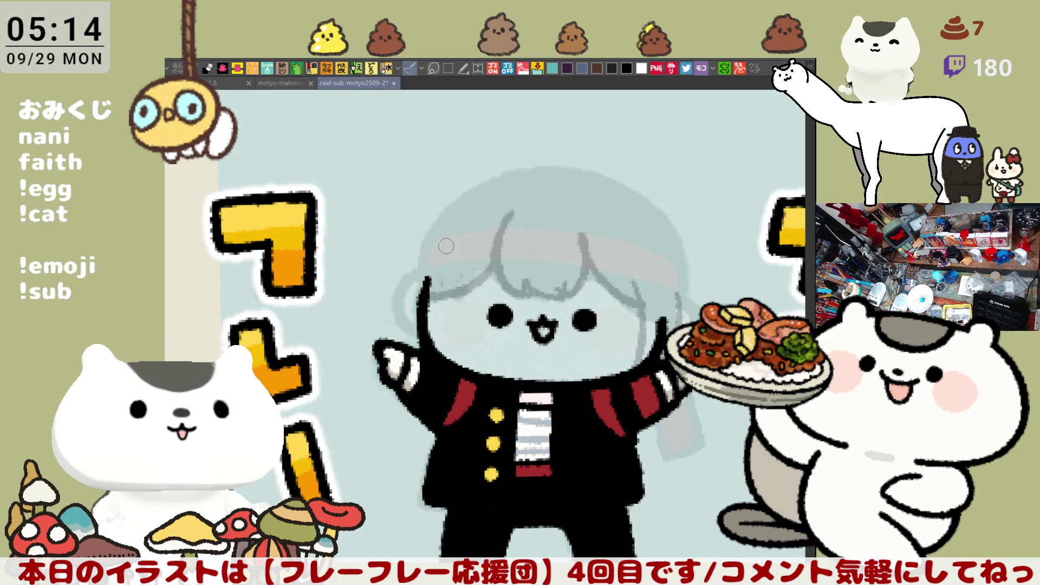
{"action": "left_click_drag", "start_coordinate": [421, 251], "coordinate": [414, 328]}
{"action": "key", "text": "ctrl+z"}
{"action": "key", "text": "ctrl+y"}
{"action": "key", "text": "ctrl+z"}
{"action": "left_click_drag", "start_coordinate": [414, 268], "coordinate": [419, 319]}
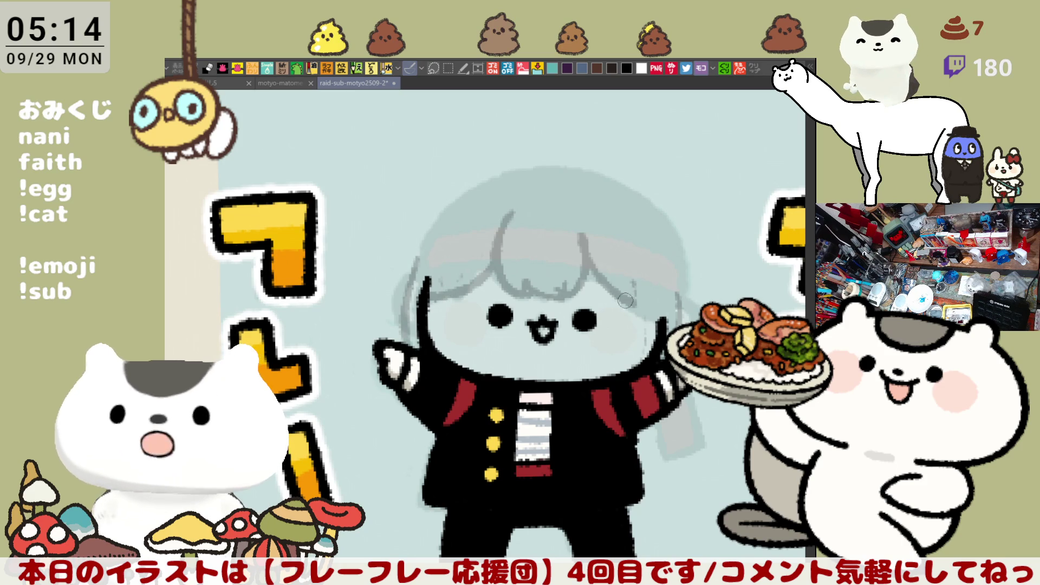
{"action": "left_click_drag", "start_coordinate": [648, 282], "coordinate": [652, 338]}
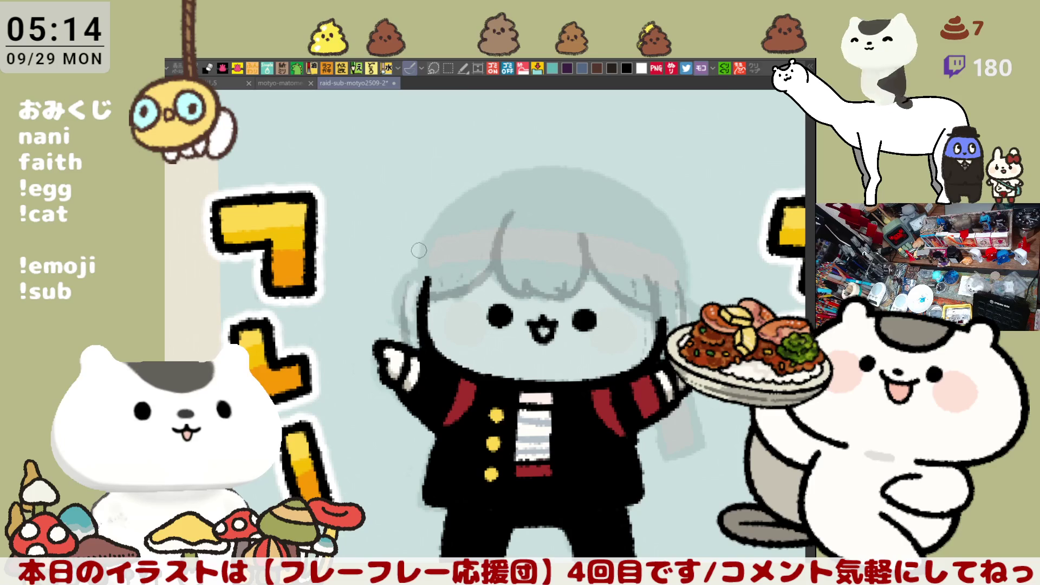
- Draw a hair arc from the left side up past the crown
{"action": "left_click_drag", "start_coordinate": [426, 245], "coordinate": [403, 342]}
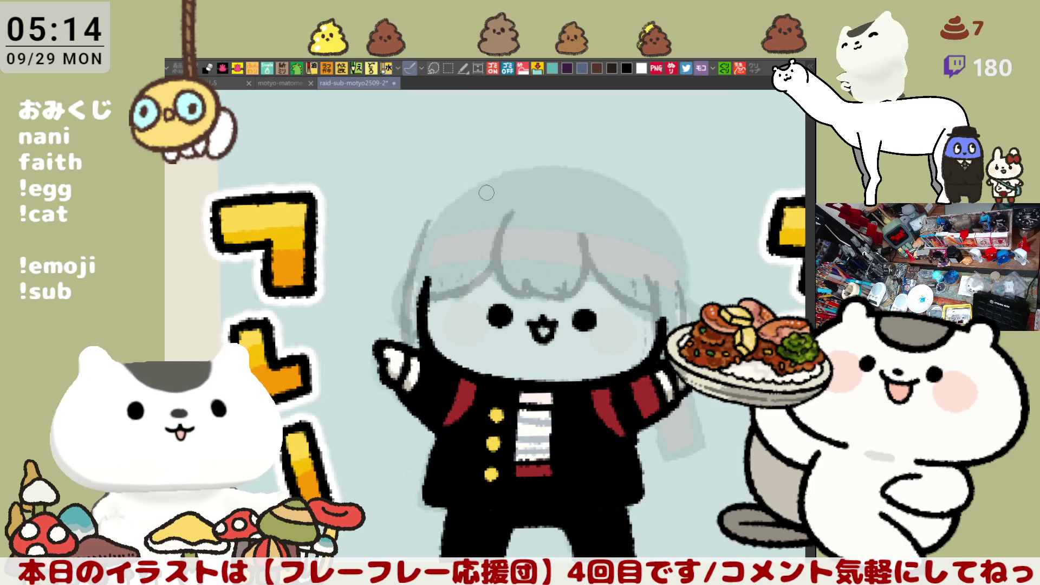
{"action": "key", "text": "ctrl+z"}
{"action": "left_click_drag", "start_coordinate": [409, 303], "coordinate": [476, 186]}
{"action": "key", "text": "ctrl+z"}
{"action": "left_click_drag", "start_coordinate": [406, 290], "coordinate": [517, 181]}
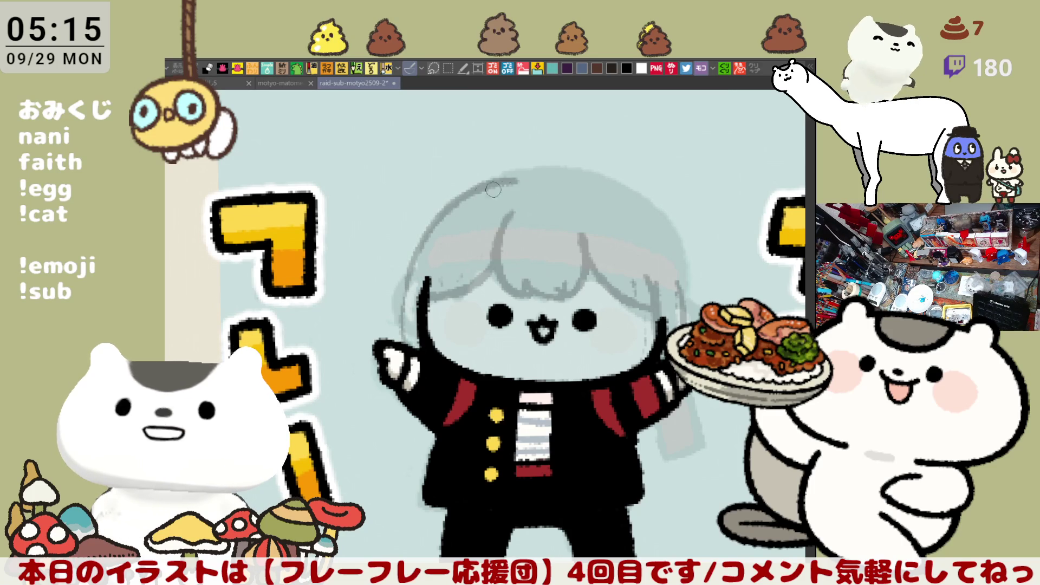
{"action": "left_click_drag", "start_coordinate": [506, 188], "coordinate": [476, 199]}
{"action": "left_click_drag", "start_coordinate": [402, 285], "coordinate": [509, 171]}
{"action": "key", "text": "ctrl+z"}
{"action": "left_click_drag", "start_coordinate": [404, 285], "coordinate": [524, 175]}
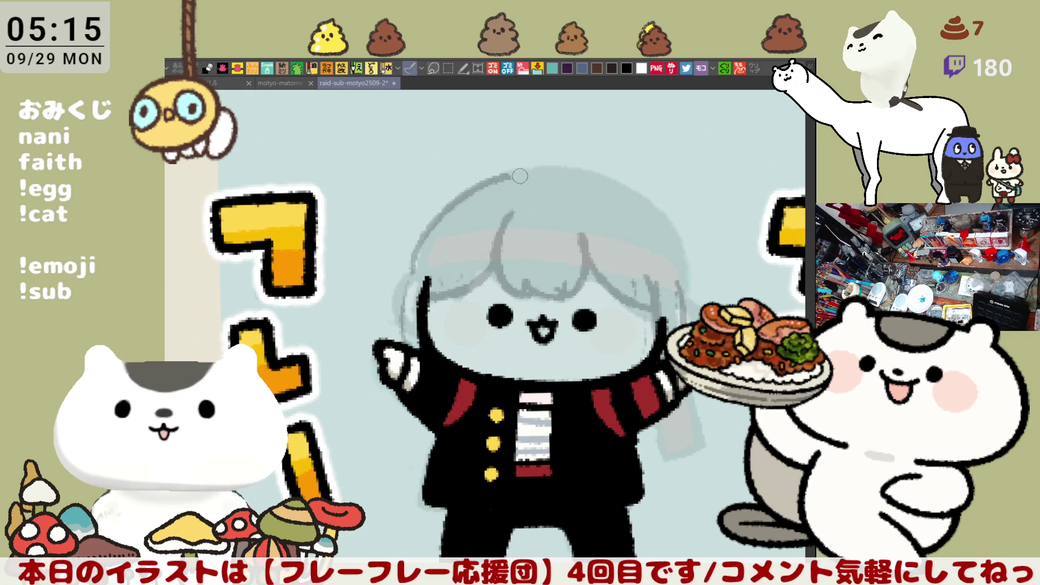
{"action": "key", "text": "ctrl+z"}
- Redraw the head's left hair outline through repeated retries until it sits right
{"action": "left_click_drag", "start_coordinate": [417, 251], "coordinate": [400, 347]}
{"action": "key", "text": "ctrl+z"}
{"action": "left_click_drag", "start_coordinate": [422, 303], "coordinate": [432, 294]}
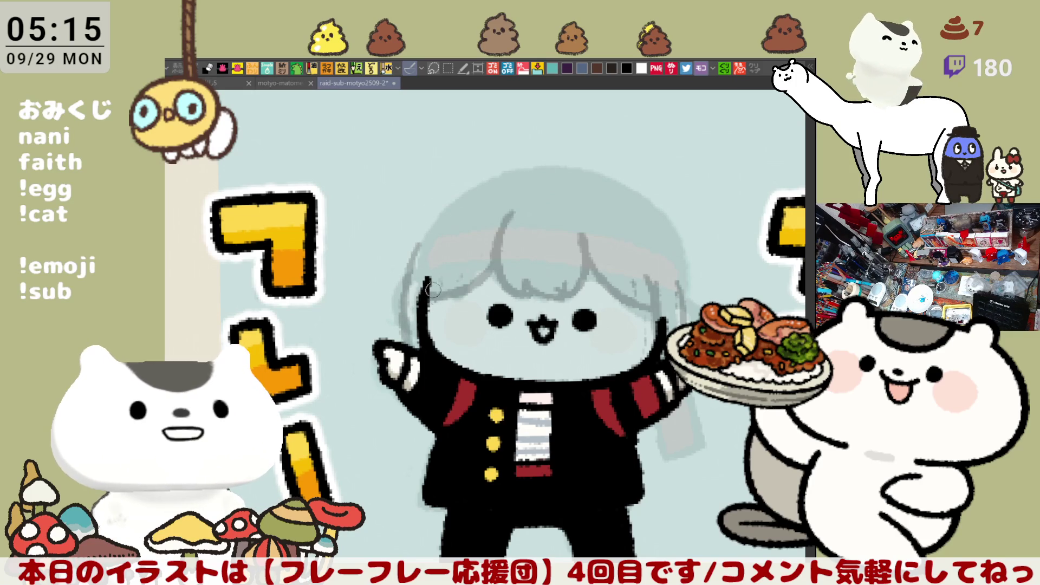
{"action": "key", "text": "ctrl+z"}
{"action": "left_click_drag", "start_coordinate": [414, 254], "coordinate": [404, 347]}
{"action": "key", "text": "ctrl+z"}
{"action": "left_click_drag", "start_coordinate": [415, 257], "coordinate": [403, 342]}
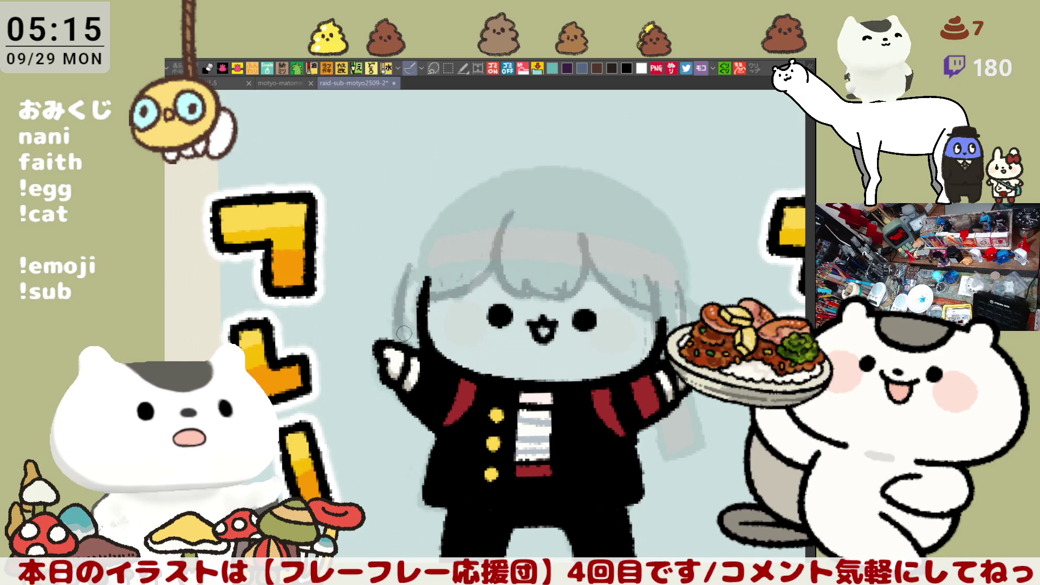
{"action": "key", "text": "ctrl+z"}
{"action": "left_click_drag", "start_coordinate": [415, 255], "coordinate": [401, 346]}
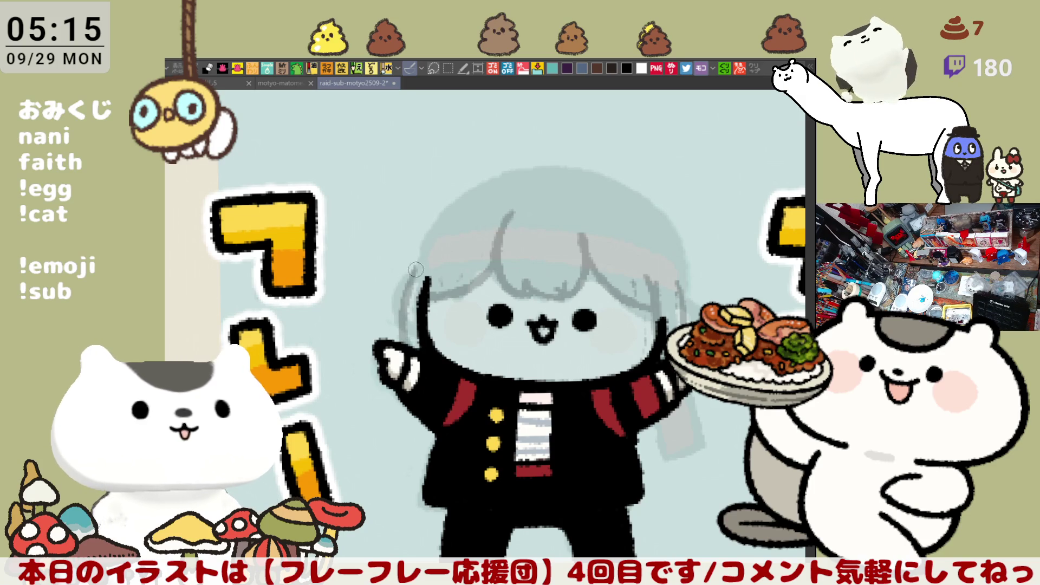
{"action": "left_click_drag", "start_coordinate": [418, 264], "coordinate": [410, 287]}
{"action": "key", "text": "ctrl+z"}
{"action": "left_click_drag", "start_coordinate": [426, 231], "coordinate": [406, 292]}
{"action": "key", "text": "ctrl+z"}
{"action": "left_click_drag", "start_coordinate": [420, 245], "coordinate": [404, 325]}
- Sketch the arc over the top of the head, tilting the canvas counter-clockwise to refine it
{"action": "mouse_move", "coordinate": [417, 238]}
{"action": "left_mouse_down"}
{"action": "mouse_move", "coordinate": [465, 183]}
{"action": "mouse_move", "coordinate": [496, 166]}
{"action": "mouse_move", "coordinate": [470, 177]}
{"action": "mouse_move", "coordinate": [537, 155]}
{"action": "left_mouse_up"}
{"action": "key", "text": "ctrl+z"}
{"action": "key", "text": "ctrl+z"}
{"action": "left_click_drag", "start_coordinate": [423, 232], "coordinate": [533, 171]}
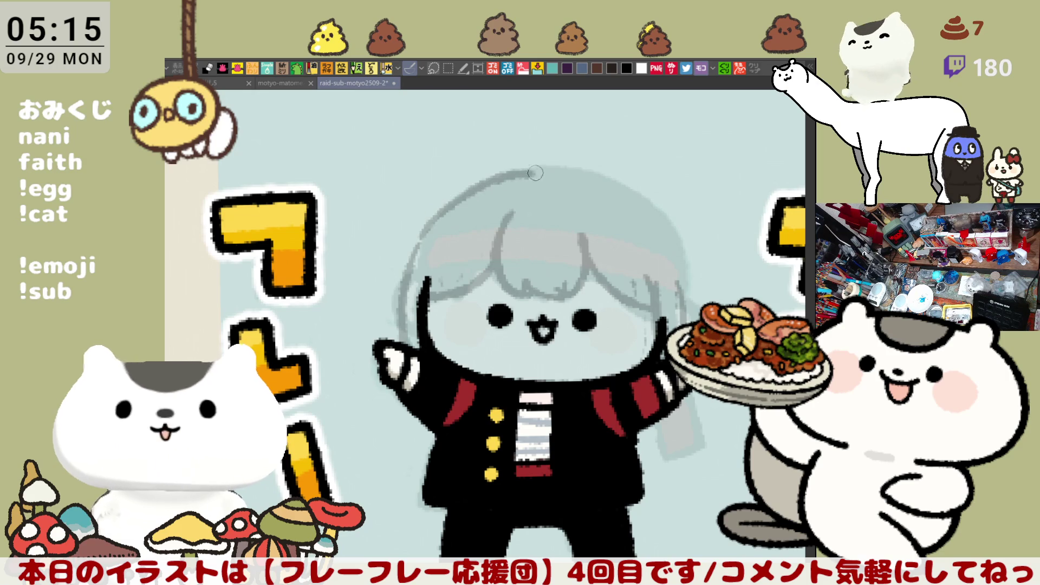
{"action": "key", "text": "ctrl+z"}
{"action": "mouse_move", "coordinate": [420, 238]}
{"action": "left_mouse_down"}
{"action": "mouse_move", "coordinate": [449, 213]}
{"action": "mouse_move", "coordinate": [562, 160]}
{"action": "mouse_move", "coordinate": [451, 200]}
{"action": "mouse_move", "coordinate": [528, 173]}
{"action": "left_mouse_up"}
{"action": "key", "text": "ctrl+z"}
{"action": "key", "text": "ctrl+z"}
{"action": "mouse_move", "coordinate": [428, 228]}
{"action": "left_mouse_down"}
{"action": "mouse_move", "coordinate": [494, 168]}
{"action": "mouse_move", "coordinate": [563, 162]}
{"action": "left_mouse_up"}
{"action": "key", "text": "ctrl+z"}
{"action": "left_click_drag", "start_coordinate": [429, 220], "coordinate": [555, 167]}
{"action": "key", "text": "ctrl+z"}
{"action": "mouse_move", "coordinate": [424, 231]}
{"action": "left_mouse_down"}
{"action": "mouse_move", "coordinate": [537, 169]}
{"action": "mouse_move", "coordinate": [561, 173]}
{"action": "left_mouse_up"}
{"action": "key", "text": "ctrl+z"}
{"action": "left_click_drag", "start_coordinate": [496, 190], "coordinate": [558, 174]}
{"action": "mouse_move", "coordinate": [664, 151]}
{"action": "left_mouse_down"}
{"action": "mouse_move", "coordinate": [437, 206]}
{"action": "mouse_move", "coordinate": [382, 316]}
{"action": "left_mouse_up"}
{"action": "key", "text": "ctrl+z"}
{"action": "mouse_move", "coordinate": [442, 173]}
{"action": "left_mouse_down"}
{"action": "mouse_move", "coordinate": [389, 265]}
{"action": "mouse_move", "coordinate": [383, 319]}
{"action": "mouse_move", "coordinate": [389, 260]}
{"action": "mouse_move", "coordinate": [391, 315]}
{"action": "mouse_move", "coordinate": [500, 202]}
{"action": "left_mouse_up"}
{"action": "key", "text": "ctrl+z"}
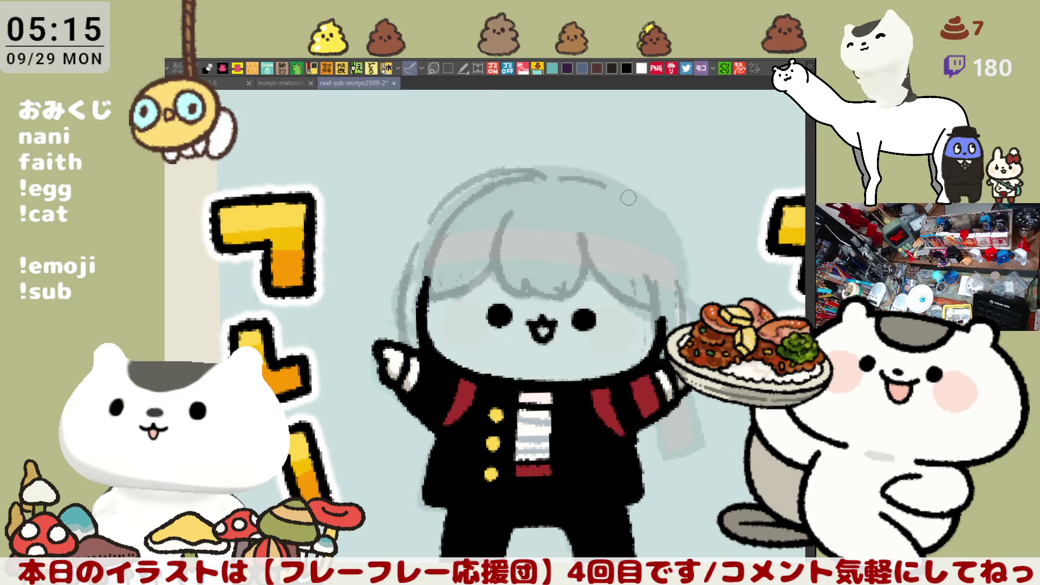
- Add faint pencil strands down the hair's right side, straightening the view so the character stands upright
{"action": "left_click_drag", "start_coordinate": [574, 174], "coordinate": [653, 282]}
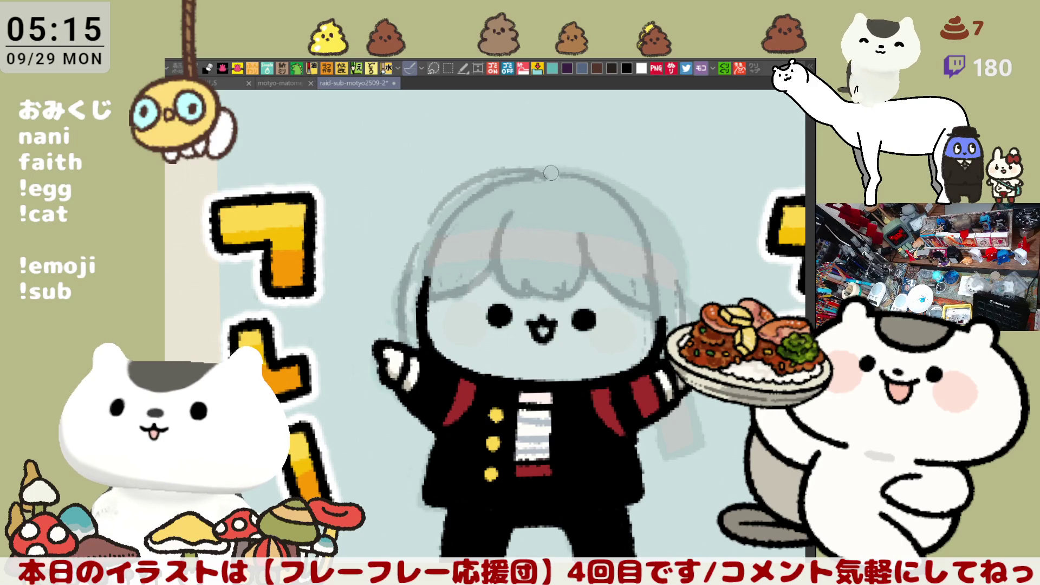
{"action": "left_click_drag", "start_coordinate": [566, 163], "coordinate": [678, 257]}
{"action": "left_click_drag", "start_coordinate": [658, 220], "coordinate": [683, 317]}
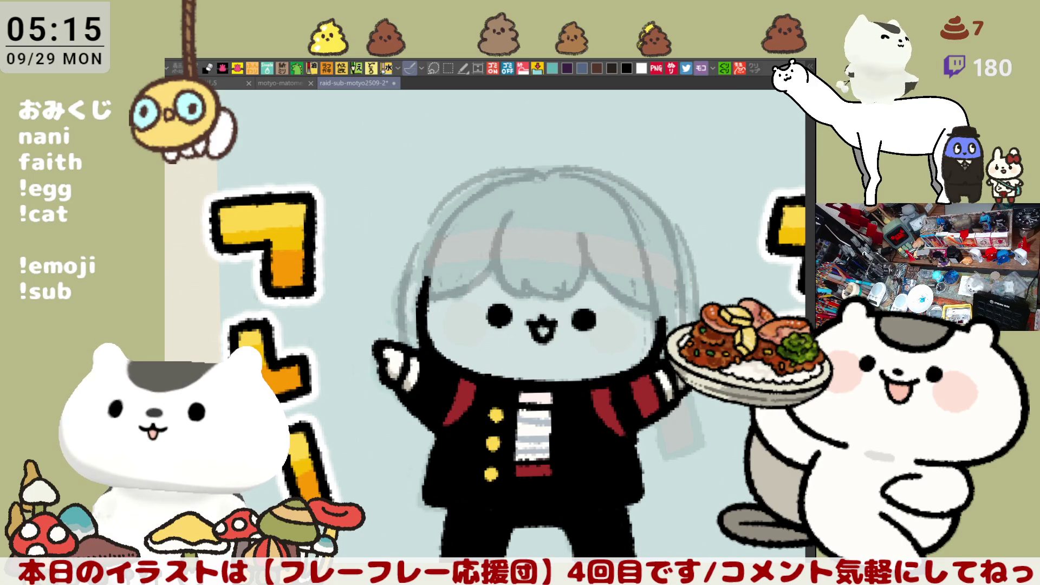
{"action": "mouse_move", "coordinate": [719, 253]}
{"action": "left_mouse_down"}
{"action": "mouse_move", "coordinate": [701, 213]}
{"action": "mouse_move", "coordinate": [674, 267]}
{"action": "left_mouse_up"}
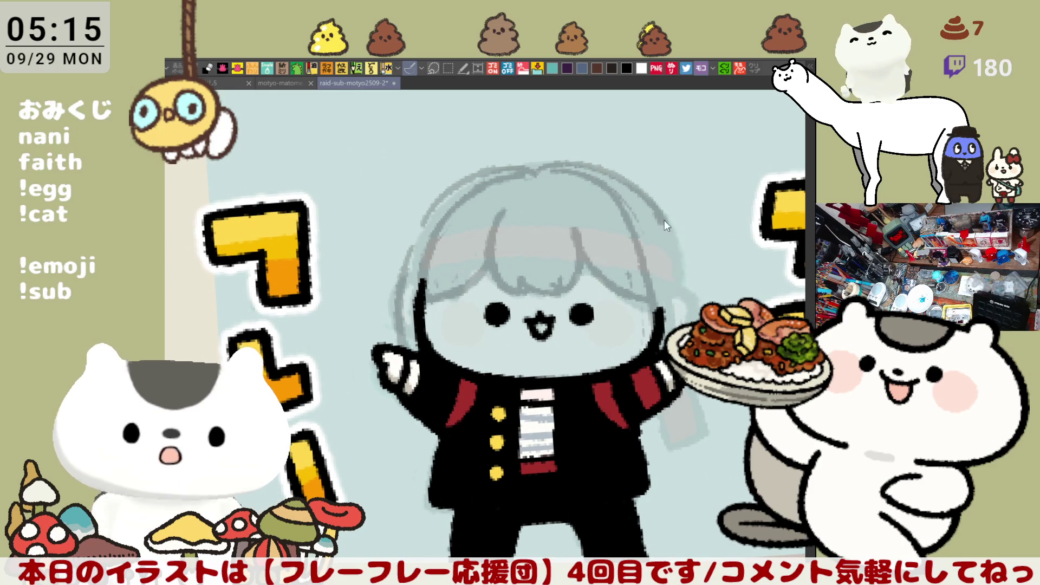
{"action": "left_click_drag", "start_coordinate": [668, 226], "coordinate": [682, 303]}
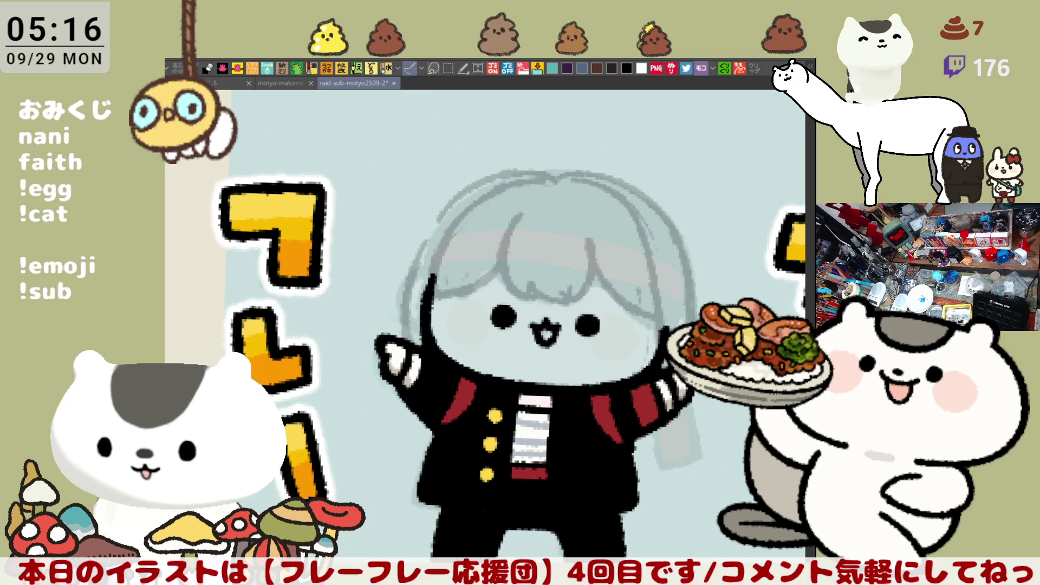
- Sketch an arc along the top of the hair, redrawing it until it sits right
{"action": "mouse_move", "coordinate": [631, 184]}
{"action": "left_mouse_down"}
{"action": "mouse_move", "coordinate": [536, 163]}
{"action": "mouse_move", "coordinate": [607, 171]}
{"action": "mouse_move", "coordinate": [653, 193]}
{"action": "left_mouse_up"}
{"action": "key", "text": "ctrl+z"}
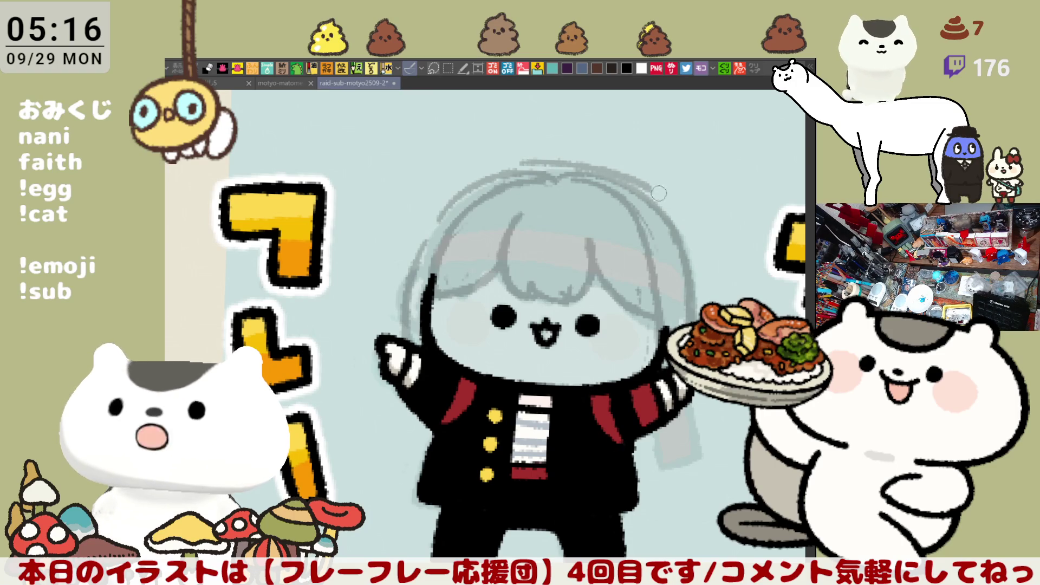
{"action": "key", "text": "ctrl+z"}
{"action": "left_click_drag", "start_coordinate": [536, 157], "coordinate": [648, 183]}
{"action": "key", "text": "ctrl+z"}
{"action": "left_click_drag", "start_coordinate": [526, 161], "coordinate": [635, 180]}
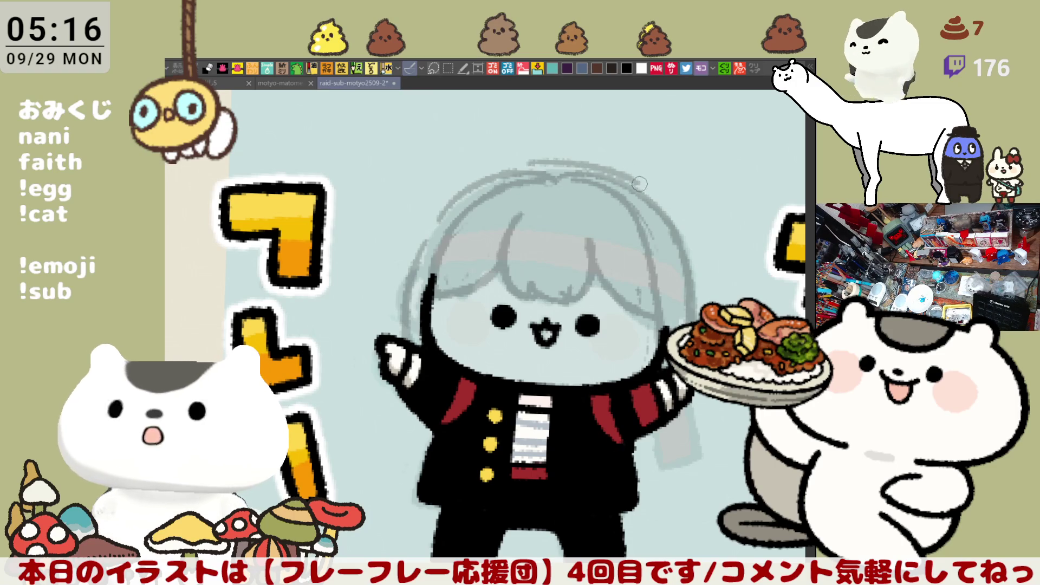
- Redraw the hair's right-edge line and extend it further downward
{"action": "mouse_move", "coordinate": [699, 258]}
{"action": "left_mouse_down"}
{"action": "mouse_move", "coordinate": [695, 280]}
{"action": "mouse_move", "coordinate": [695, 258]}
{"action": "mouse_move", "coordinate": [710, 300]}
{"action": "left_mouse_up"}
{"action": "key", "text": "ctrl+z"}
{"action": "key", "text": "ctrl+z"}
{"action": "key", "text": "ctrl+z"}
{"action": "left_click_drag", "start_coordinate": [672, 208], "coordinate": [707, 306]}
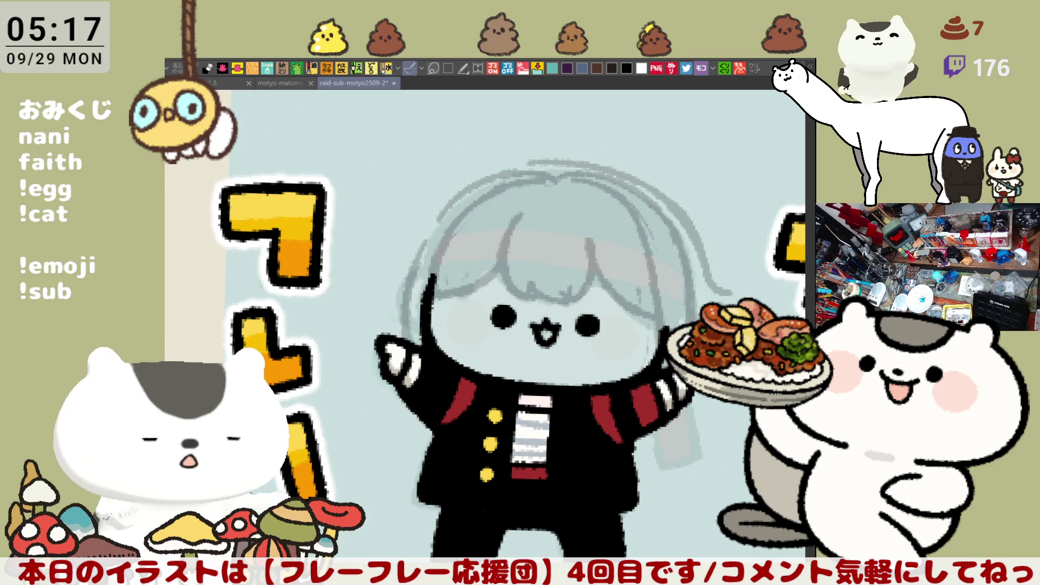
{"action": "left_click_drag", "start_coordinate": [718, 291], "coordinate": [734, 301]}
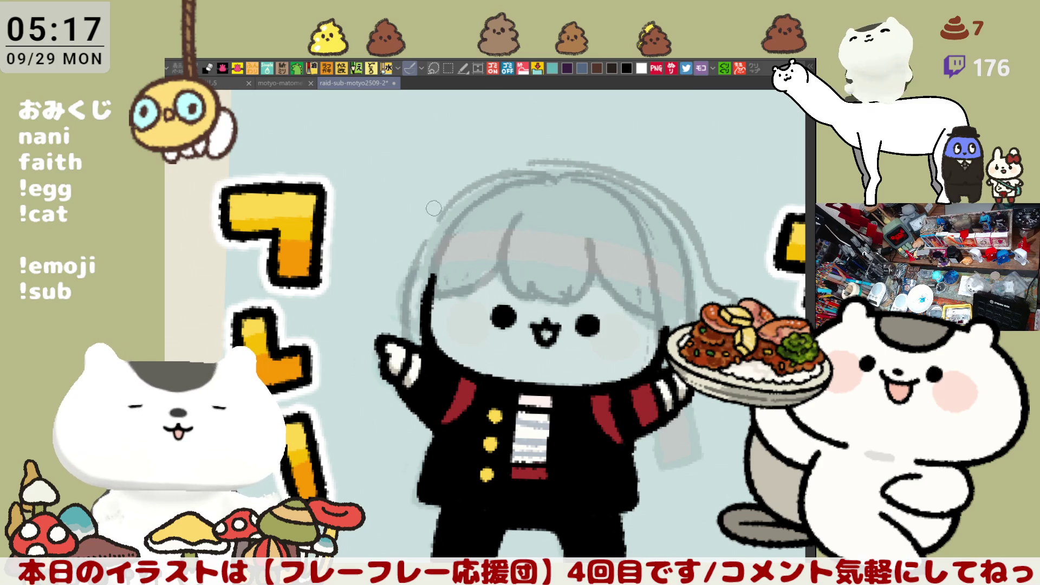
- Sketch the hair's left edge and extend the top arc across to meet it
{"action": "left_click_drag", "start_coordinate": [434, 211], "coordinate": [396, 279]}
{"action": "key", "text": "ctrl+z"}
{"action": "left_click_drag", "start_coordinate": [436, 205], "coordinate": [399, 279]}
{"action": "left_click_drag", "start_coordinate": [445, 199], "coordinate": [526, 160]}
{"action": "key", "text": "ctrl+z"}
{"action": "mouse_move", "coordinate": [439, 205]}
{"action": "left_mouse_down"}
{"action": "mouse_move", "coordinate": [529, 159]}
{"action": "mouse_move", "coordinate": [558, 165]}
{"action": "left_mouse_up"}
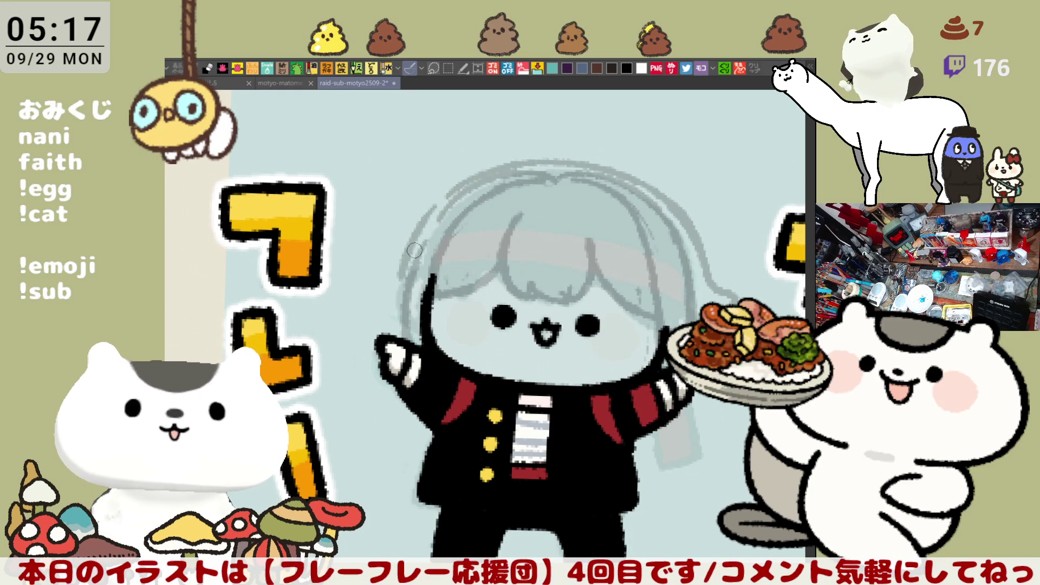
- Add a short flick at the hair's left edge, then recentre the character on the canvas
{"action": "left_click_drag", "start_coordinate": [415, 246], "coordinate": [383, 265]}
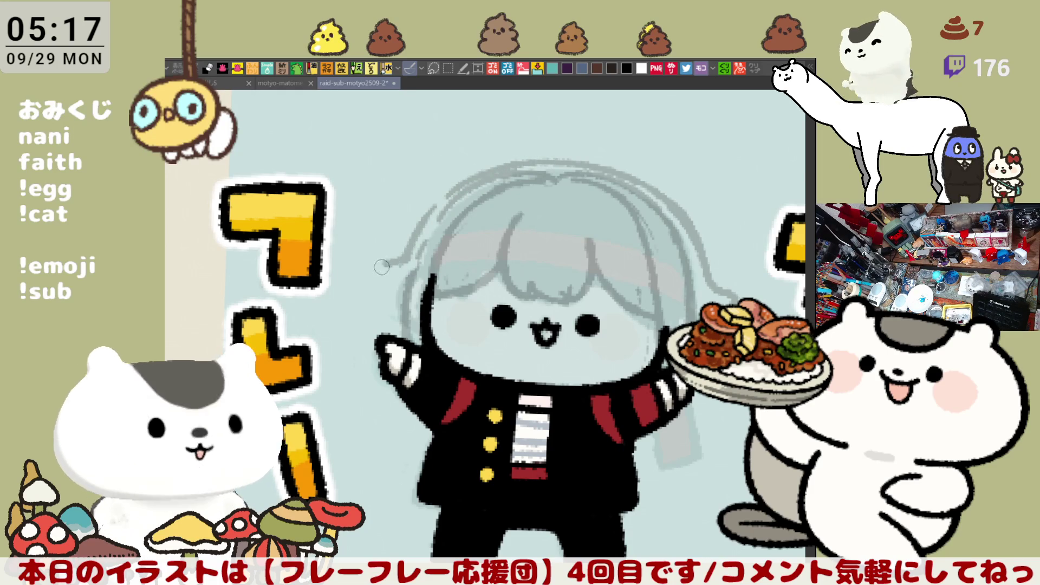
{"action": "key", "text": "ctrl+z"}
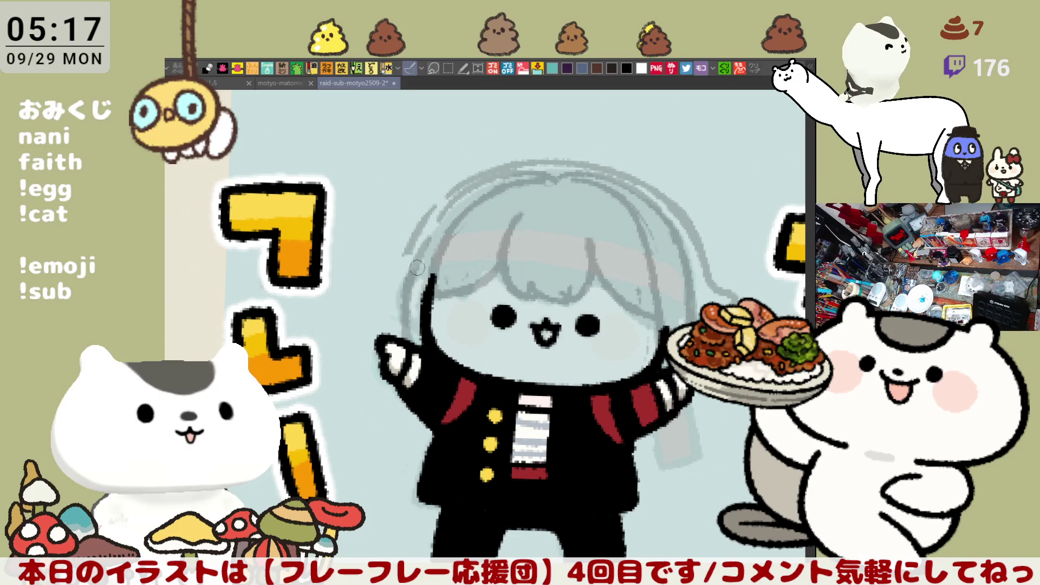
{"action": "mouse_move", "coordinate": [406, 249]}
{"action": "left_mouse_down"}
{"action": "mouse_move", "coordinate": [379, 260]}
{"action": "mouse_move", "coordinate": [382, 270]}
{"action": "left_mouse_up"}
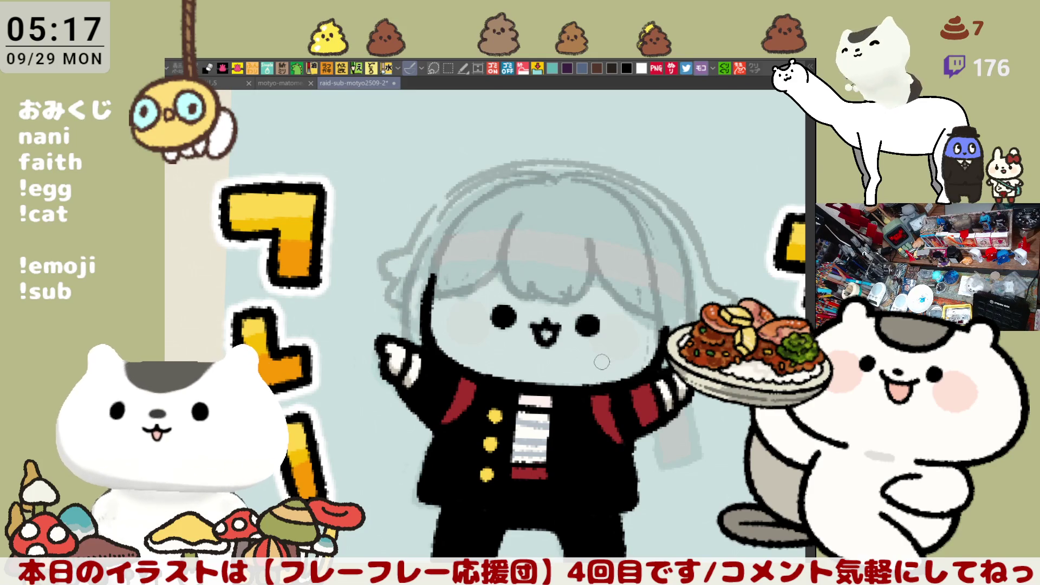
{"action": "left_click_drag", "start_coordinate": [428, 282], "coordinate": [454, 249]}
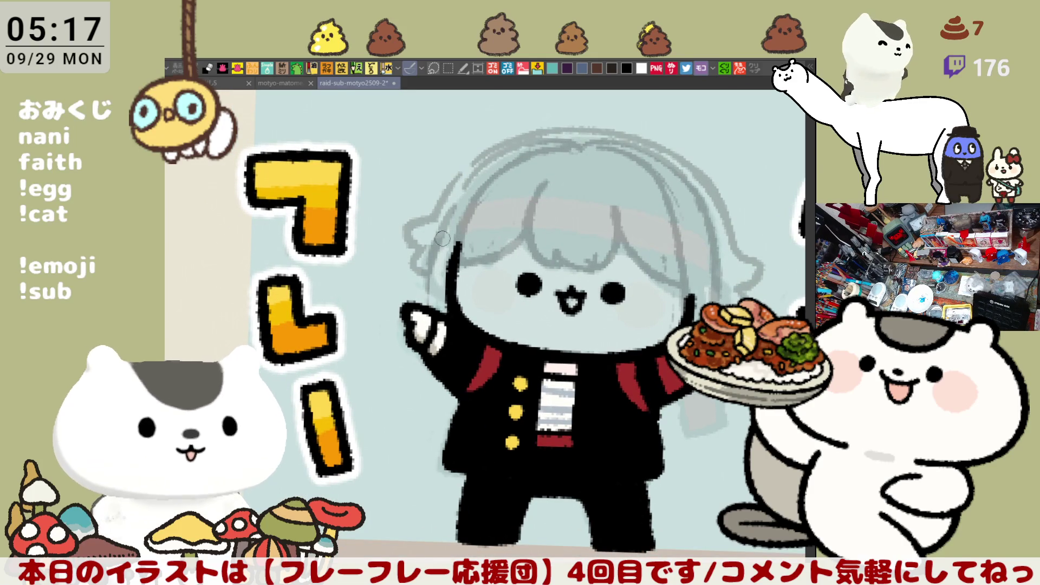